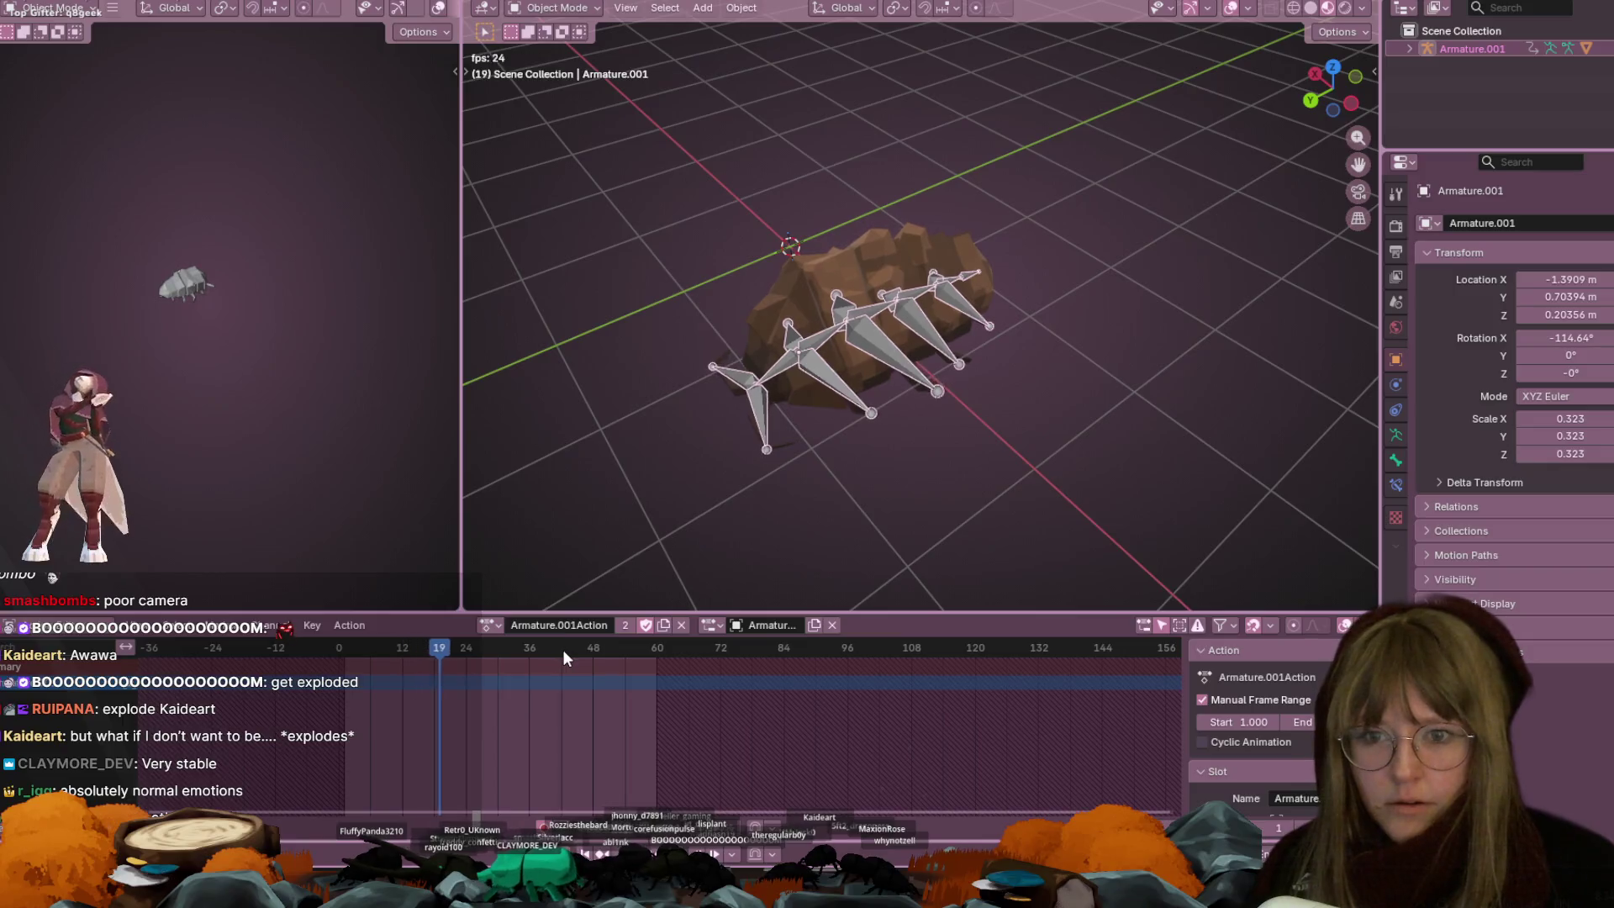
Preview the Roolstar.001, Spawn.001 and Spawn actions, then assign Roolstar to the armature
{"action": "left_click", "coordinate": [487, 624]}
{"action": "left_click", "coordinate": [520, 688]}
{"action": "left_click", "coordinate": [532, 627]}
{"action": "left_click", "coordinate": [539, 677]}
{"action": "left_click", "coordinate": [521, 624]}
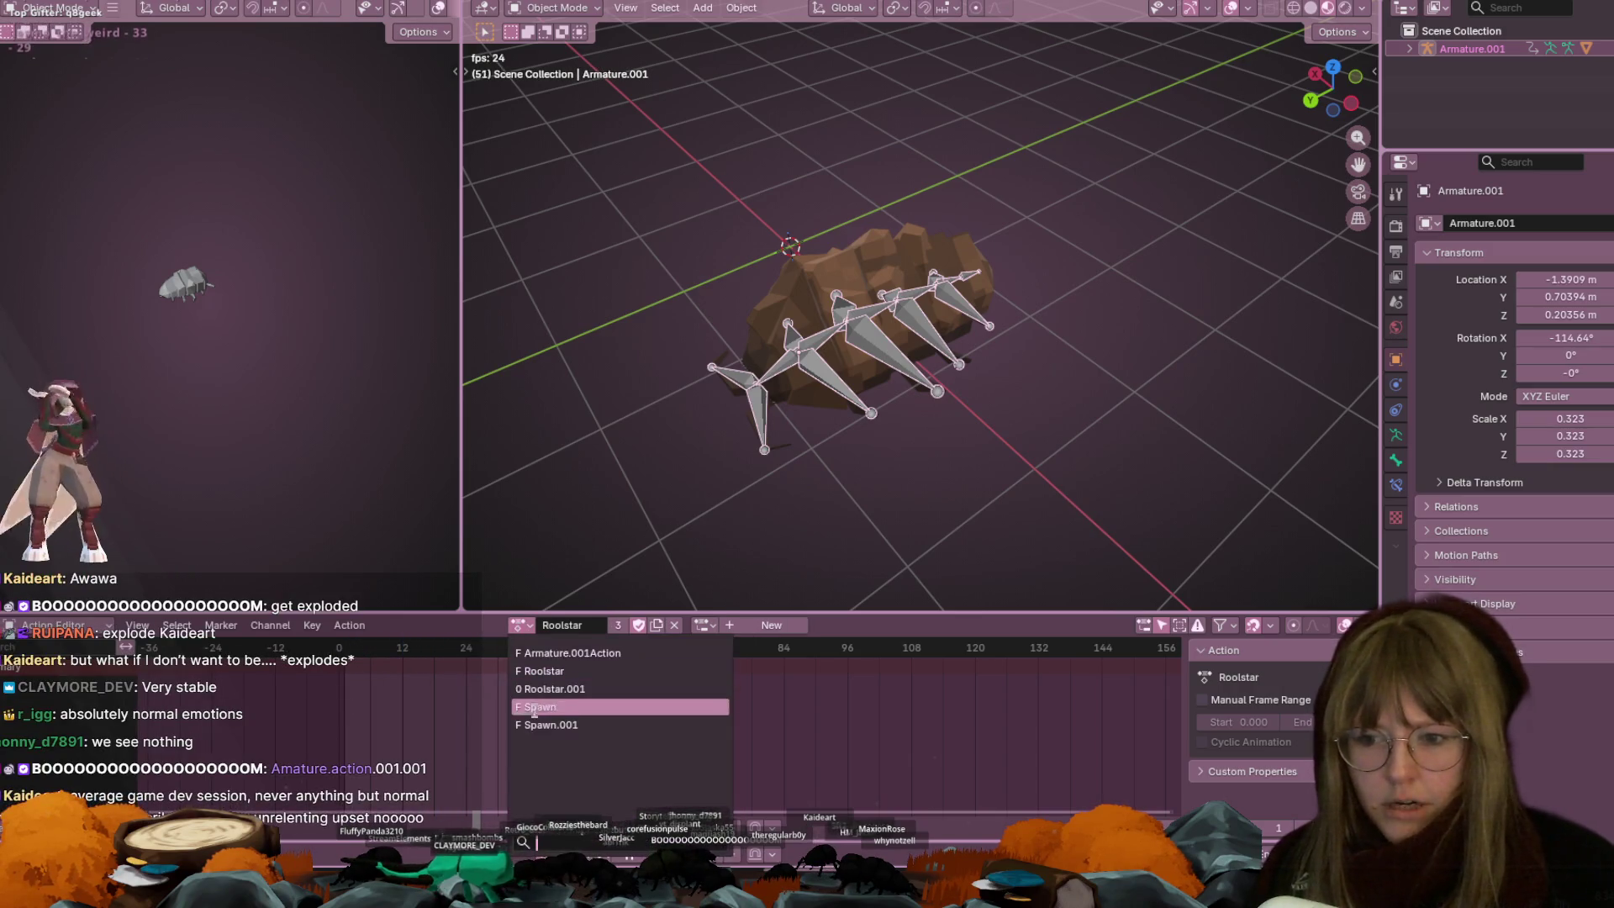
{"action": "left_click", "coordinate": [541, 719]}
{"action": "left_click", "coordinate": [532, 627]}
{"action": "left_click", "coordinate": [570, 715]}
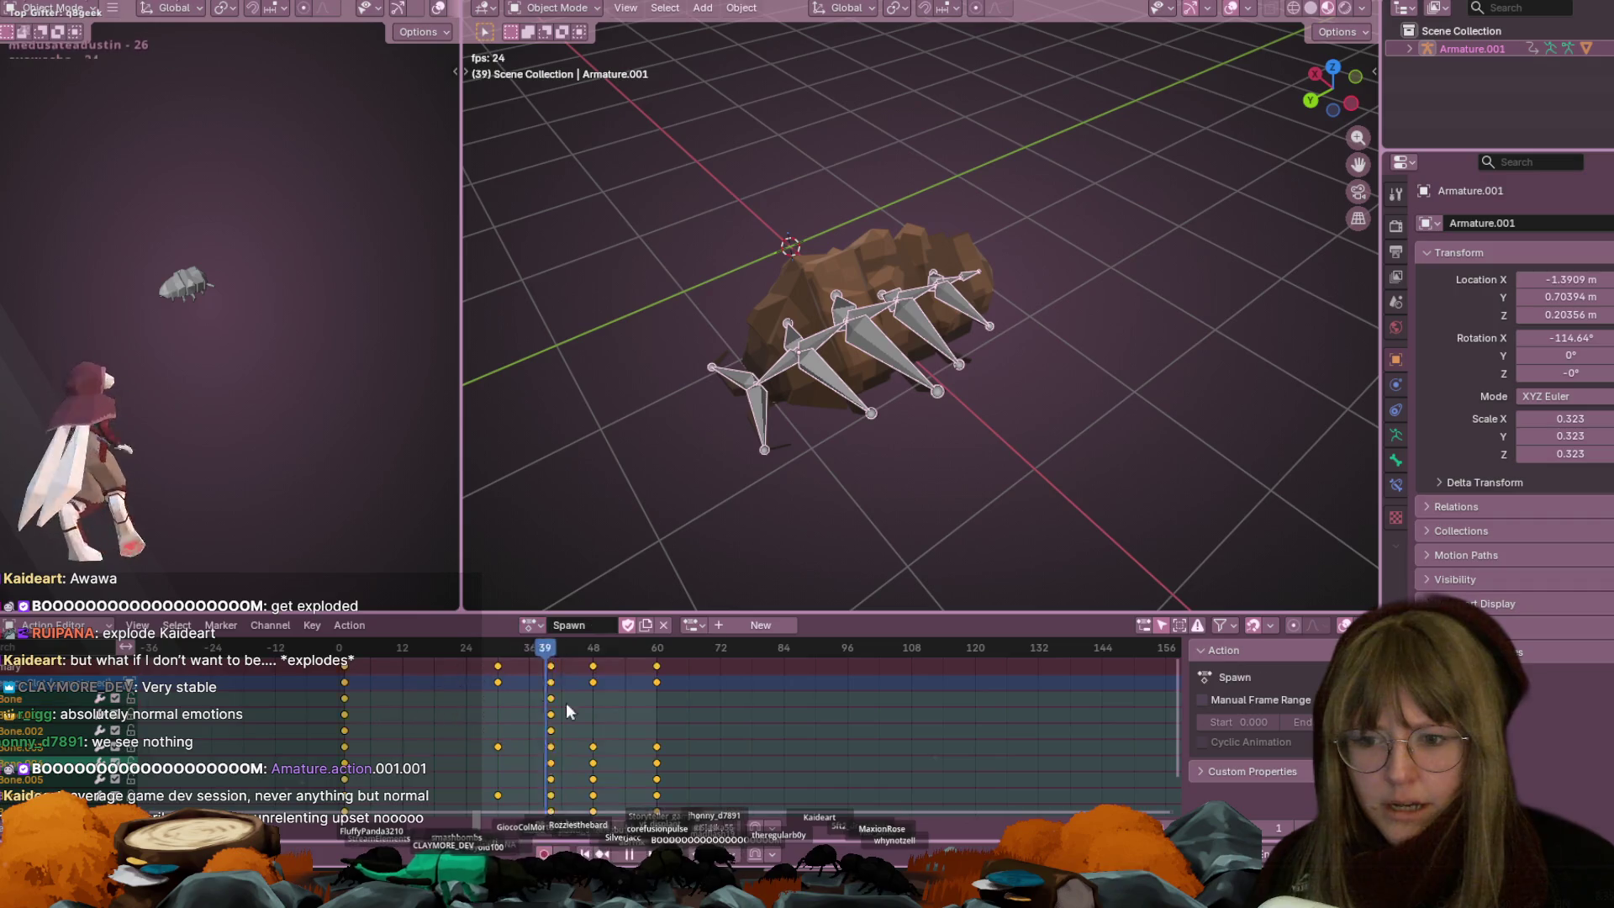
{"action": "left_click", "coordinate": [529, 625]}
{"action": "left_click", "coordinate": [542, 665]}
{"action": "left_click", "coordinate": [521, 625]}
{"action": "left_click", "coordinate": [546, 678]}
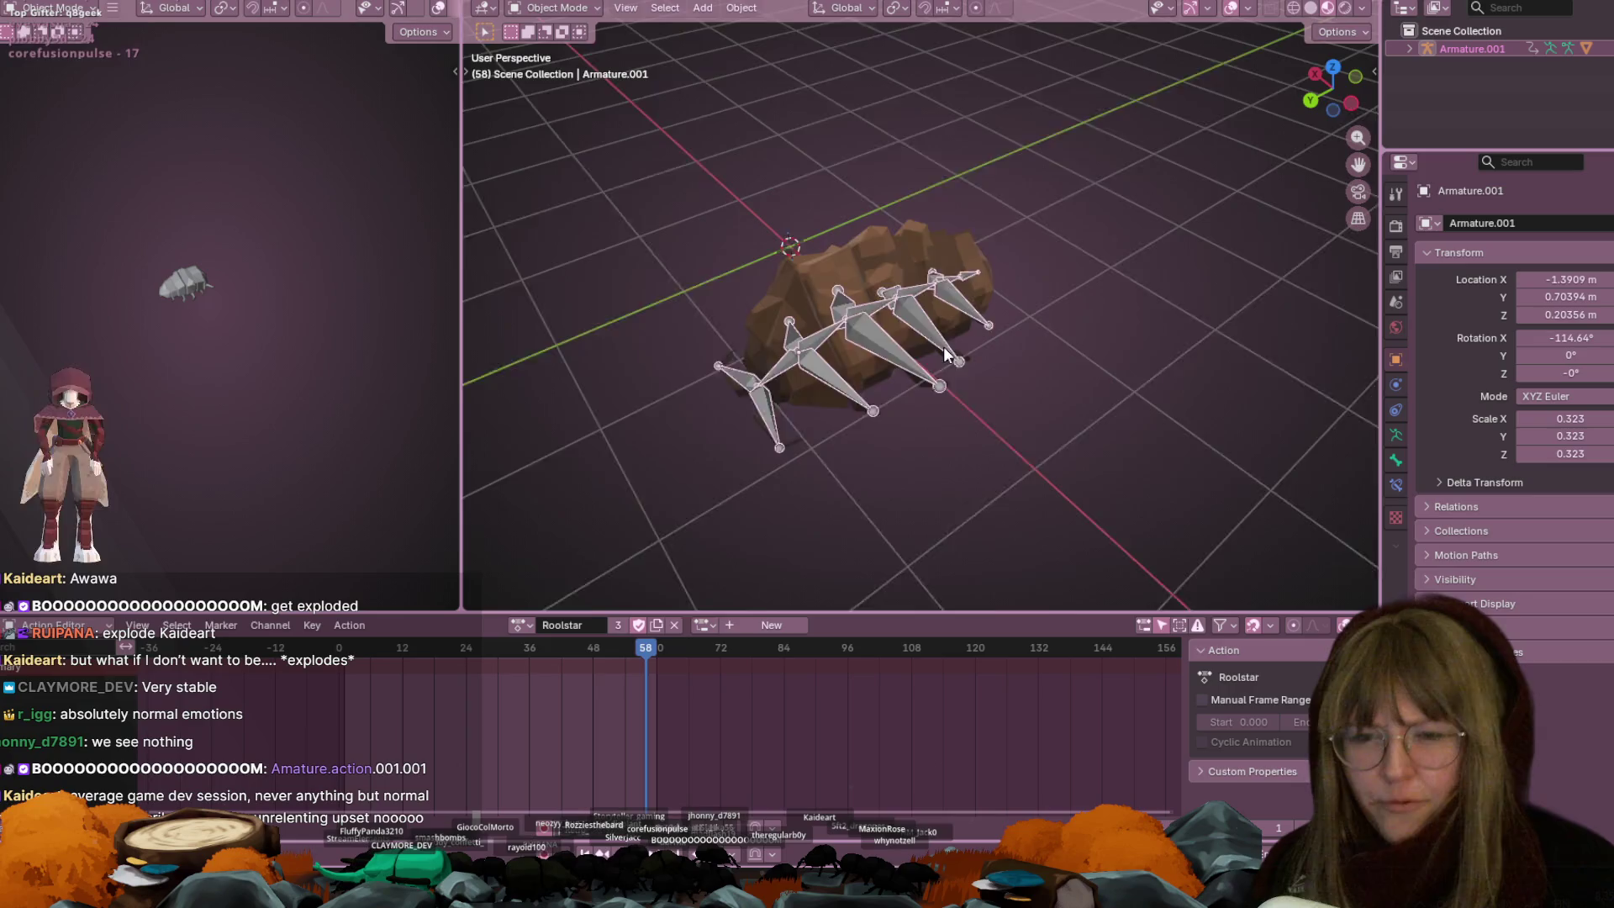
Switch to the large 3D view workspace and orbit to a low side view of the bug
{"action": "scroll", "coordinate": [943, 347], "scroll_direction": "down", "scroll_amount": 2}
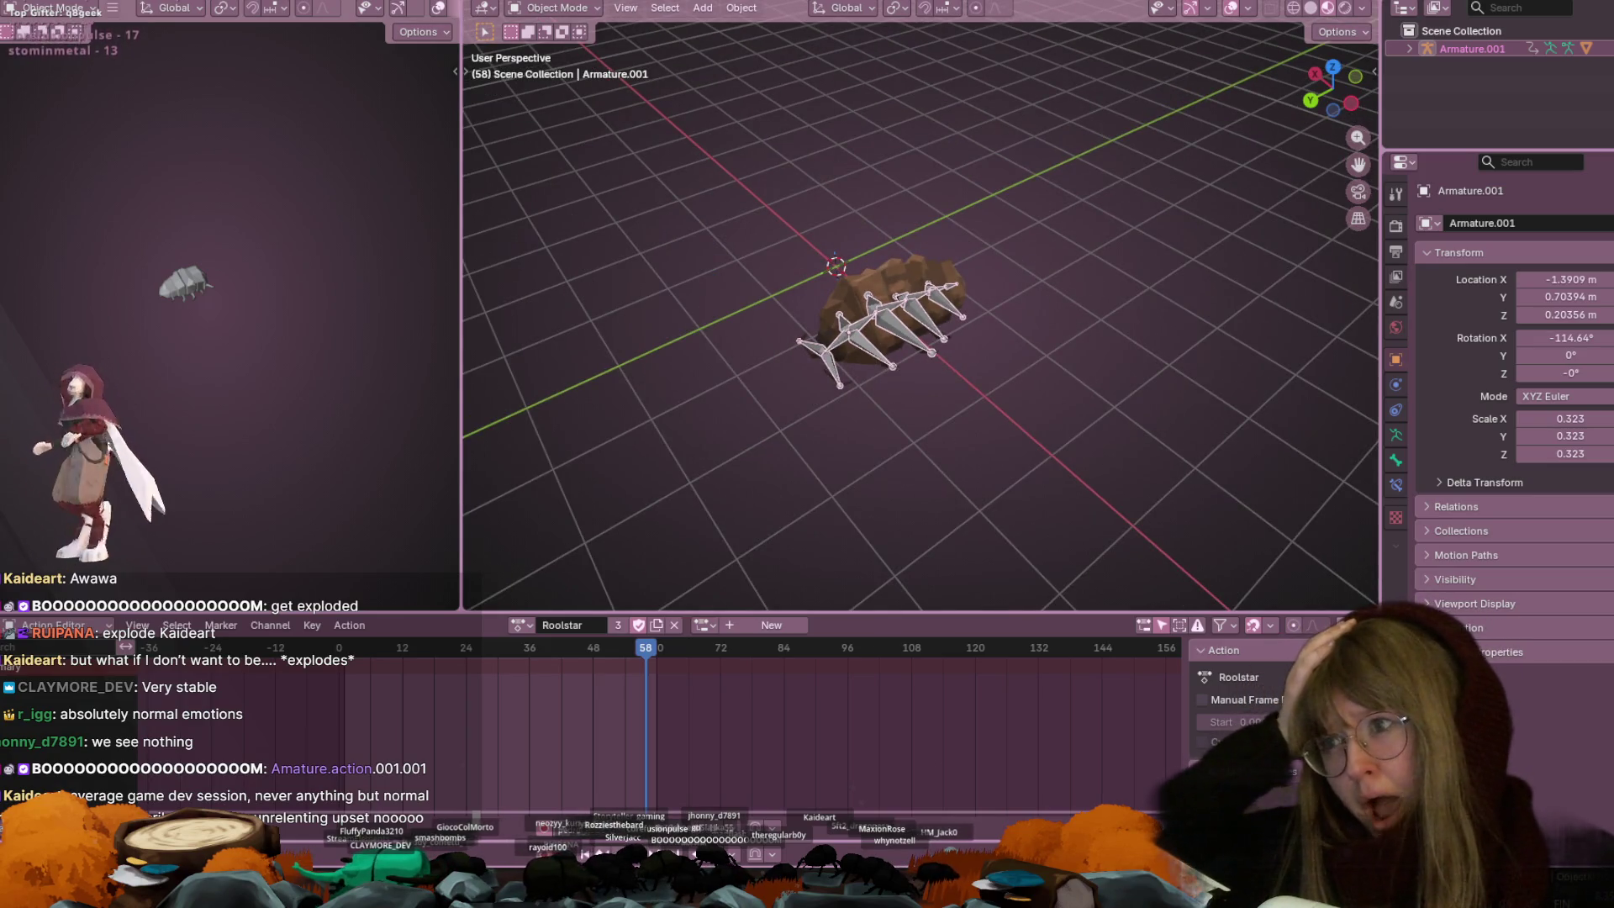
{"action": "key", "text": "ctrl+Page_Up"}
{"action": "mouse_move", "coordinate": [772, 353]}
{"action": "middle_mouse_down"}
{"action": "mouse_move", "coordinate": [516, 292]}
{"action": "mouse_move", "coordinate": [395, 346]}
{"action": "mouse_move", "coordinate": [407, 159]}
{"action": "mouse_move", "coordinate": [622, 211]}
{"action": "mouse_move", "coordinate": [1027, 371]}
{"action": "mouse_move", "coordinate": [1129, 335]}
{"action": "mouse_move", "coordinate": [639, 252]}
{"action": "mouse_move", "coordinate": [503, 198]}
{"action": "middle_mouse_up"}
{"action": "mouse_move", "coordinate": [544, 407]}
{"action": "middle_mouse_down"}
{"action": "mouse_move", "coordinate": [783, 275]}
{"action": "mouse_move", "coordinate": [1003, 273]}
{"action": "mouse_move", "coordinate": [1140, 101]}
{"action": "middle_mouse_up"}
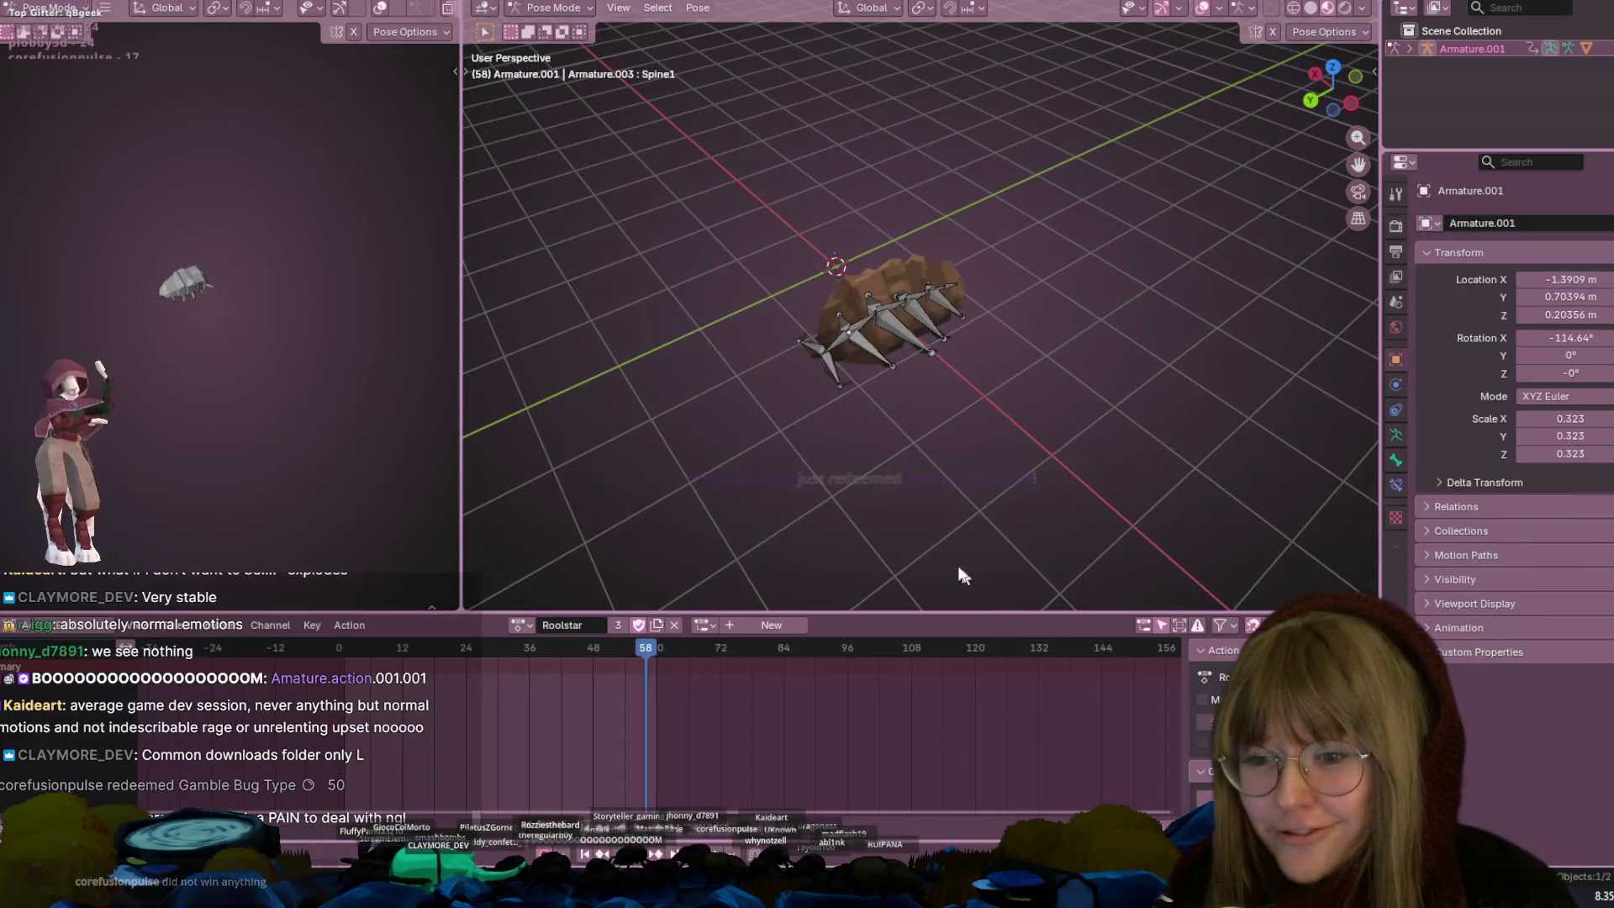
Make Spine3 active, select all bones, and switch to the Armature.001Action action
{"action": "scroll", "coordinate": [963, 575], "scroll_direction": "up", "scroll_amount": 2}
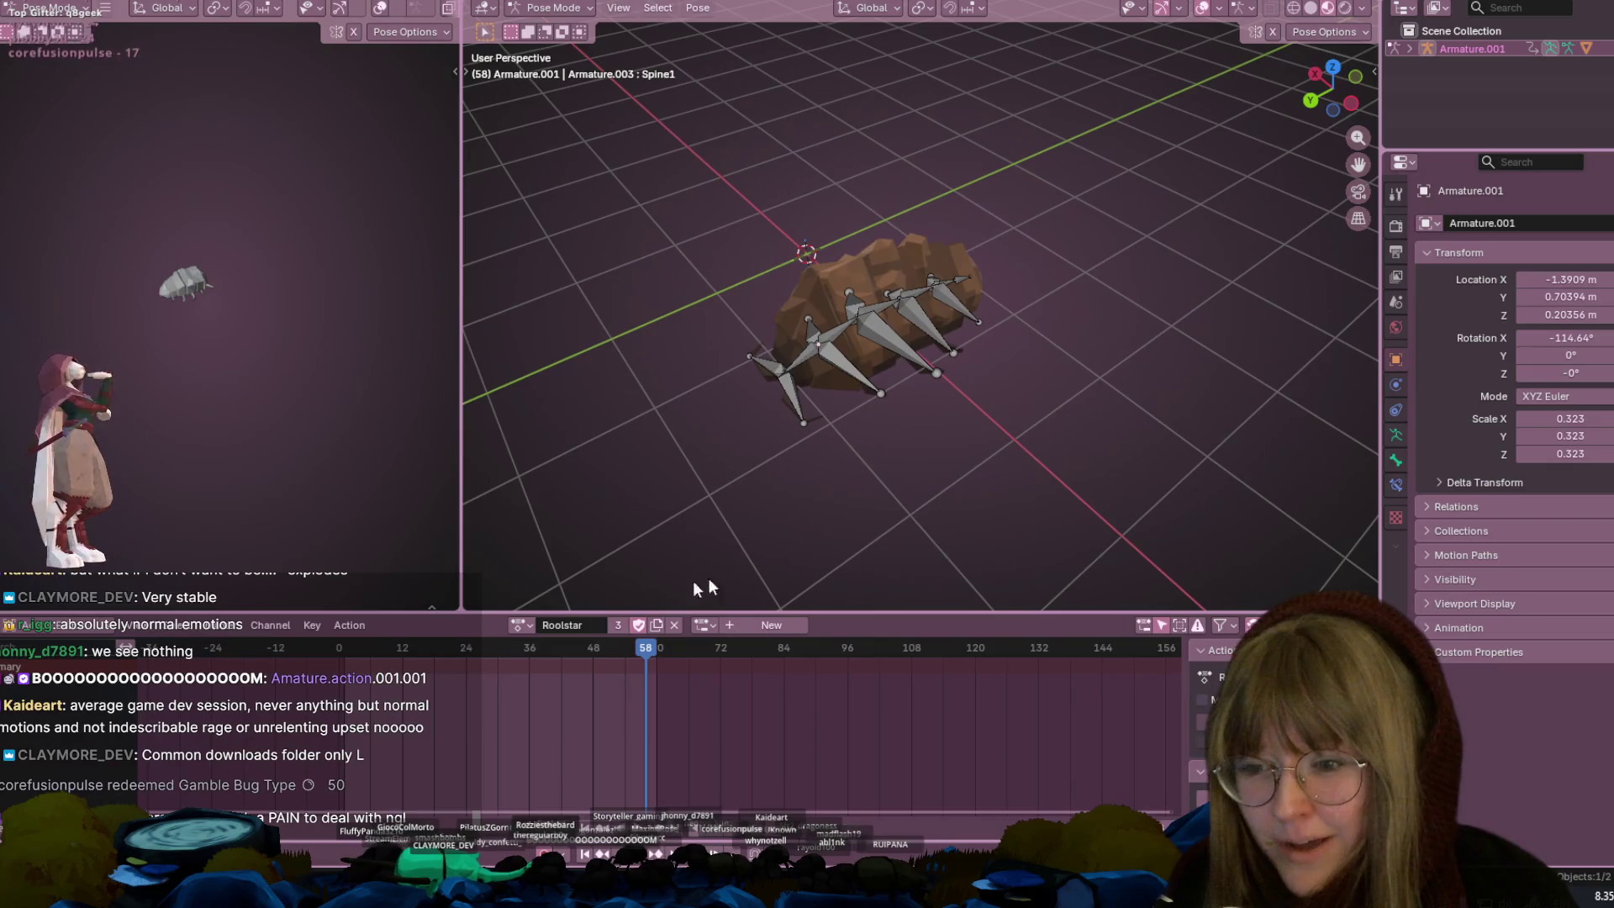
{"action": "left_click", "coordinate": [522, 625]}
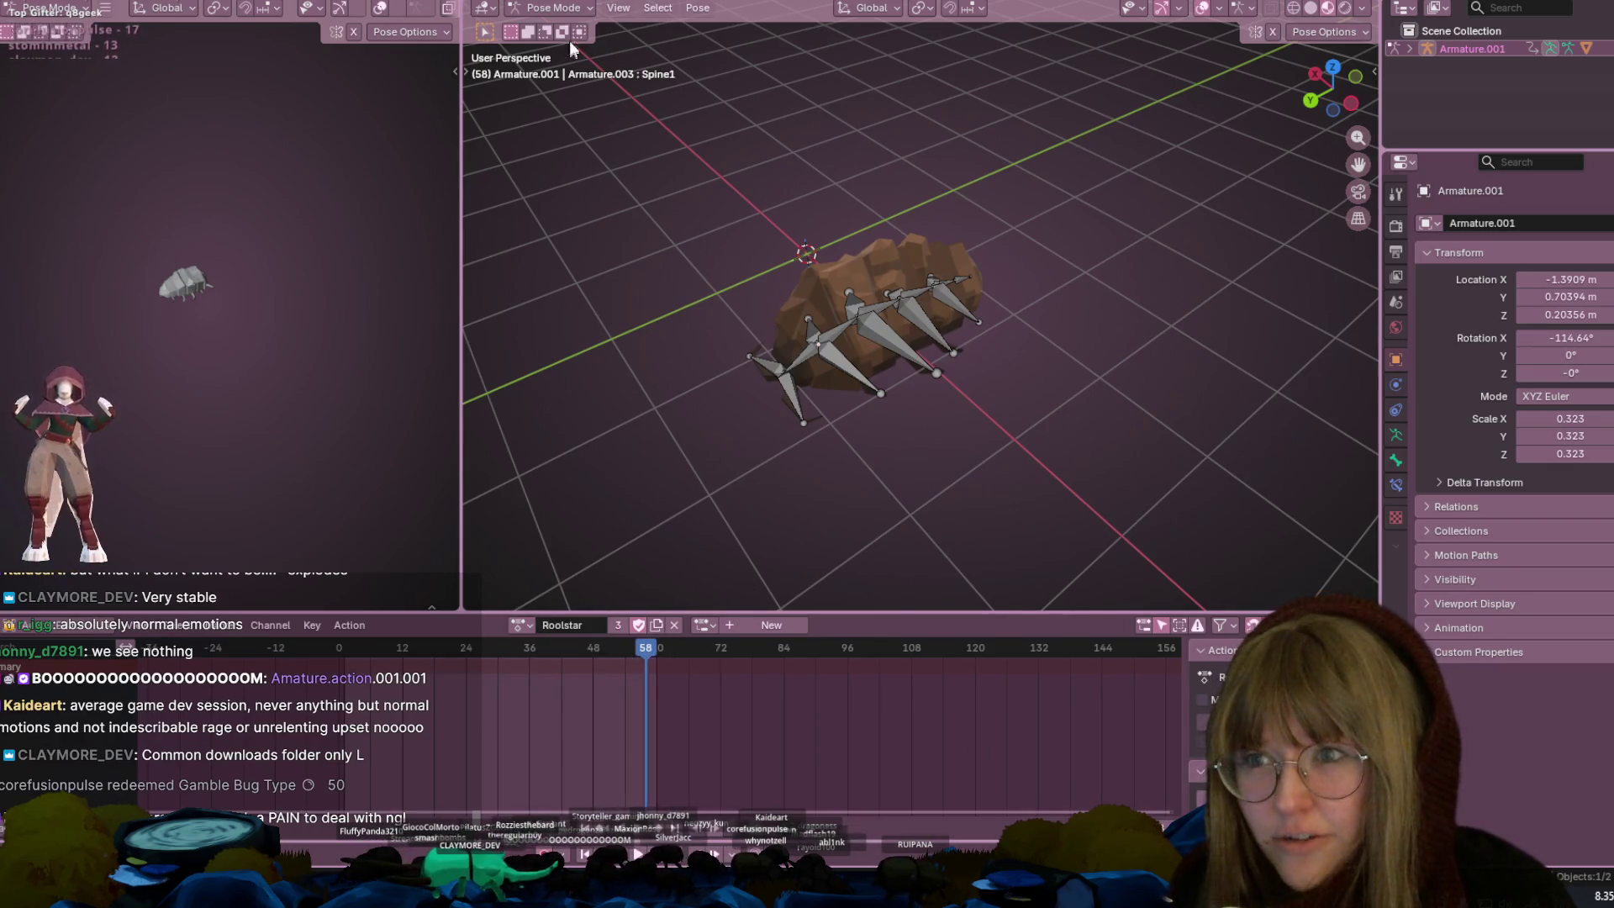
{"action": "left_click", "coordinate": [874, 299]}
{"action": "key", "text": "a"}
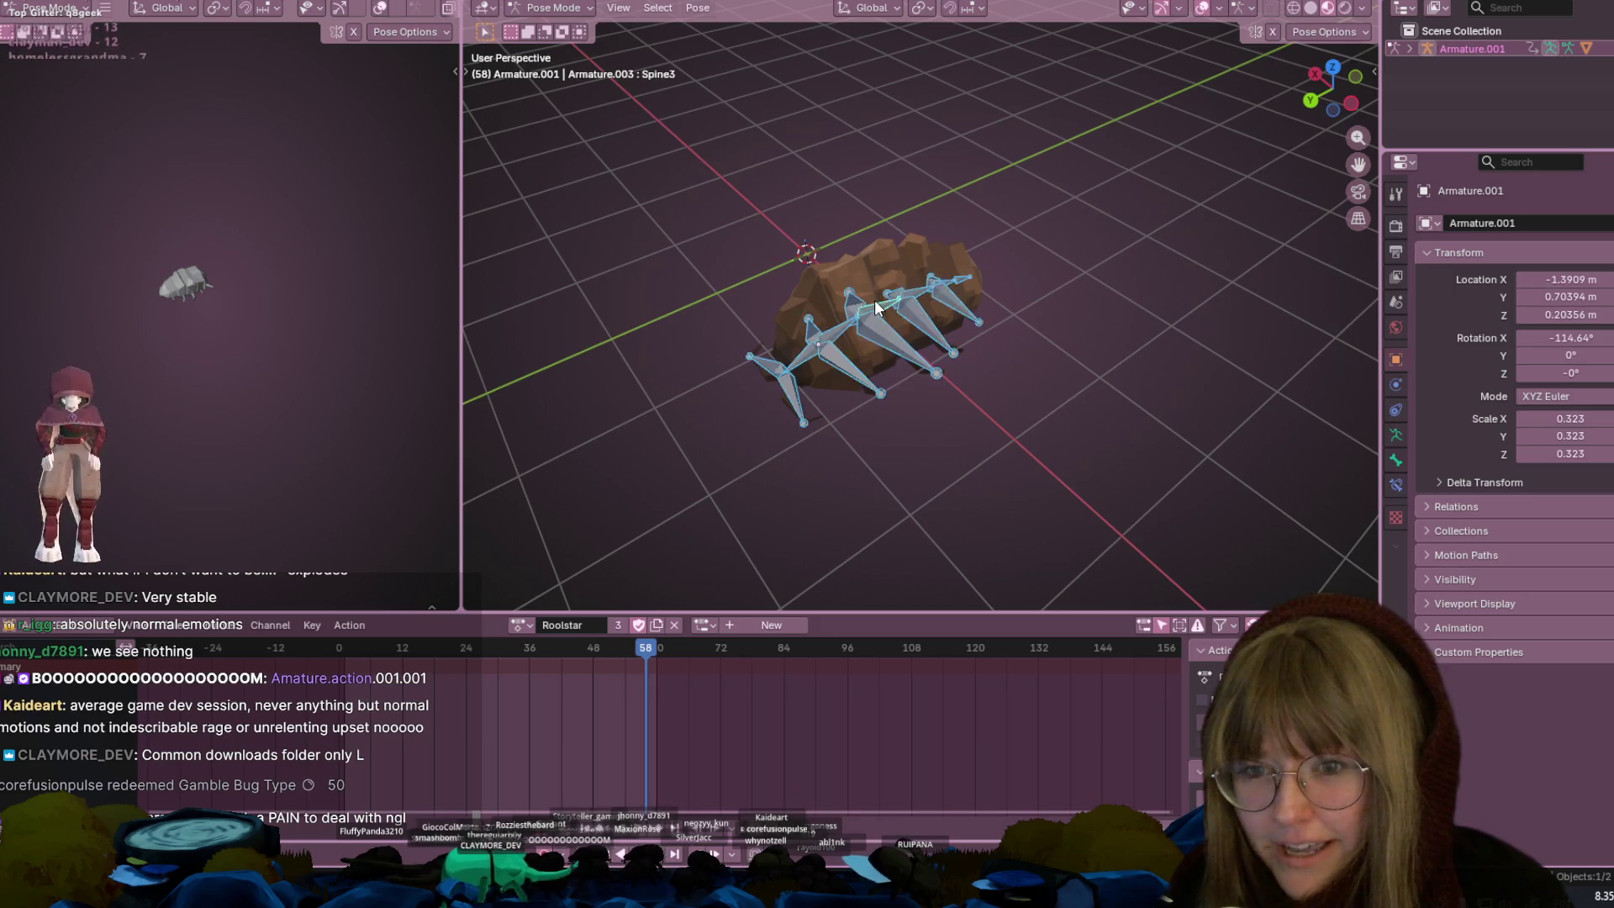
{"action": "left_click", "coordinate": [517, 625]}
{"action": "left_click", "coordinate": [551, 666]}
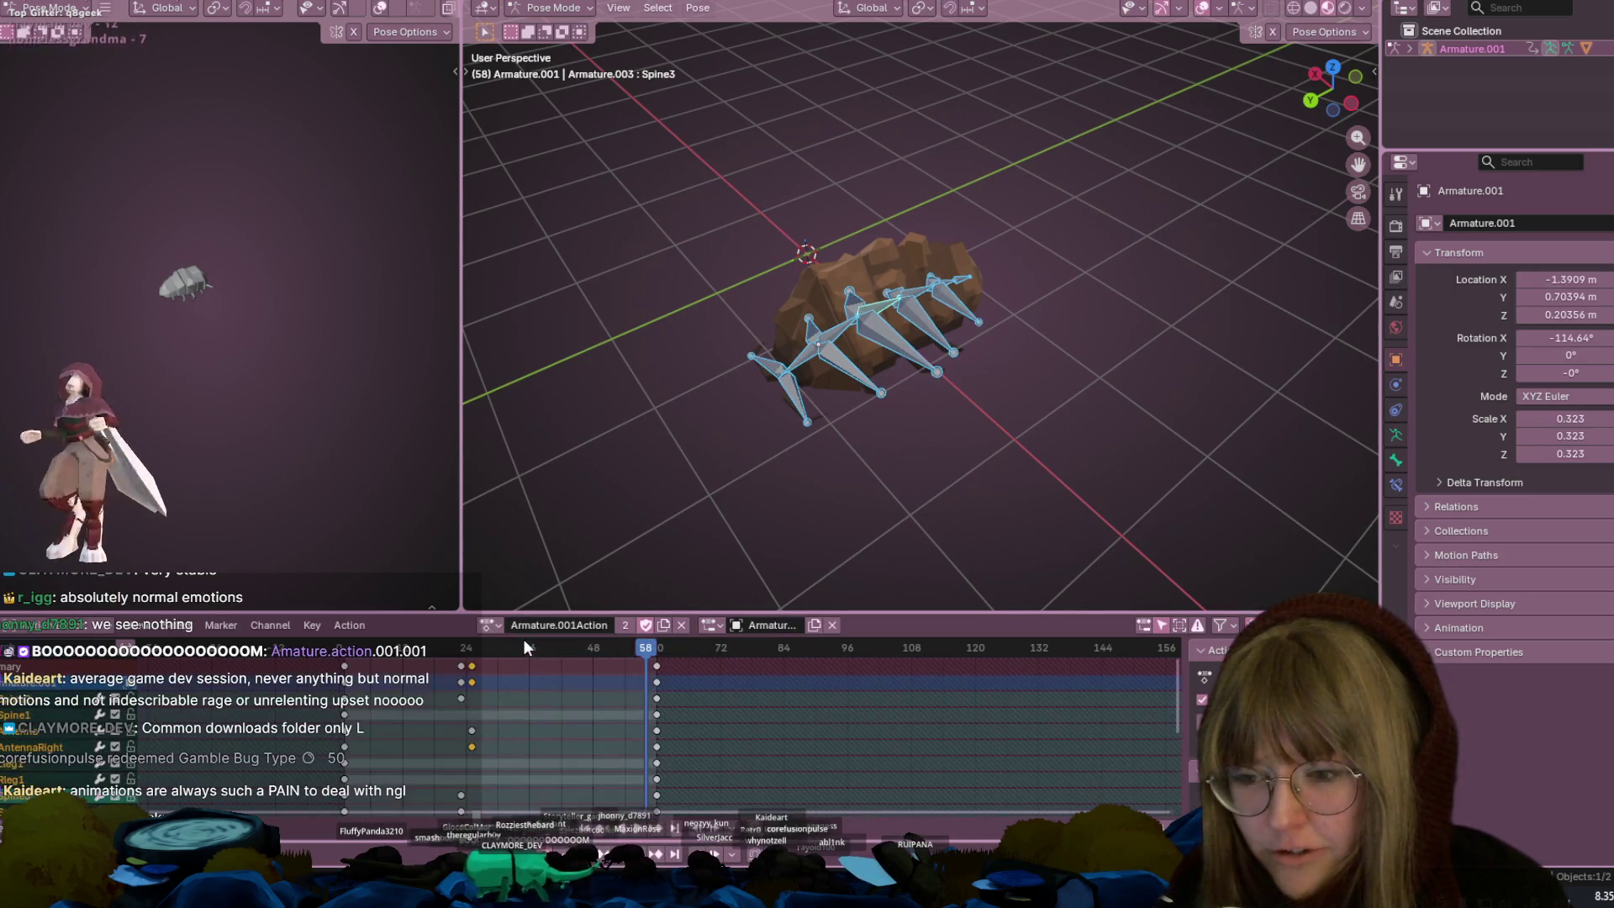
Preview the Roolstar, Roolstar.001 and Spawn actions, jumping to frame 47 of Spawn
{"action": "left_click", "coordinate": [488, 624]}
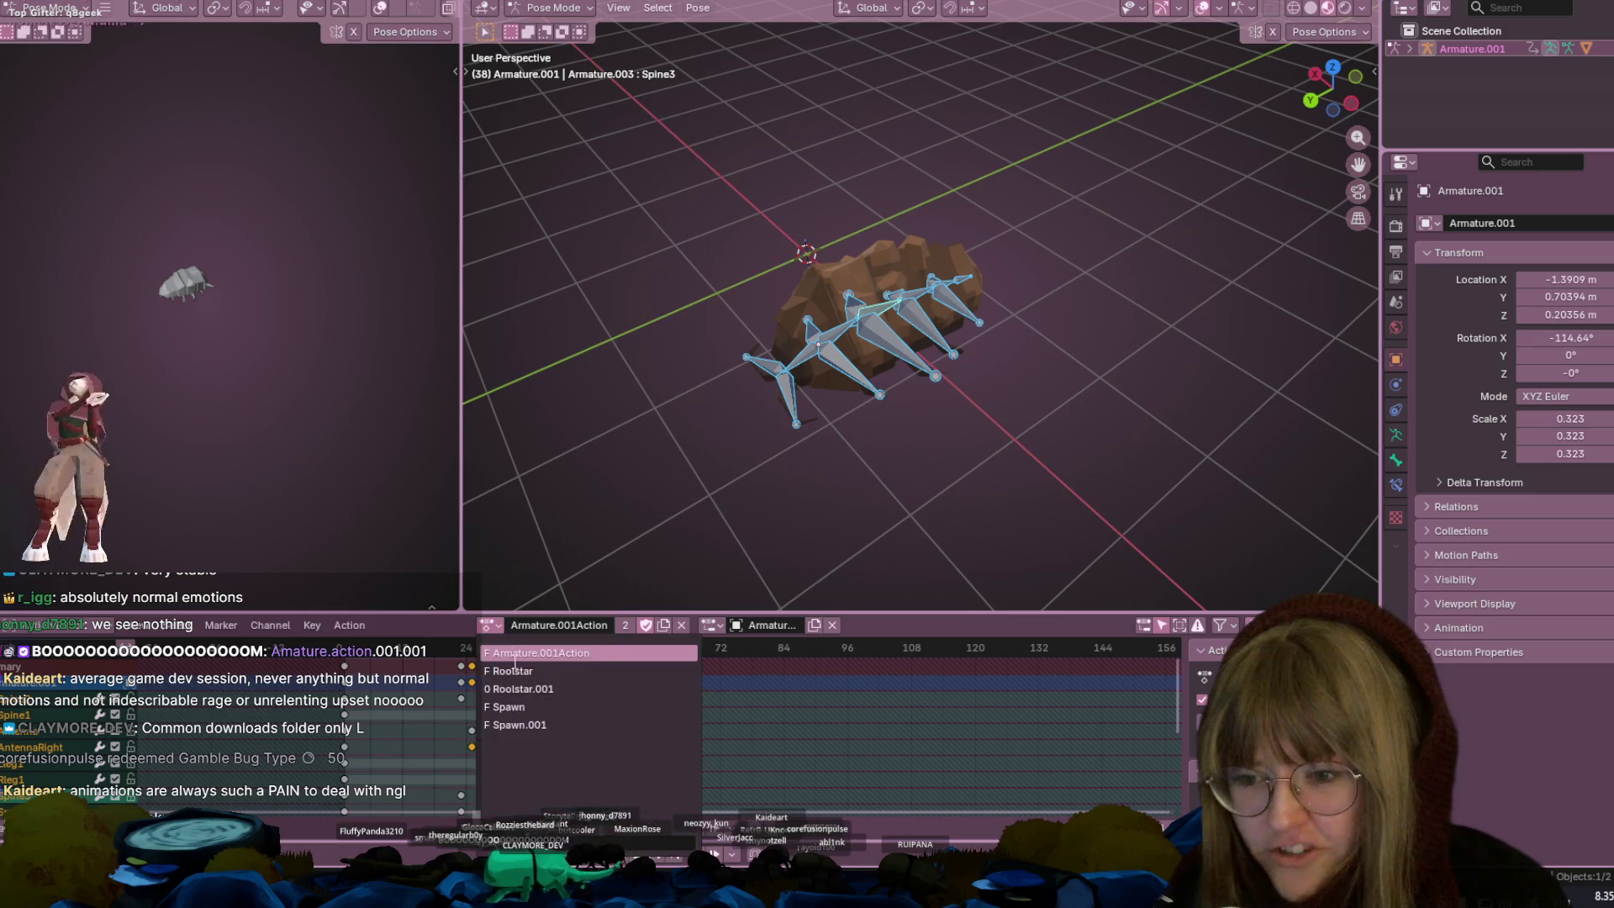
{"action": "left_click", "coordinate": [496, 650]}
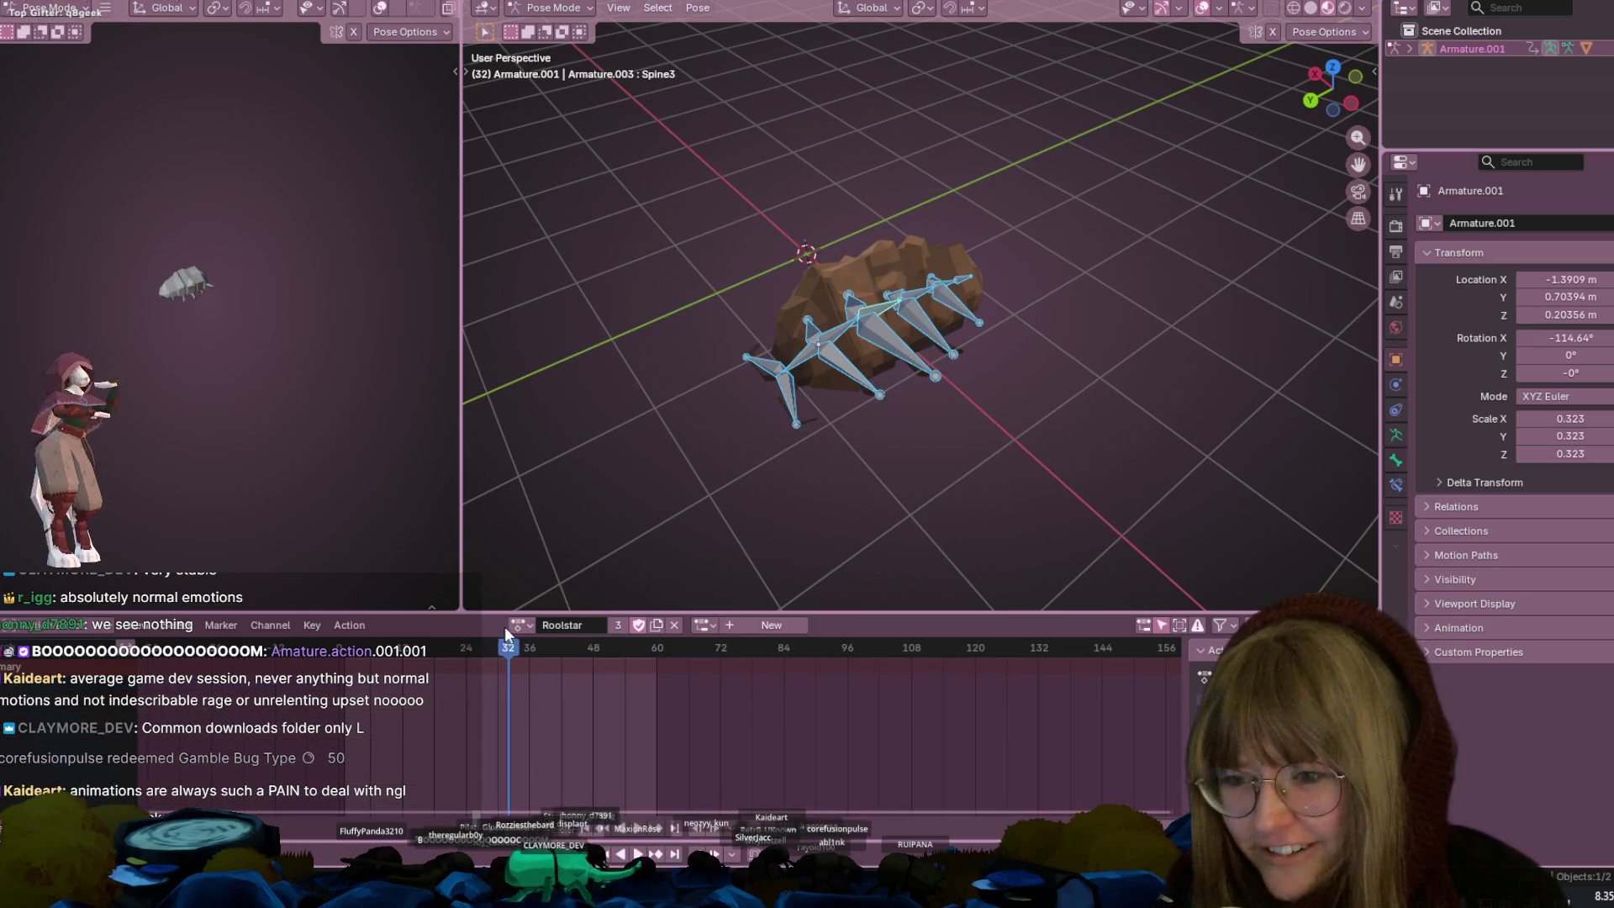
{"action": "left_click", "coordinate": [518, 626]}
{"action": "left_click", "coordinate": [547, 682]}
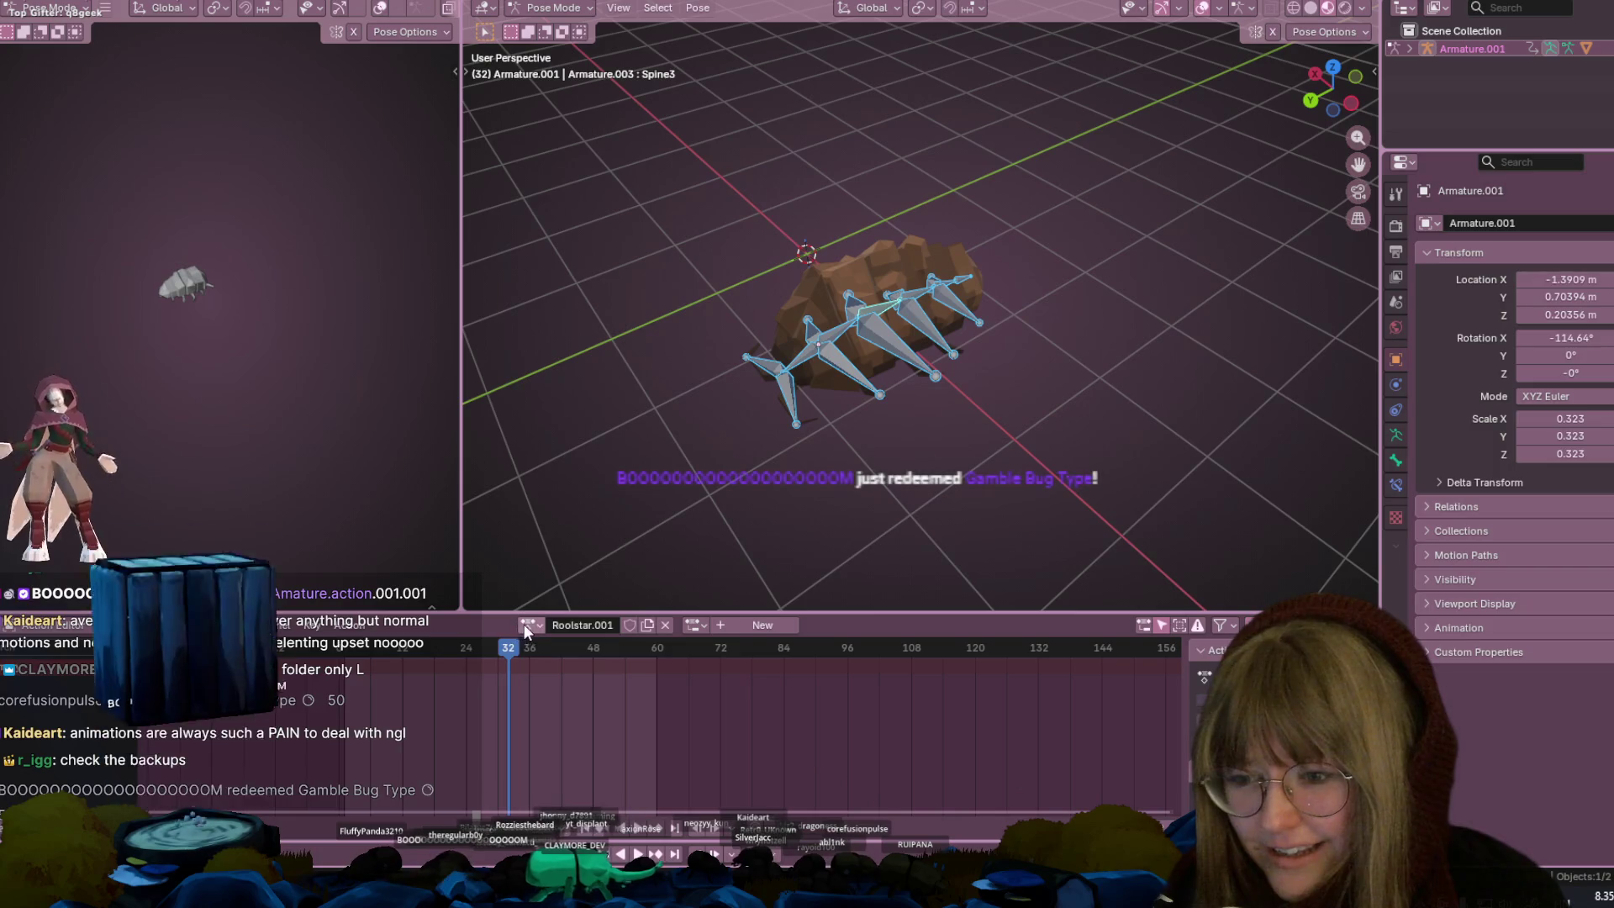
{"action": "left_click", "coordinate": [526, 626]}
{"action": "left_click", "coordinate": [555, 706]}
{"action": "left_click", "coordinate": [589, 652]}
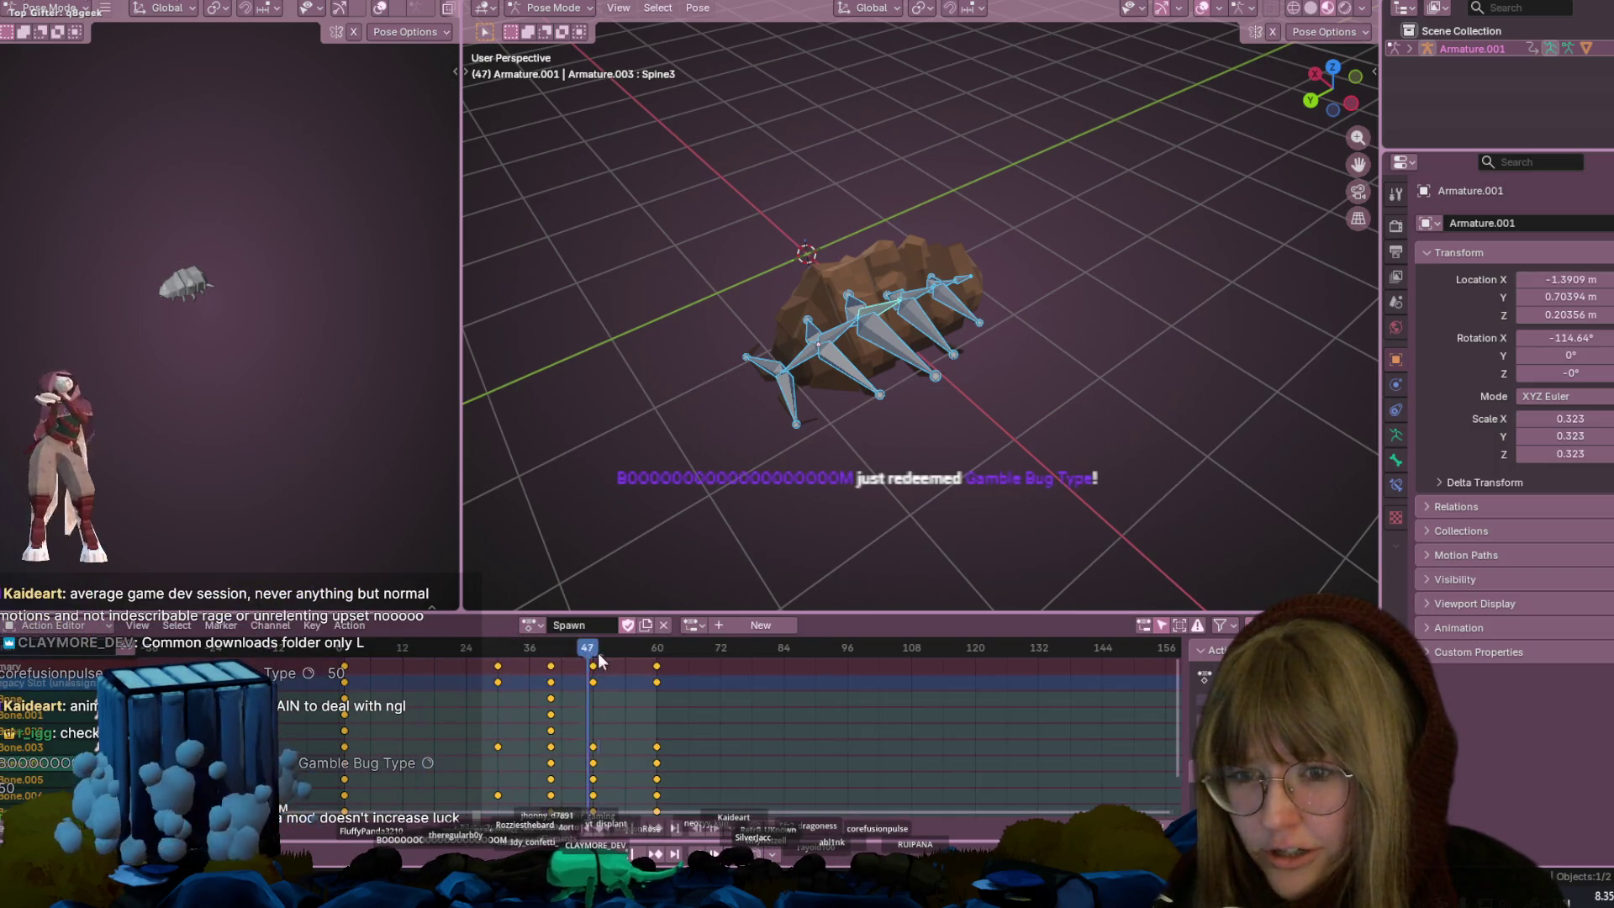
Check Spawn.001 and Roolstar.001, then assign Roolstar back to the armature
{"action": "left_click", "coordinate": [530, 626]}
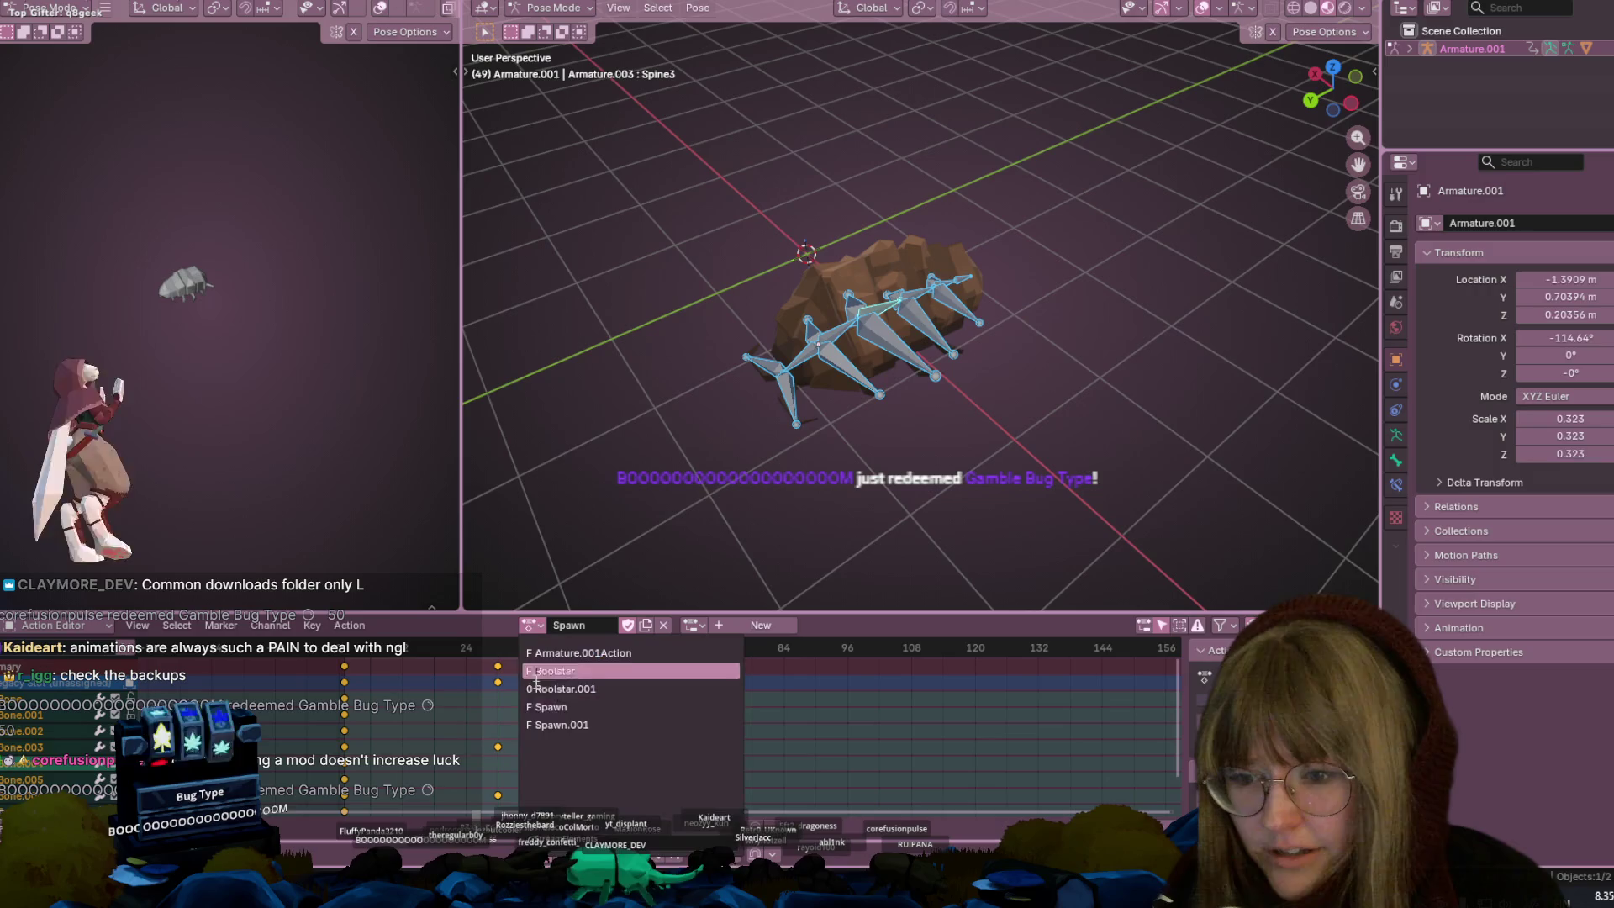
{"action": "left_click", "coordinate": [560, 724]}
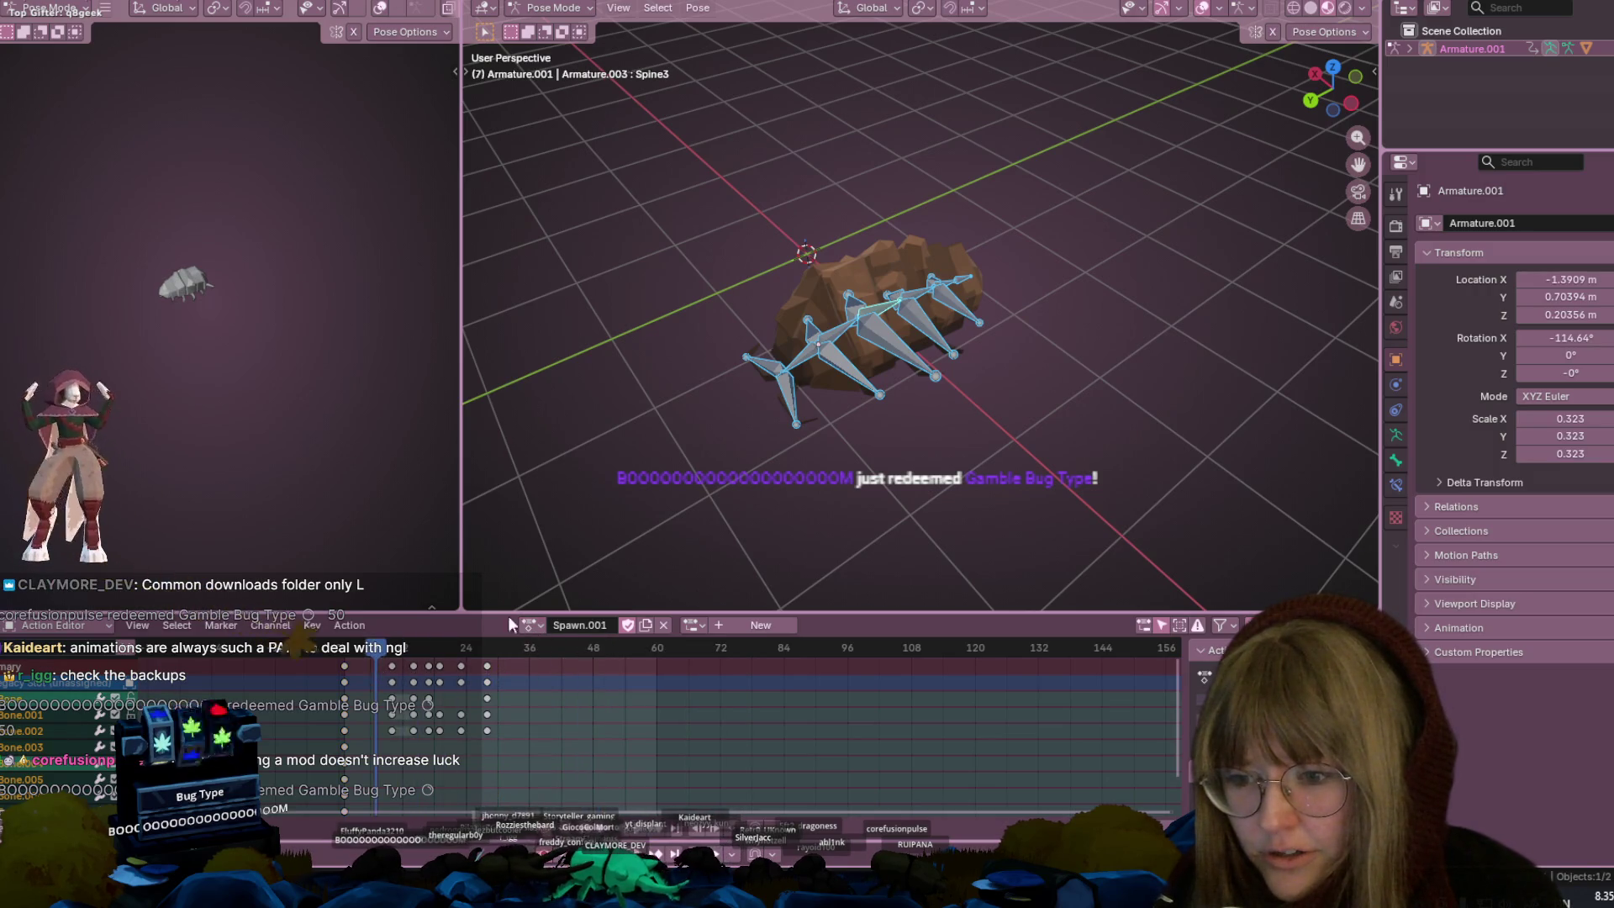
{"action": "left_click", "coordinate": [528, 625]}
{"action": "left_click", "coordinate": [536, 687]}
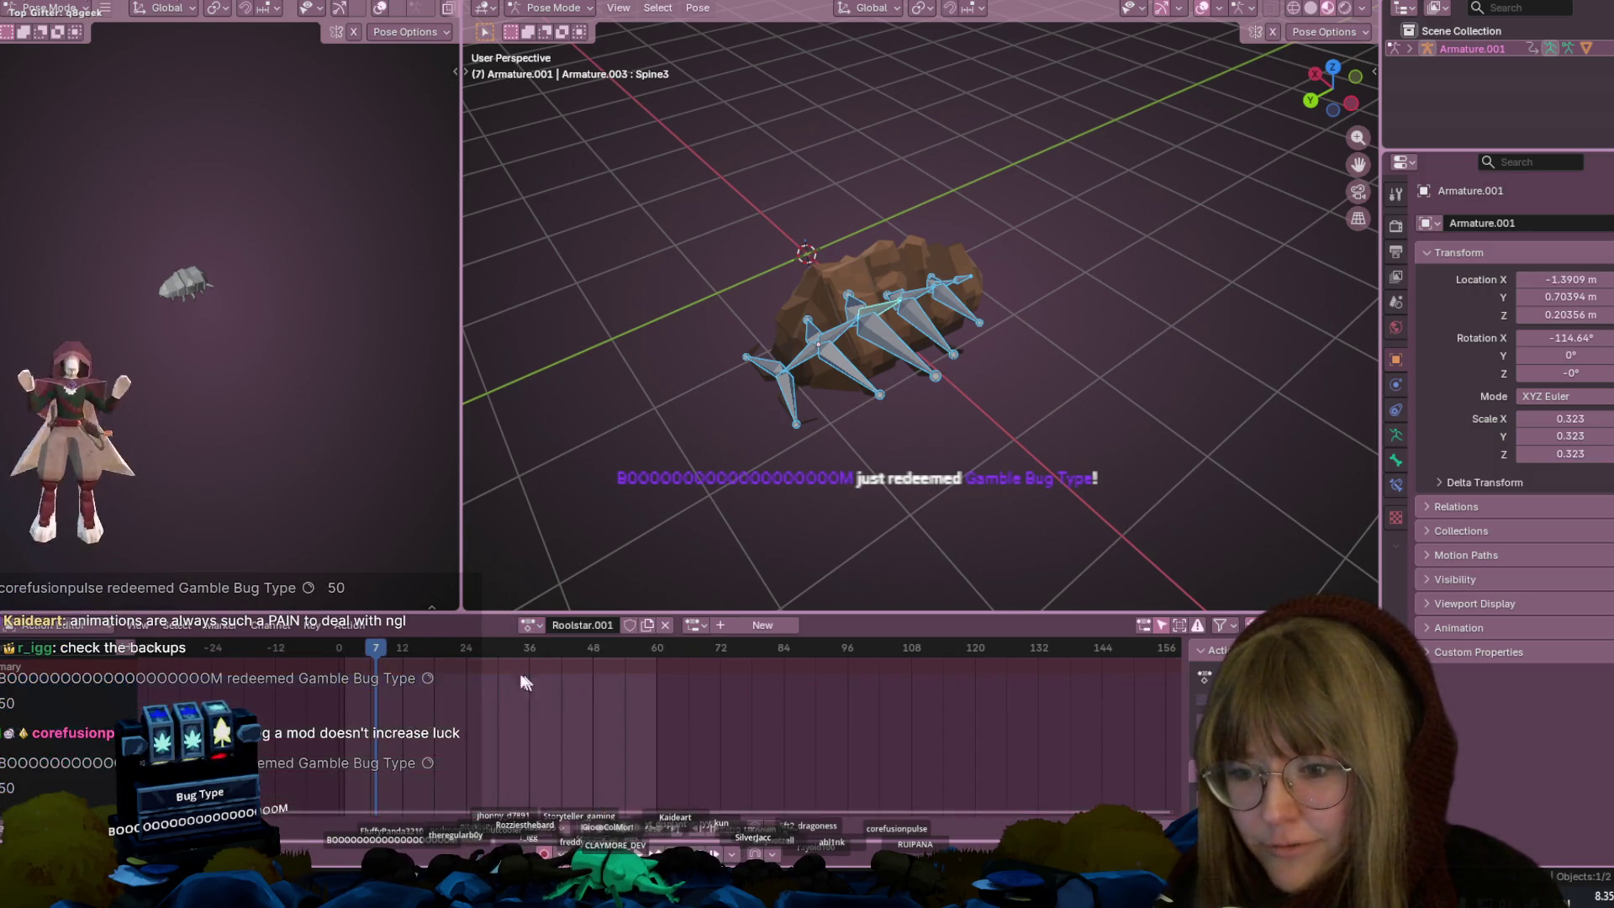
{"action": "left_click", "coordinate": [523, 633]}
{"action": "left_click", "coordinate": [538, 671]}
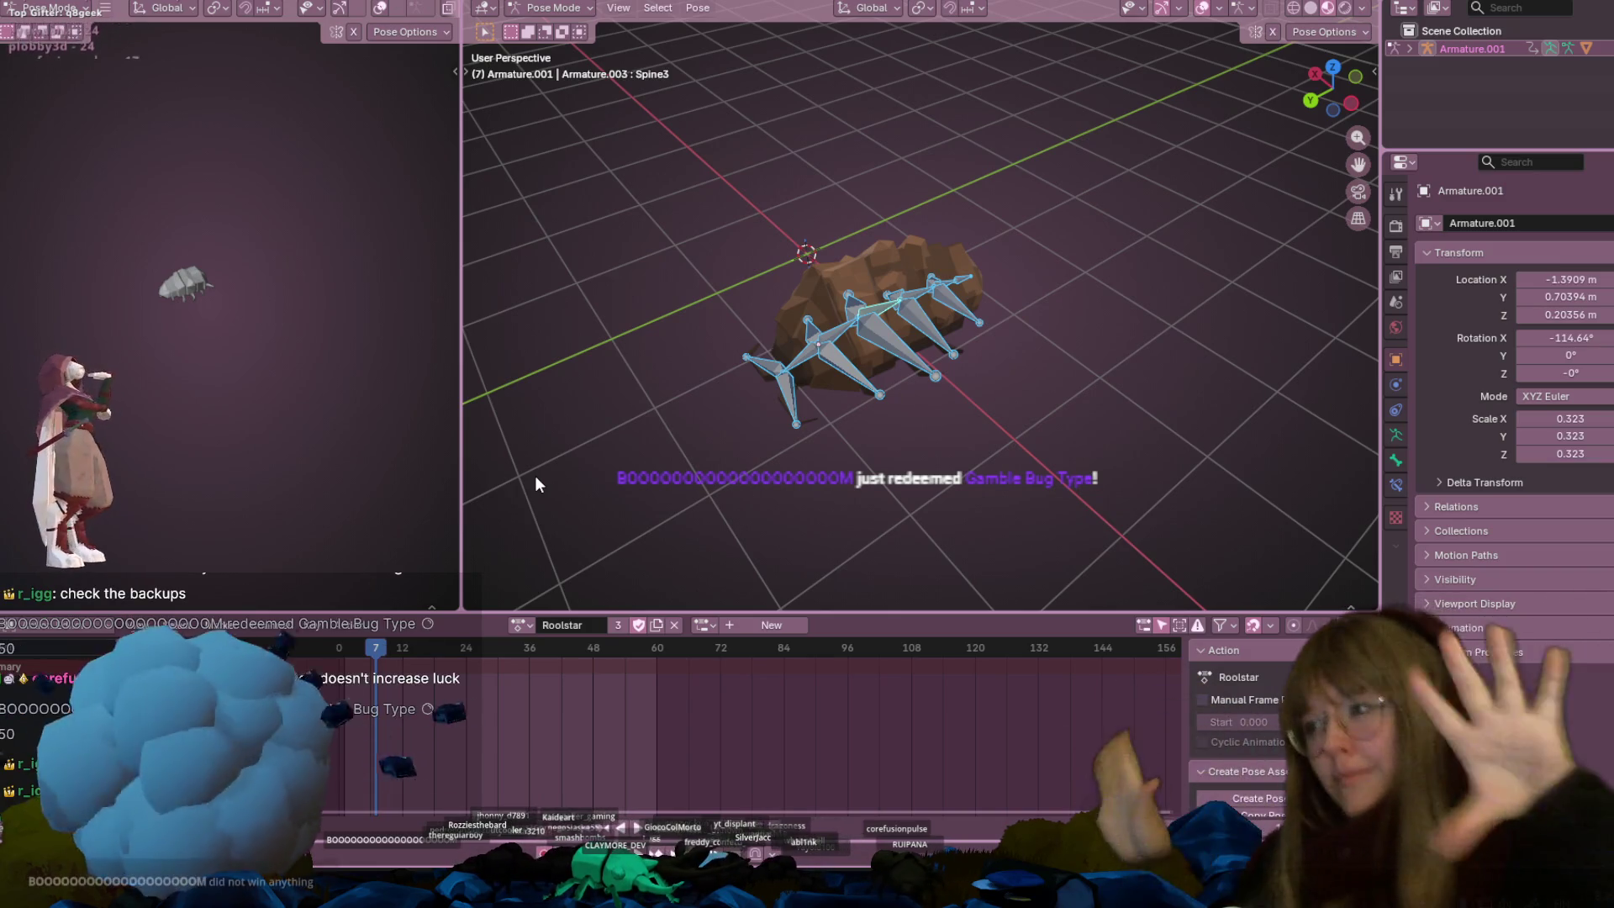
Switch to Object Mode, select the bug body mesh, and give Roolstar a fake user
{"action": "left_click", "coordinate": [555, 7]}
{"action": "left_click", "coordinate": [568, 25]}
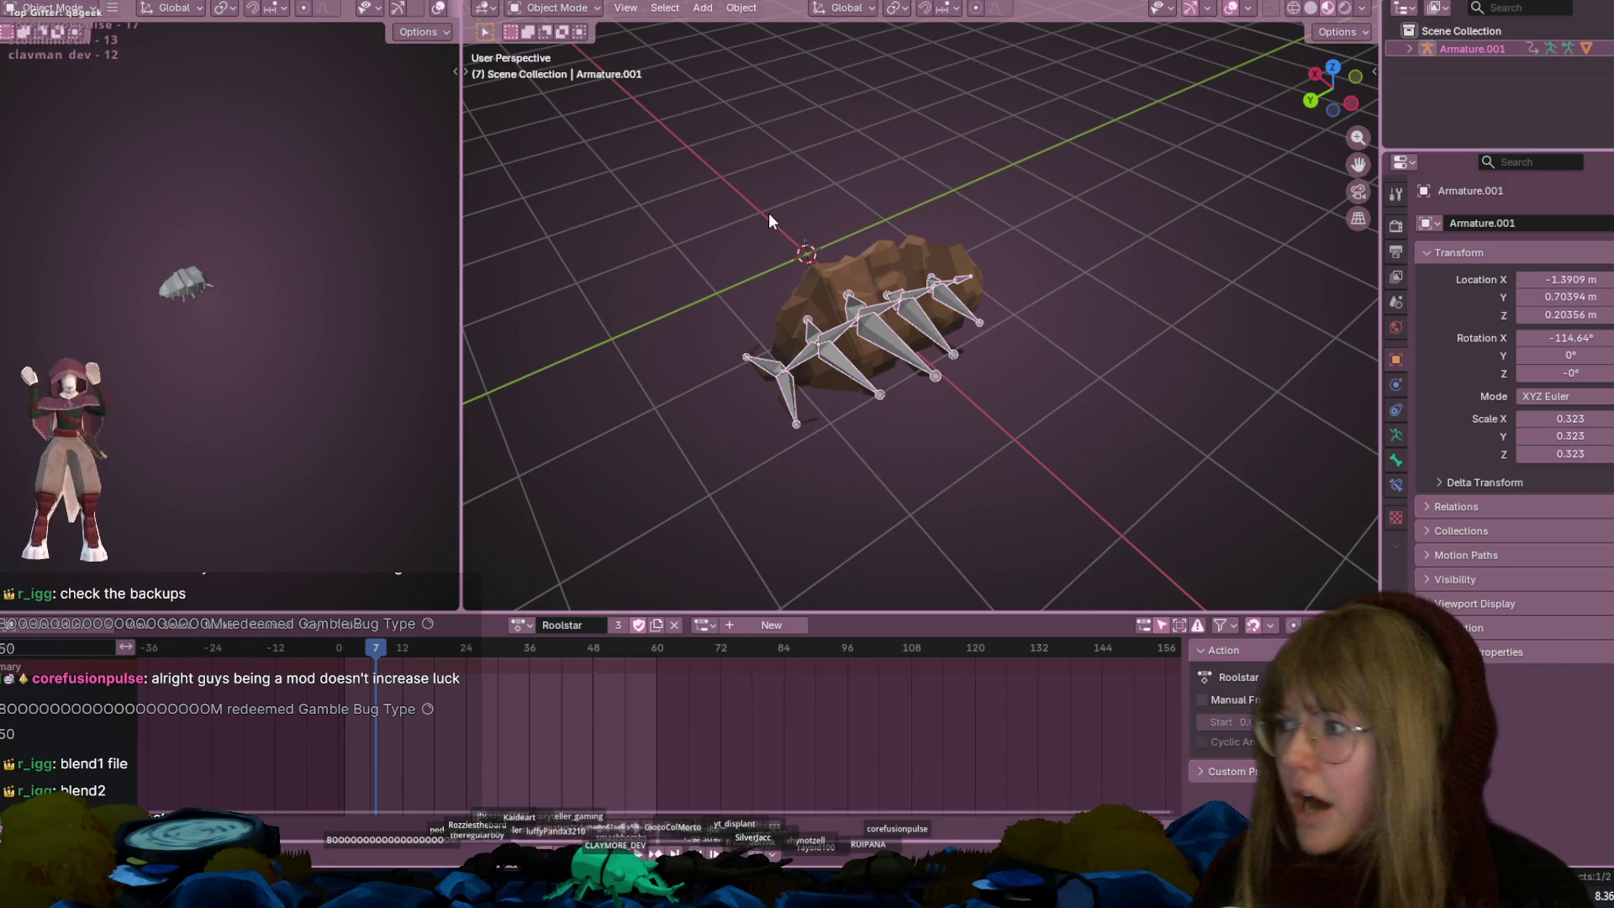
{"action": "left_click", "coordinate": [879, 271]}
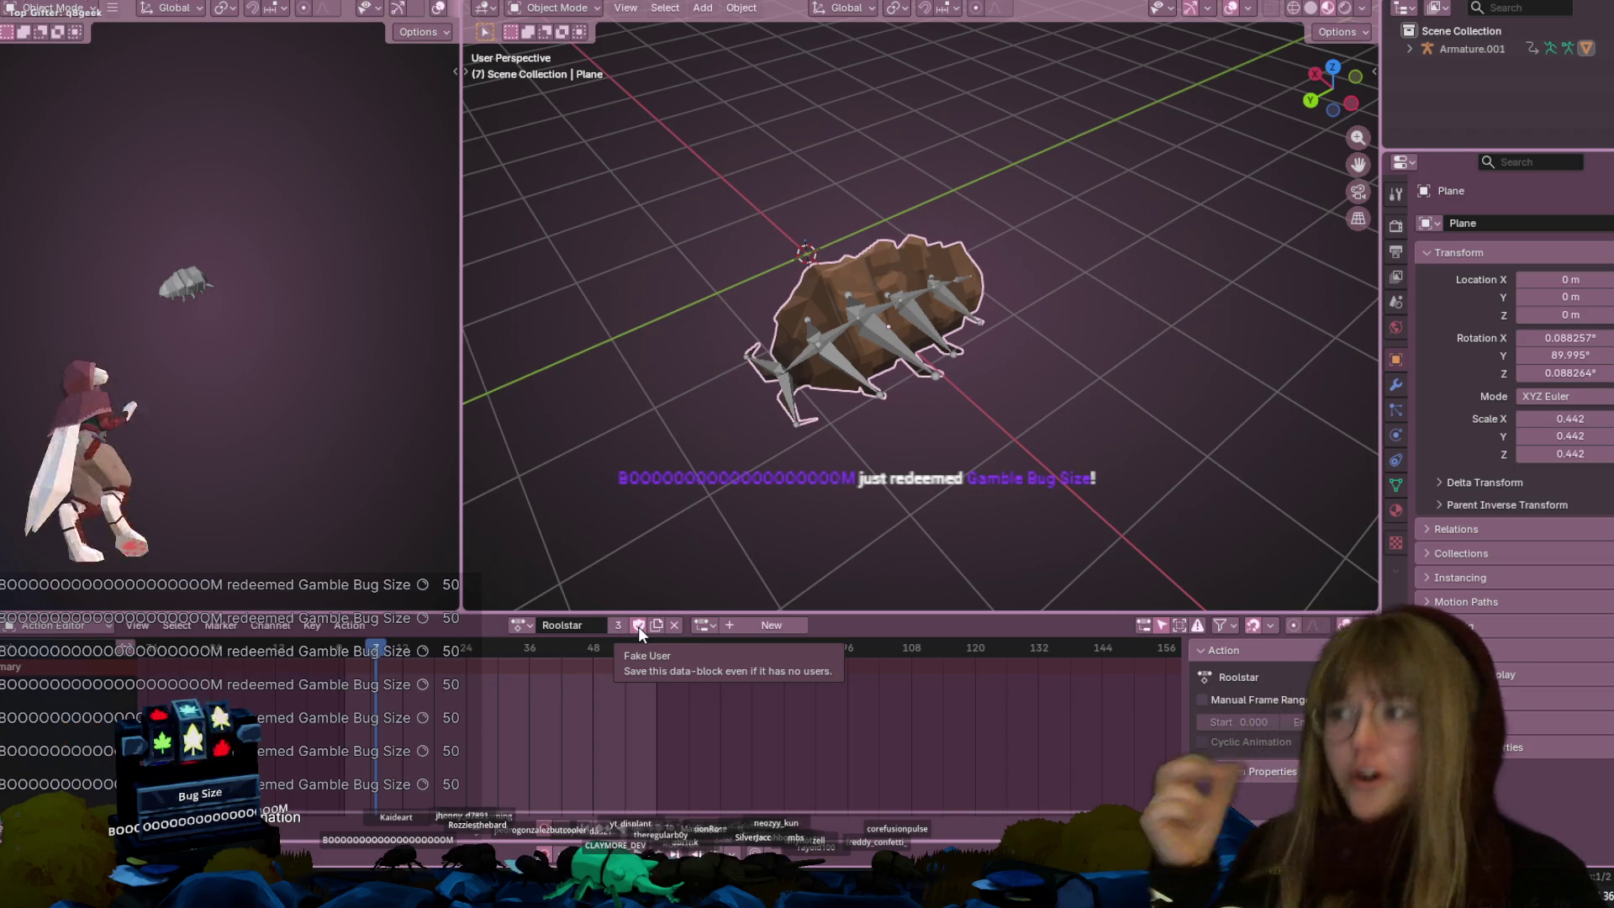
{"action": "left_click", "coordinate": [639, 625]}
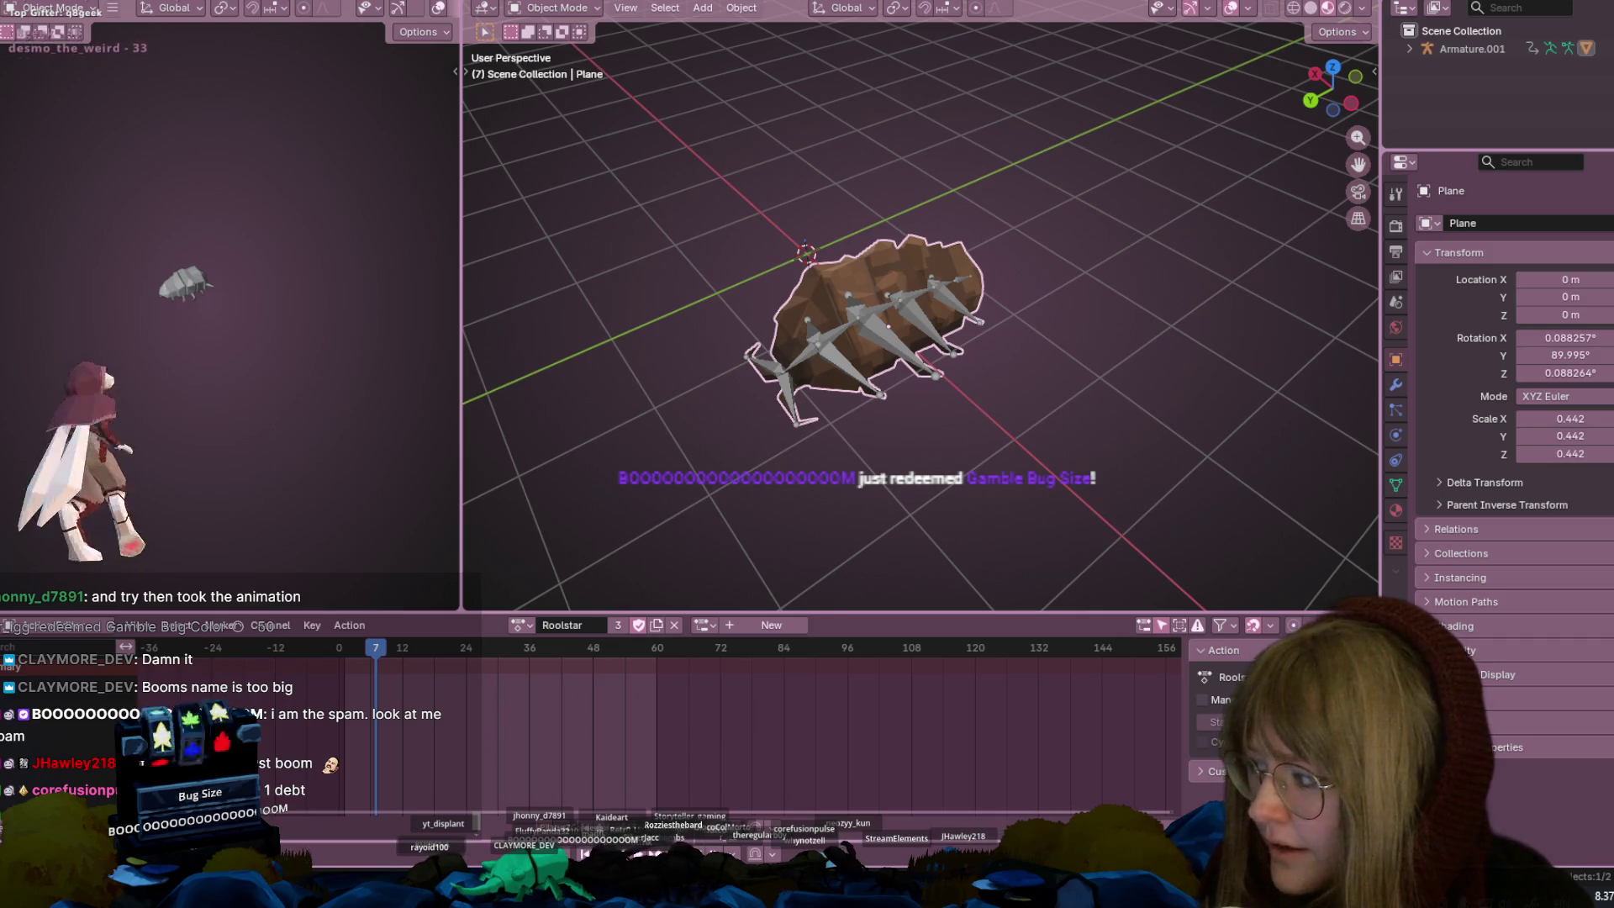
Open Alerts Box 1's editor and expand its Channel Points alert variants
{"action": "key", "text": "alt+Tab"}
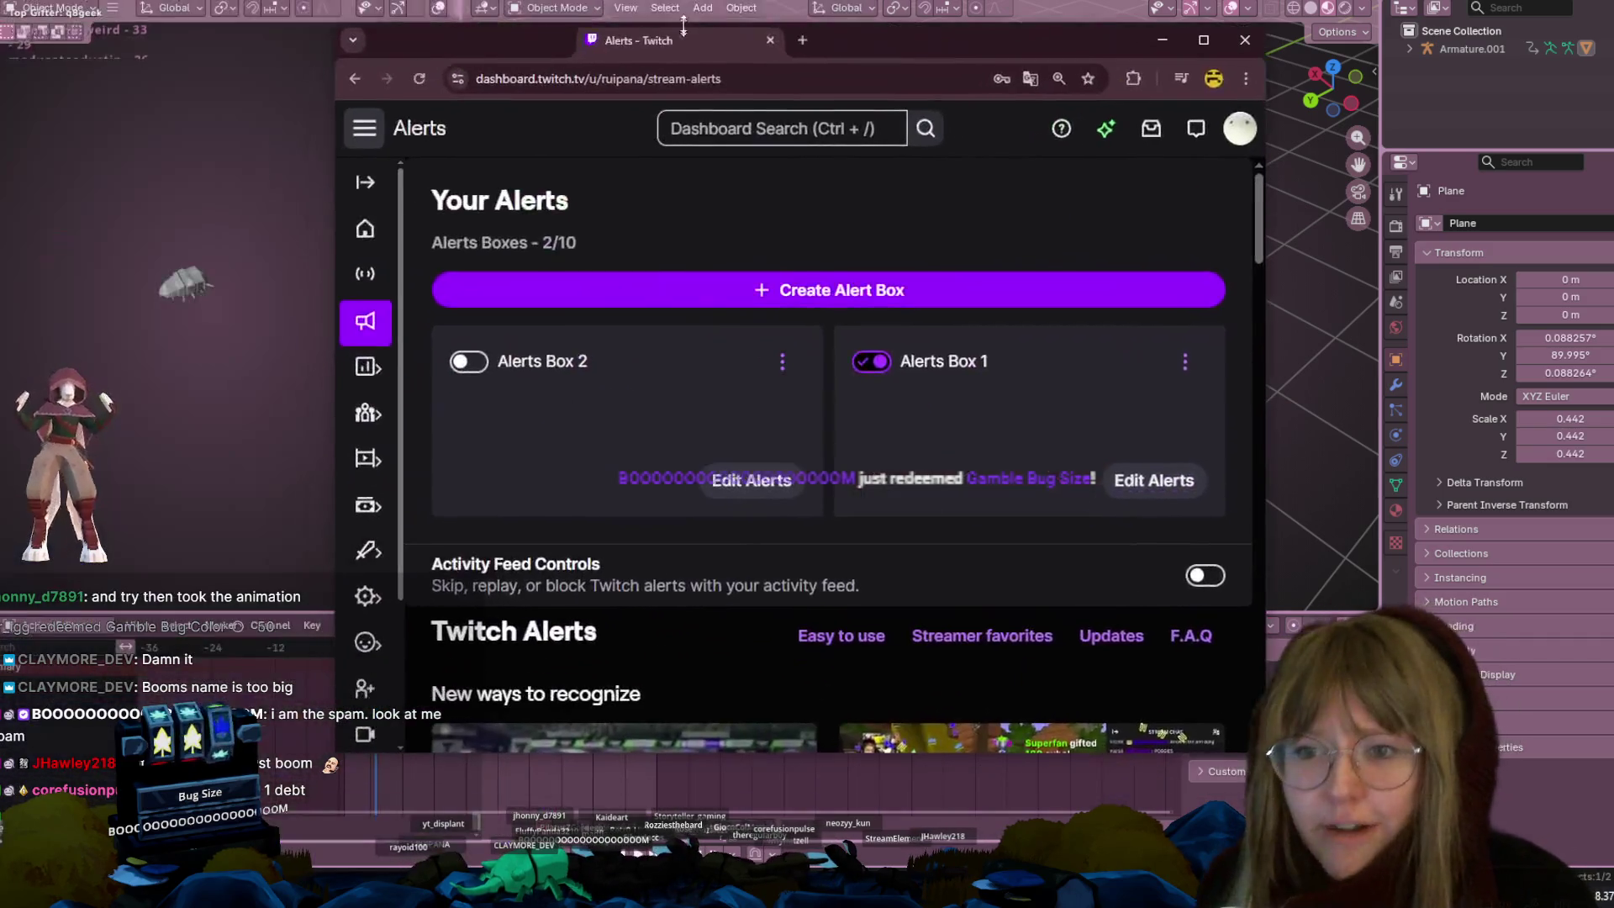
{"action": "left_click", "coordinate": [1139, 483]}
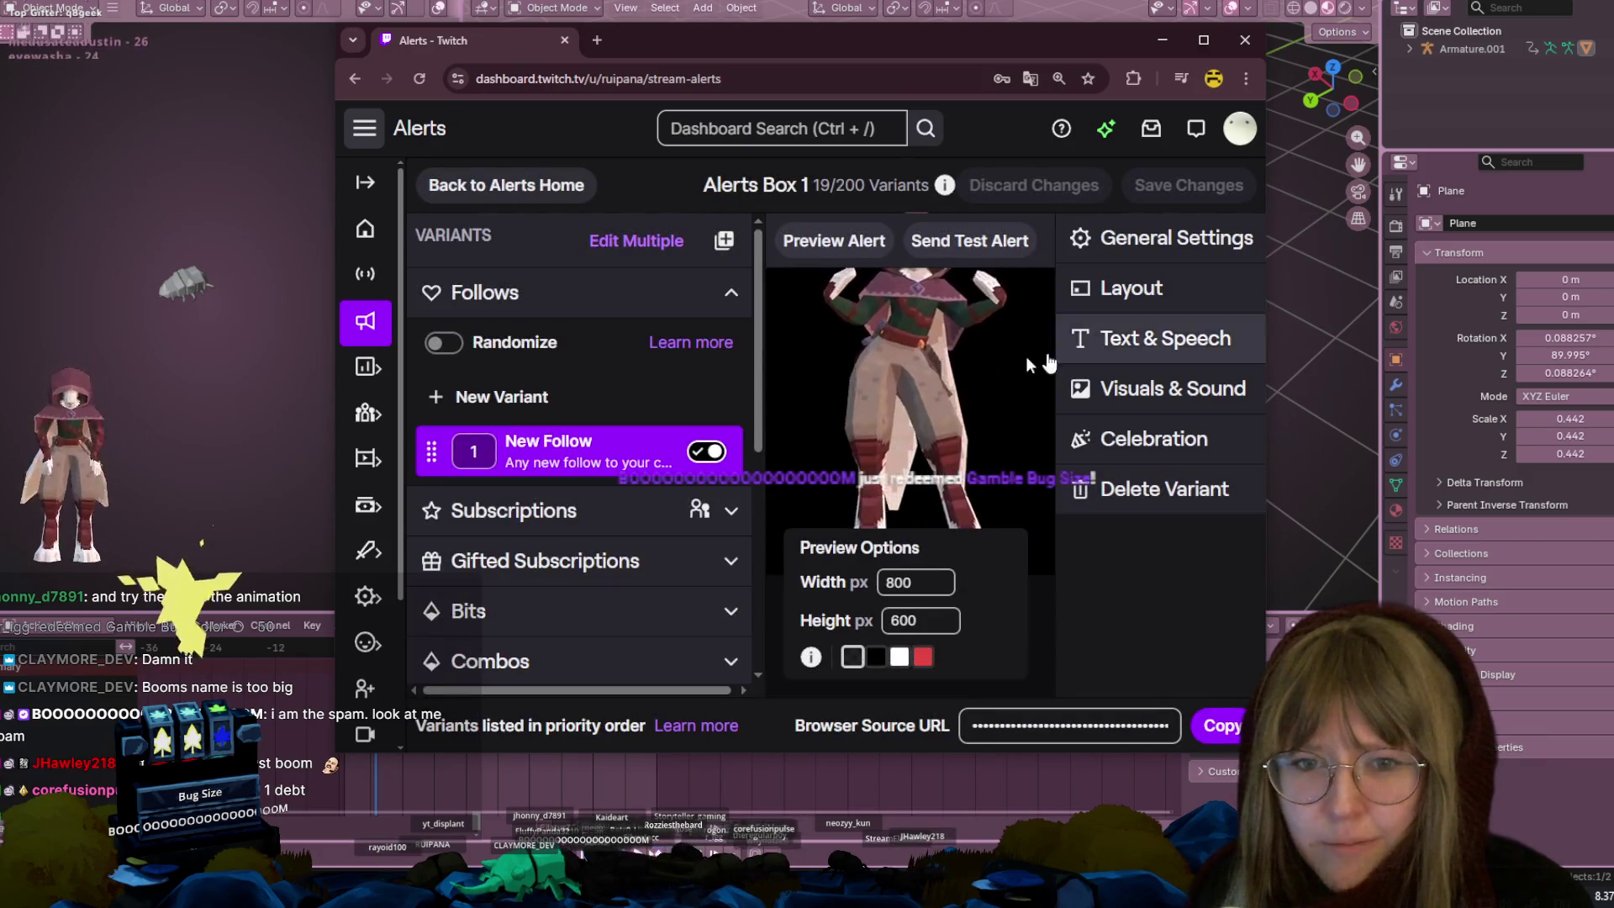
{"action": "scroll", "coordinate": [504, 508], "scroll_direction": "down", "scroll_amount": 2}
{"action": "scroll", "coordinate": [515, 508], "scroll_direction": "down", "scroll_amount": 2}
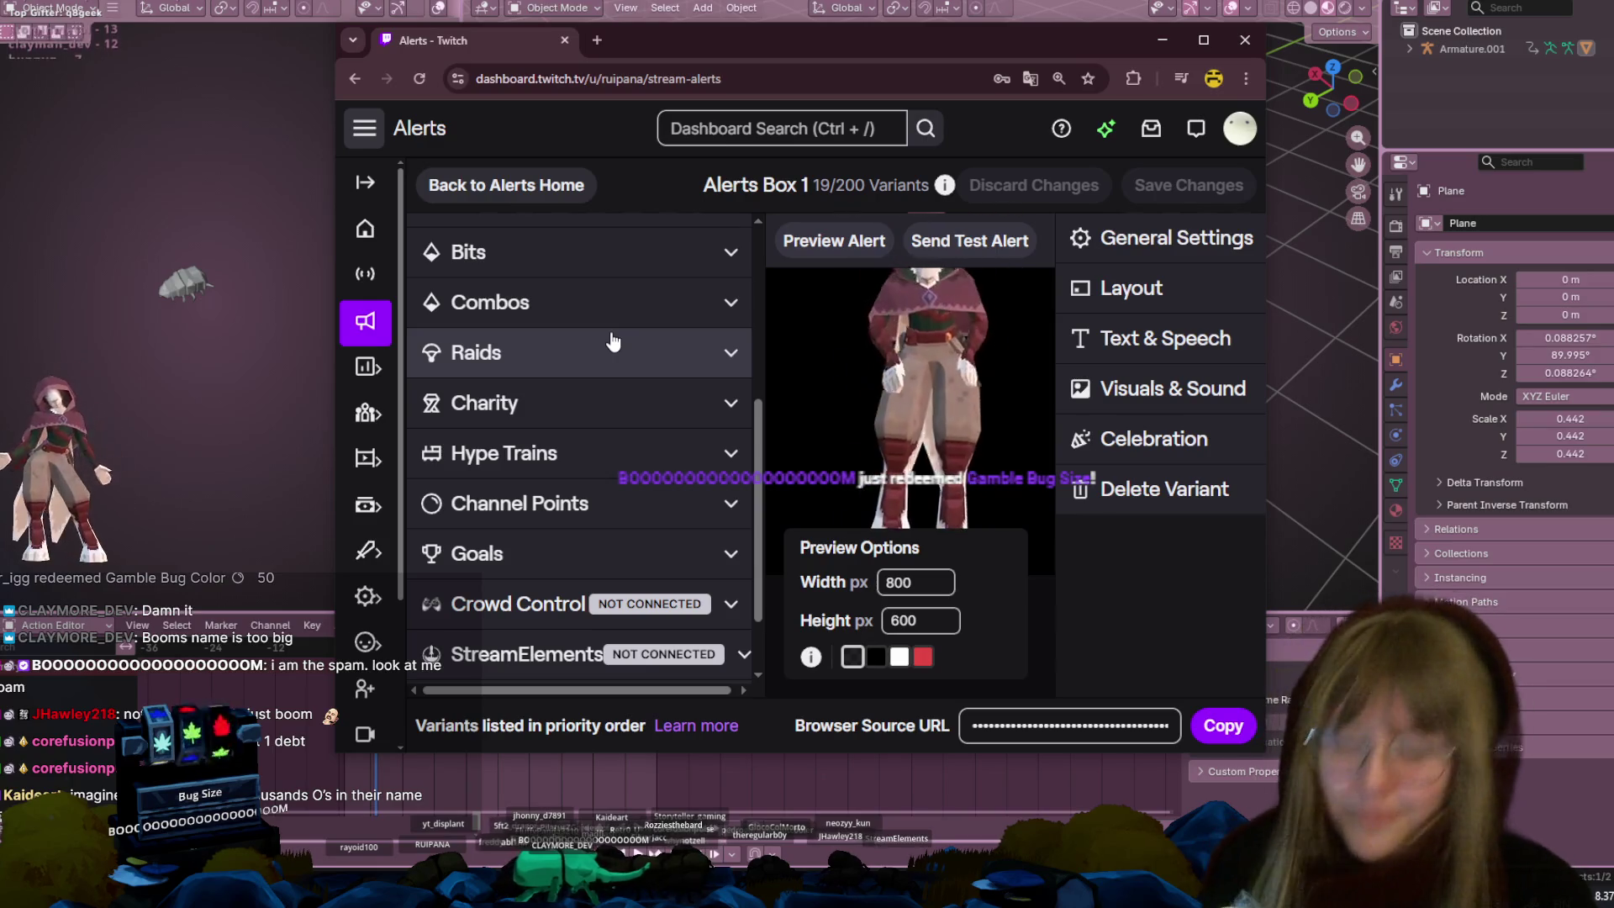
{"action": "scroll", "coordinate": [596, 502], "scroll_direction": "down", "scroll_amount": 1}
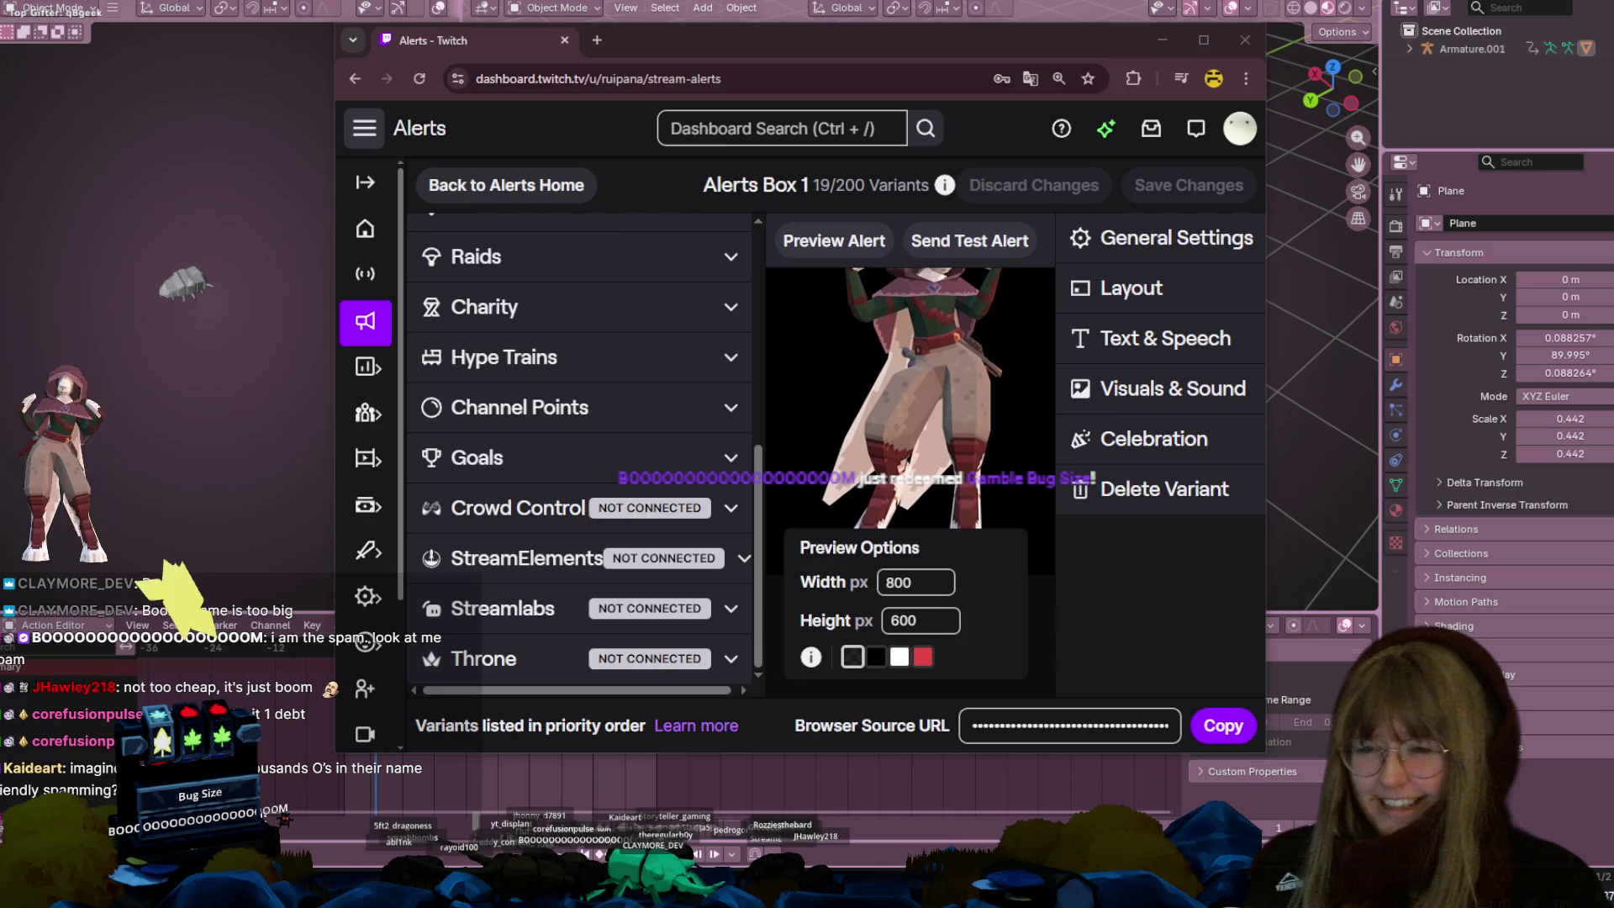
{"action": "left_click", "coordinate": [607, 407]}
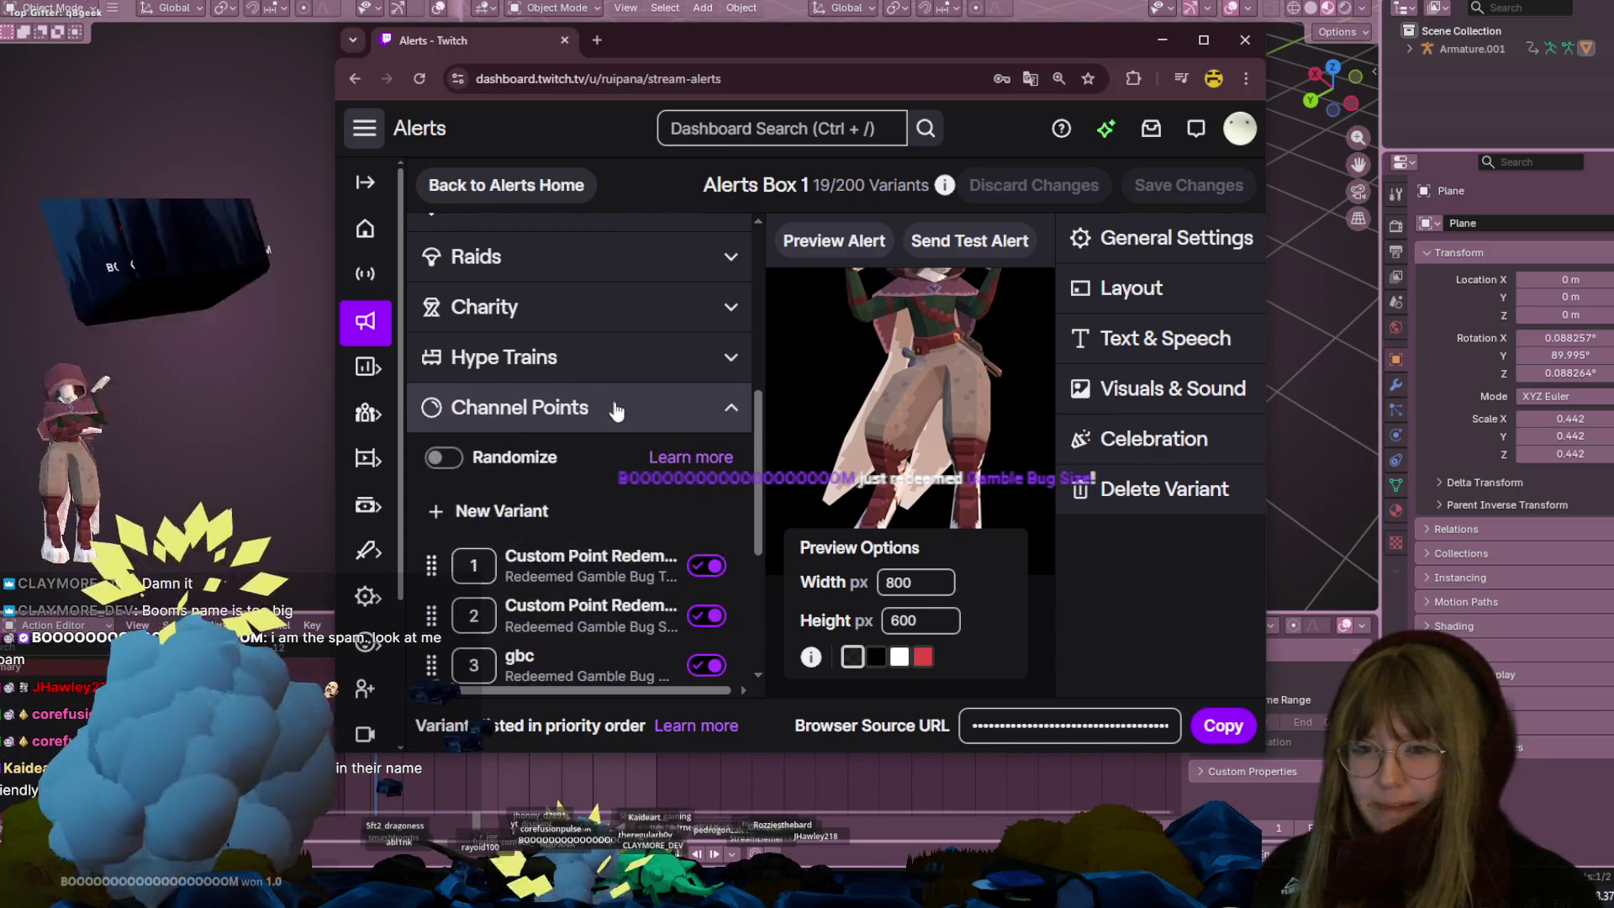
{"action": "scroll", "coordinate": [648, 361], "scroll_direction": "up", "scroll_amount": 4}
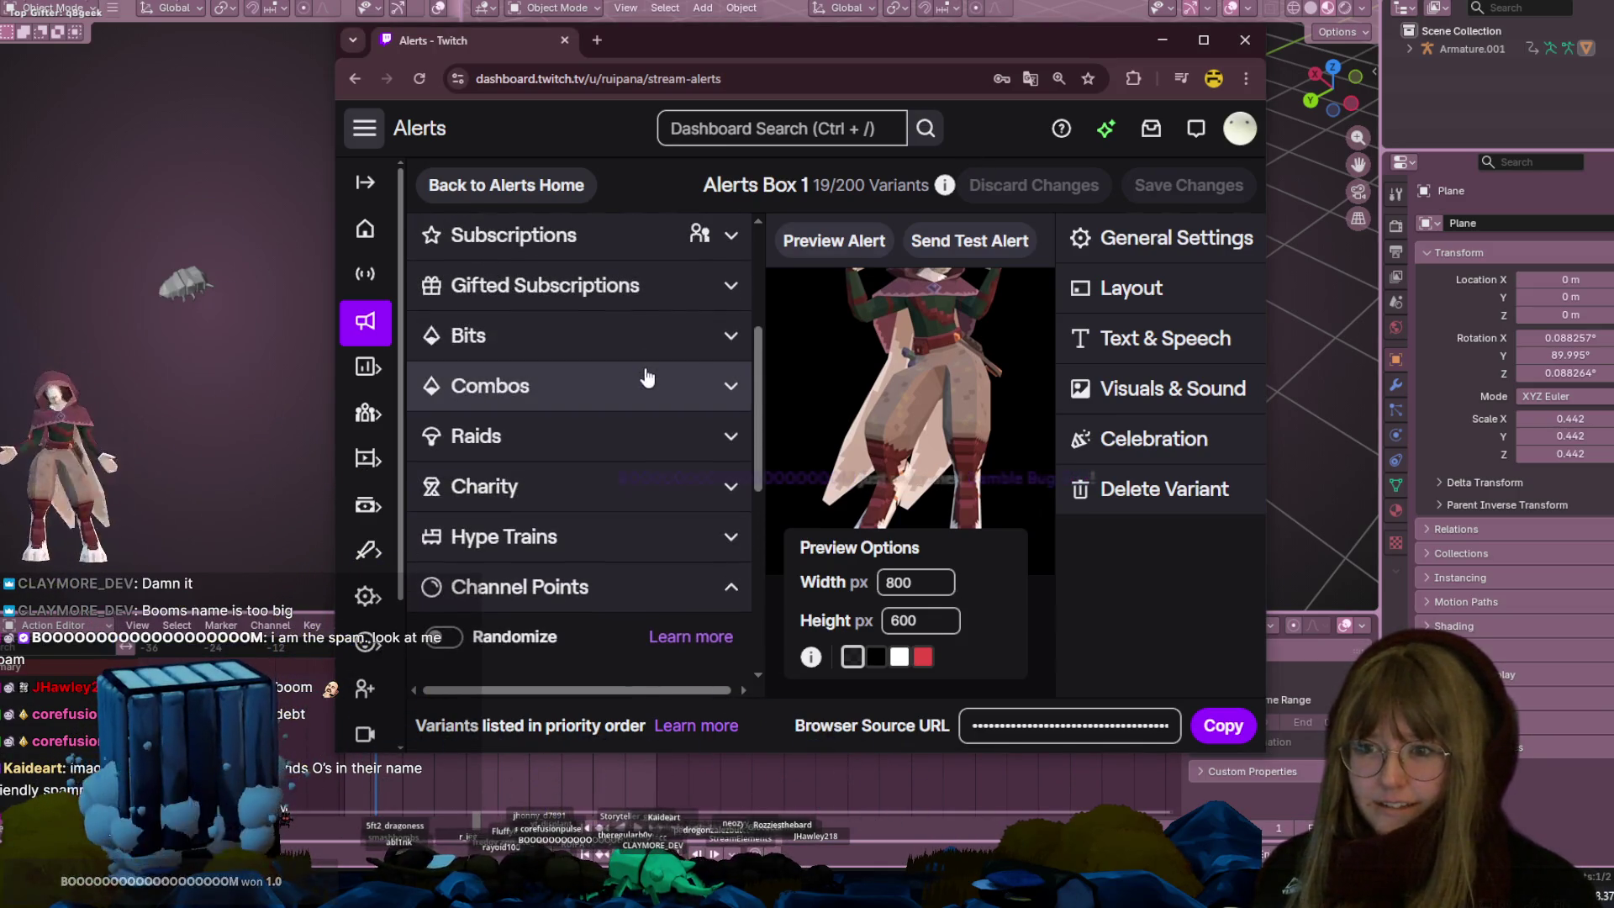
{"action": "scroll", "coordinate": [707, 395], "scroll_direction": "up", "scroll_amount": 1}
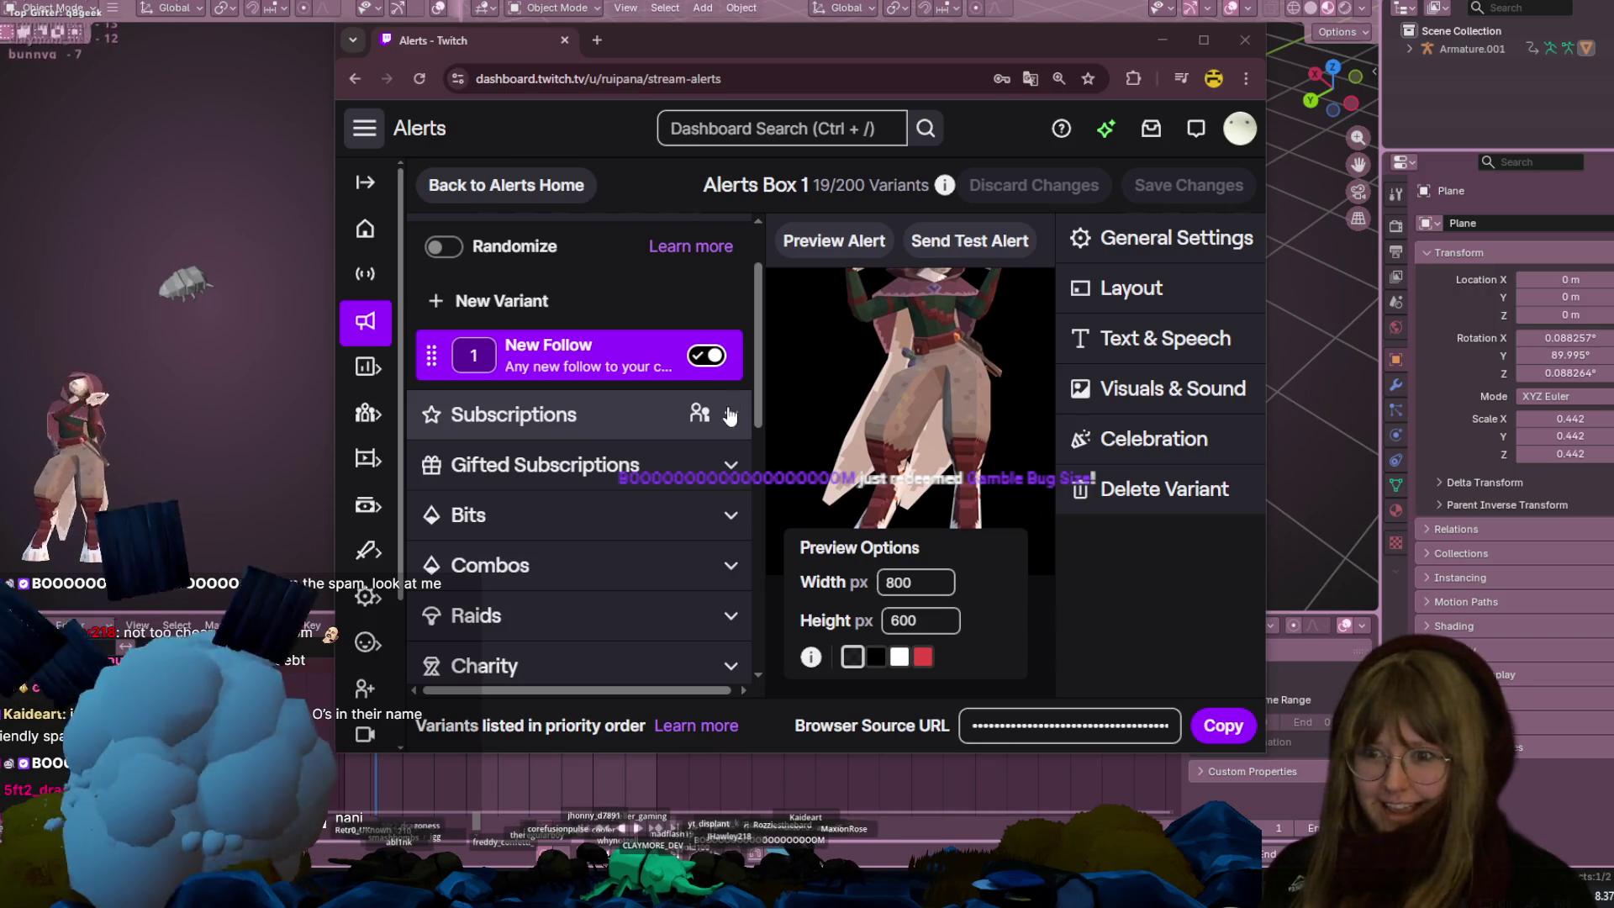
Select the Gamble Bug Type redemption variant and maximize the dashboard window
{"action": "left_click", "coordinate": [730, 471]}
{"action": "left_click", "coordinate": [730, 478]}
{"action": "scroll", "coordinate": [730, 471], "scroll_direction": "down", "scroll_amount": 3}
{"action": "left_click", "coordinate": [730, 475]}
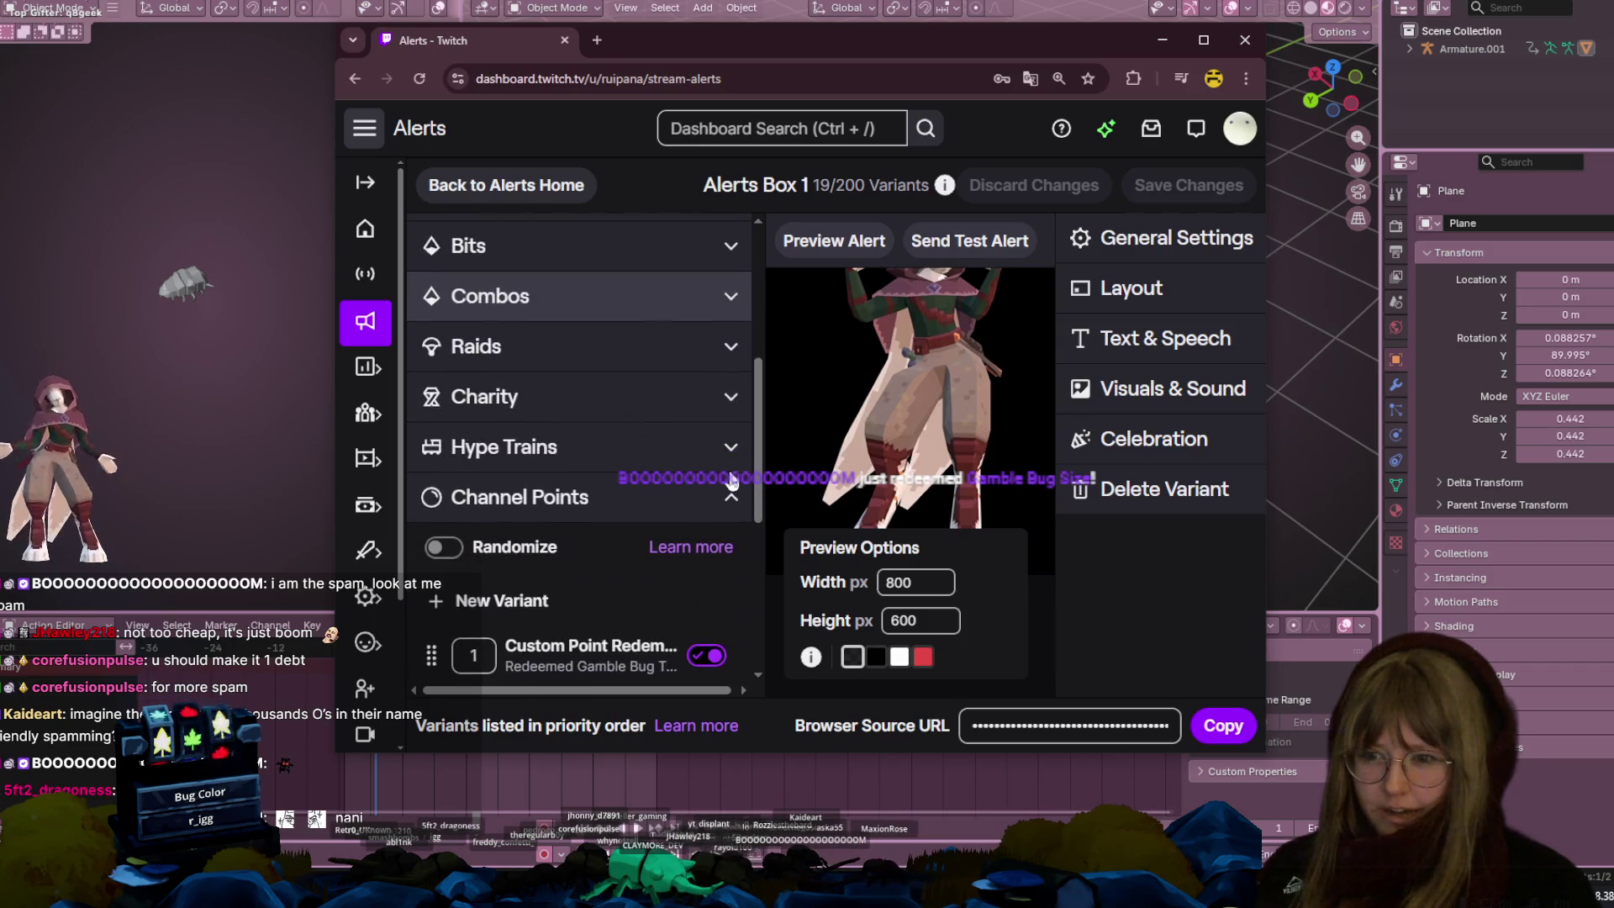
{"action": "scroll", "coordinate": [639, 471], "scroll_direction": "down", "scroll_amount": 2}
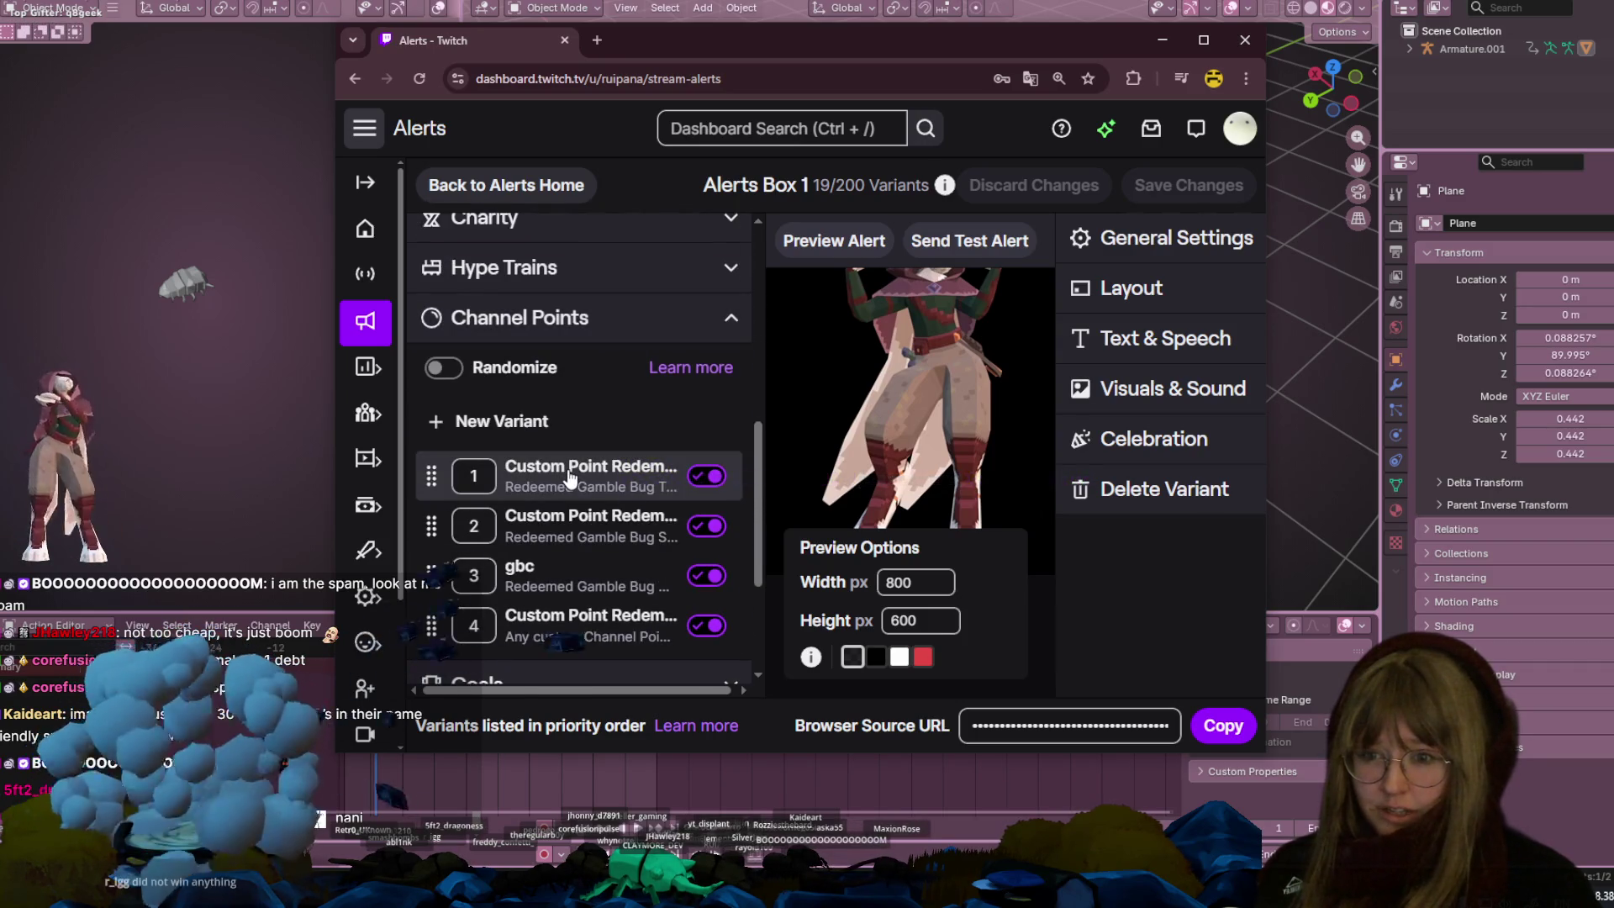
{"action": "left_click", "coordinate": [568, 477]}
{"action": "left_click", "coordinate": [1204, 39]}
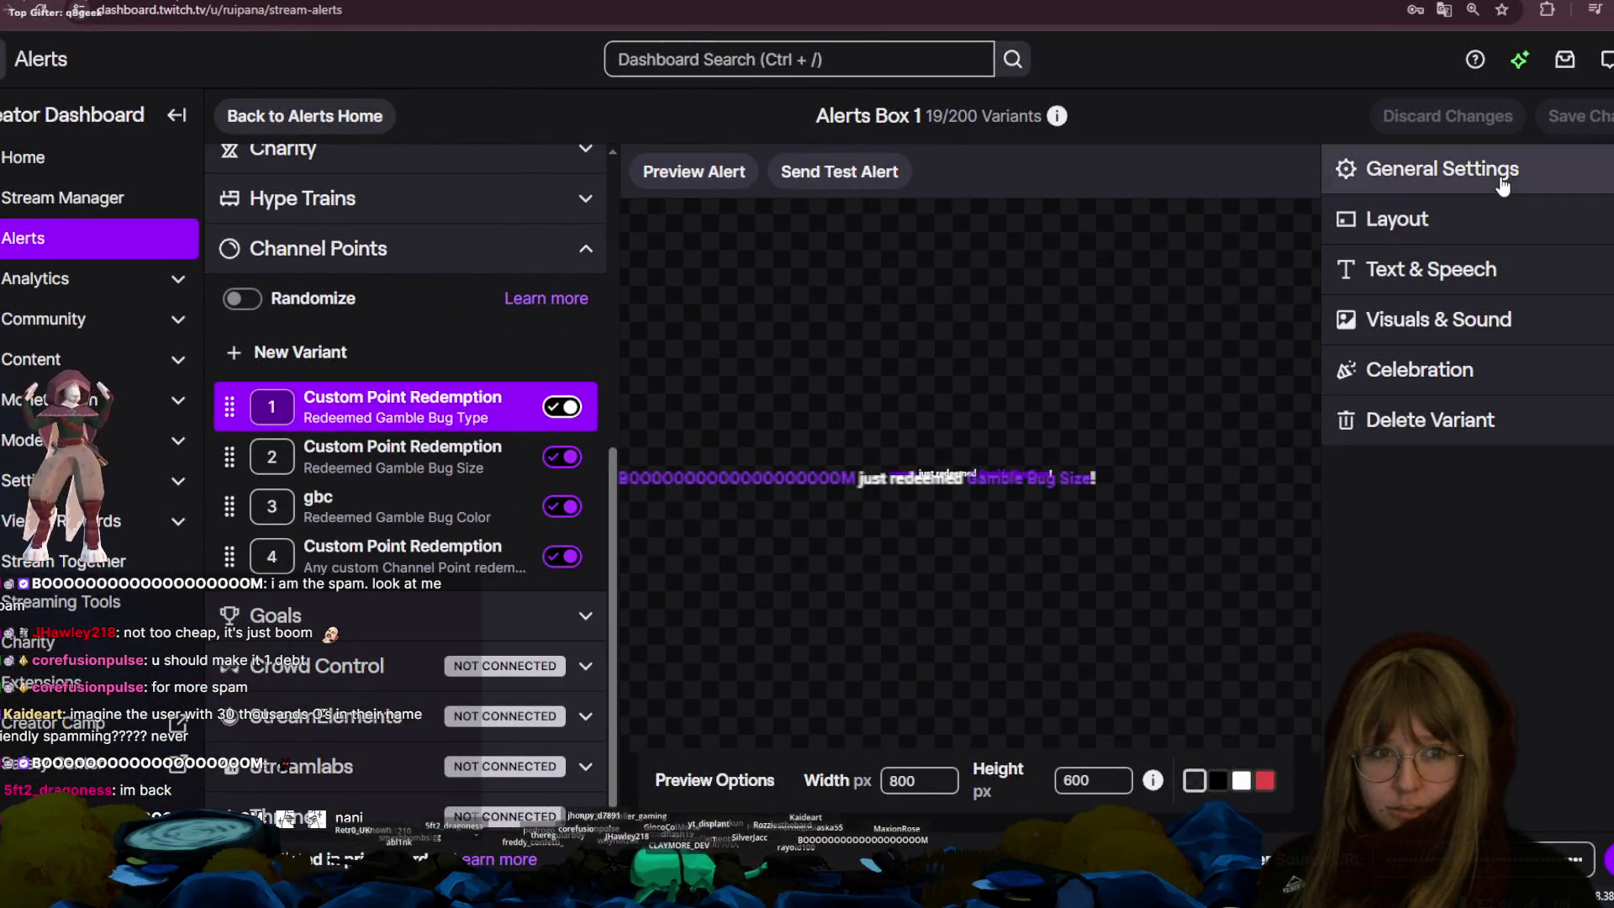
Set the Gamble Bug Type variant's duration to 1 second and save it
{"action": "left_click", "coordinate": [1493, 168]}
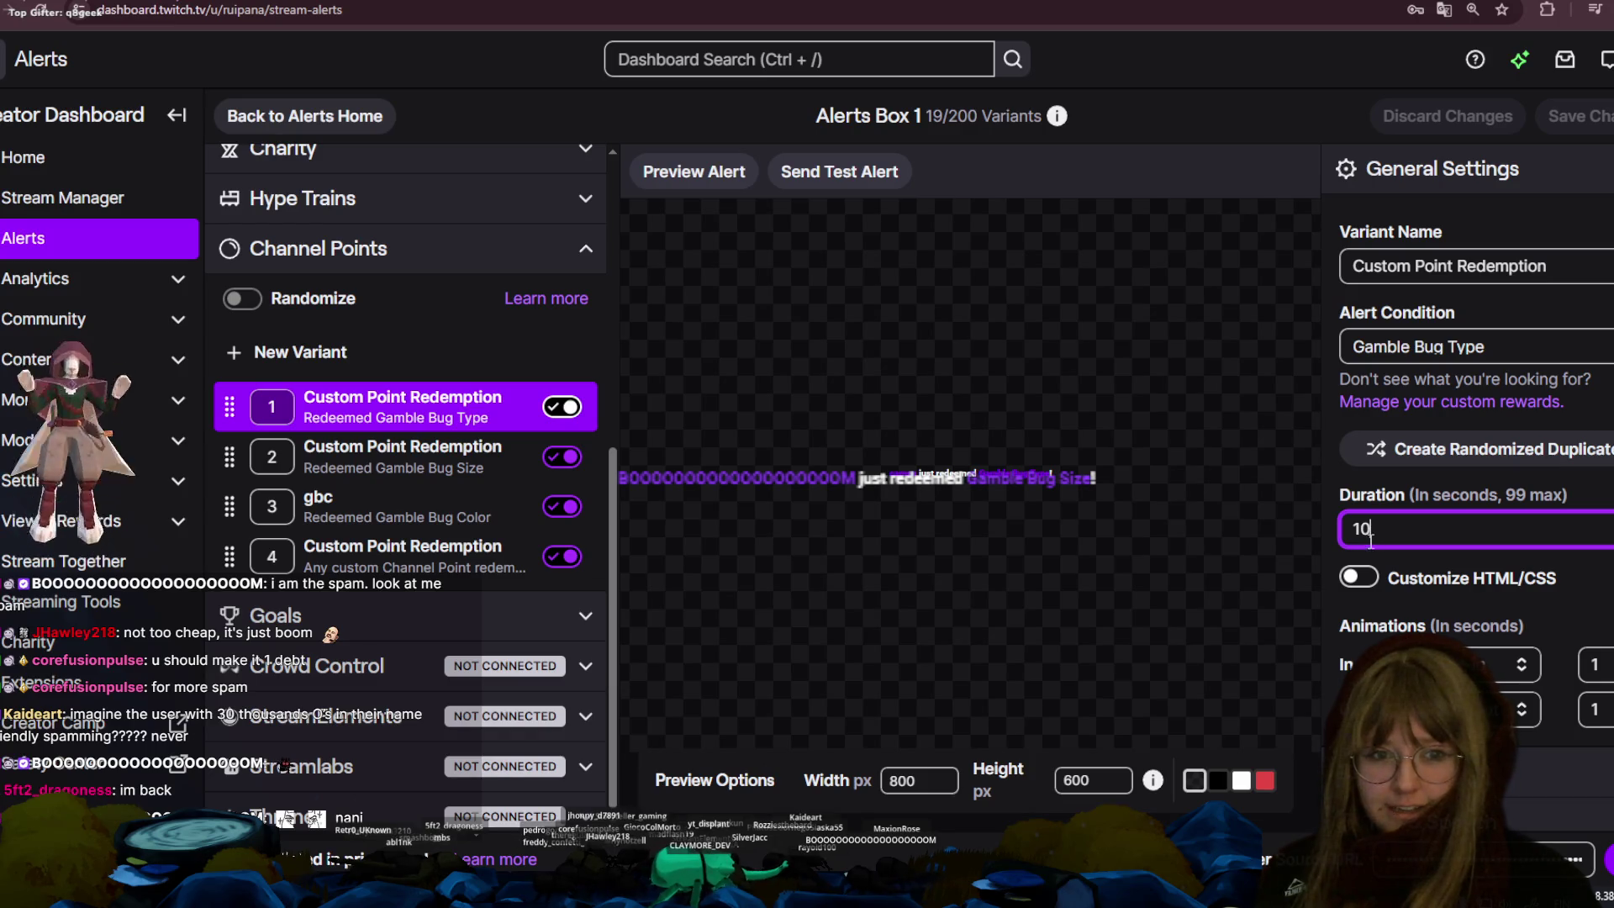
{"action": "key", "text": "BackSpace"}
{"action": "left_click", "coordinate": [466, 461]}
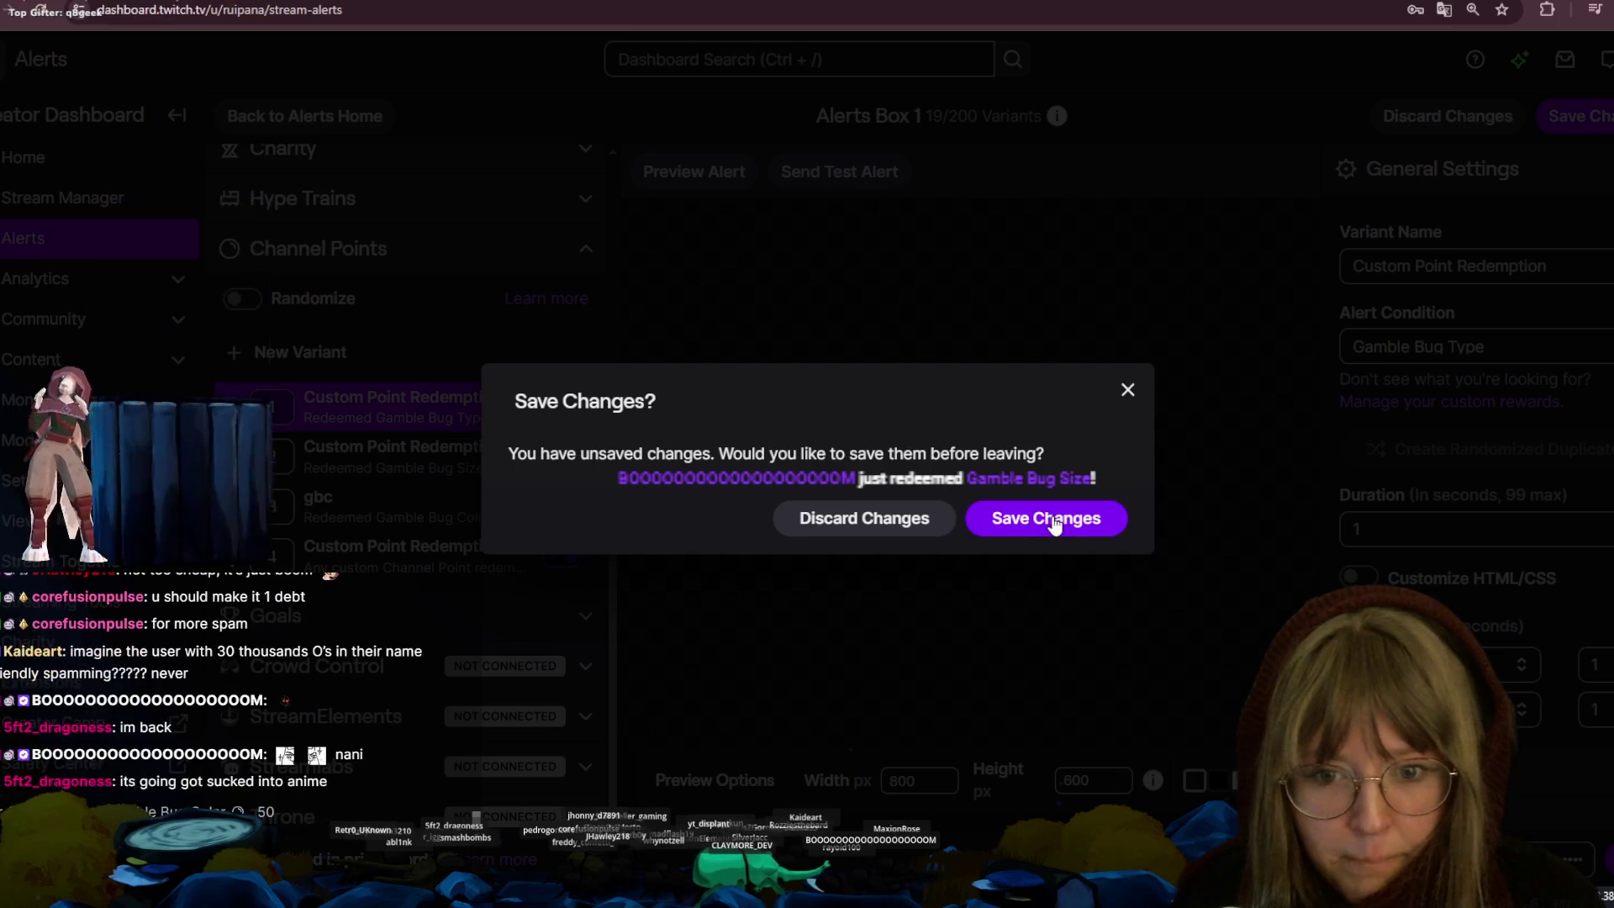
{"action": "left_click", "coordinate": [1047, 518]}
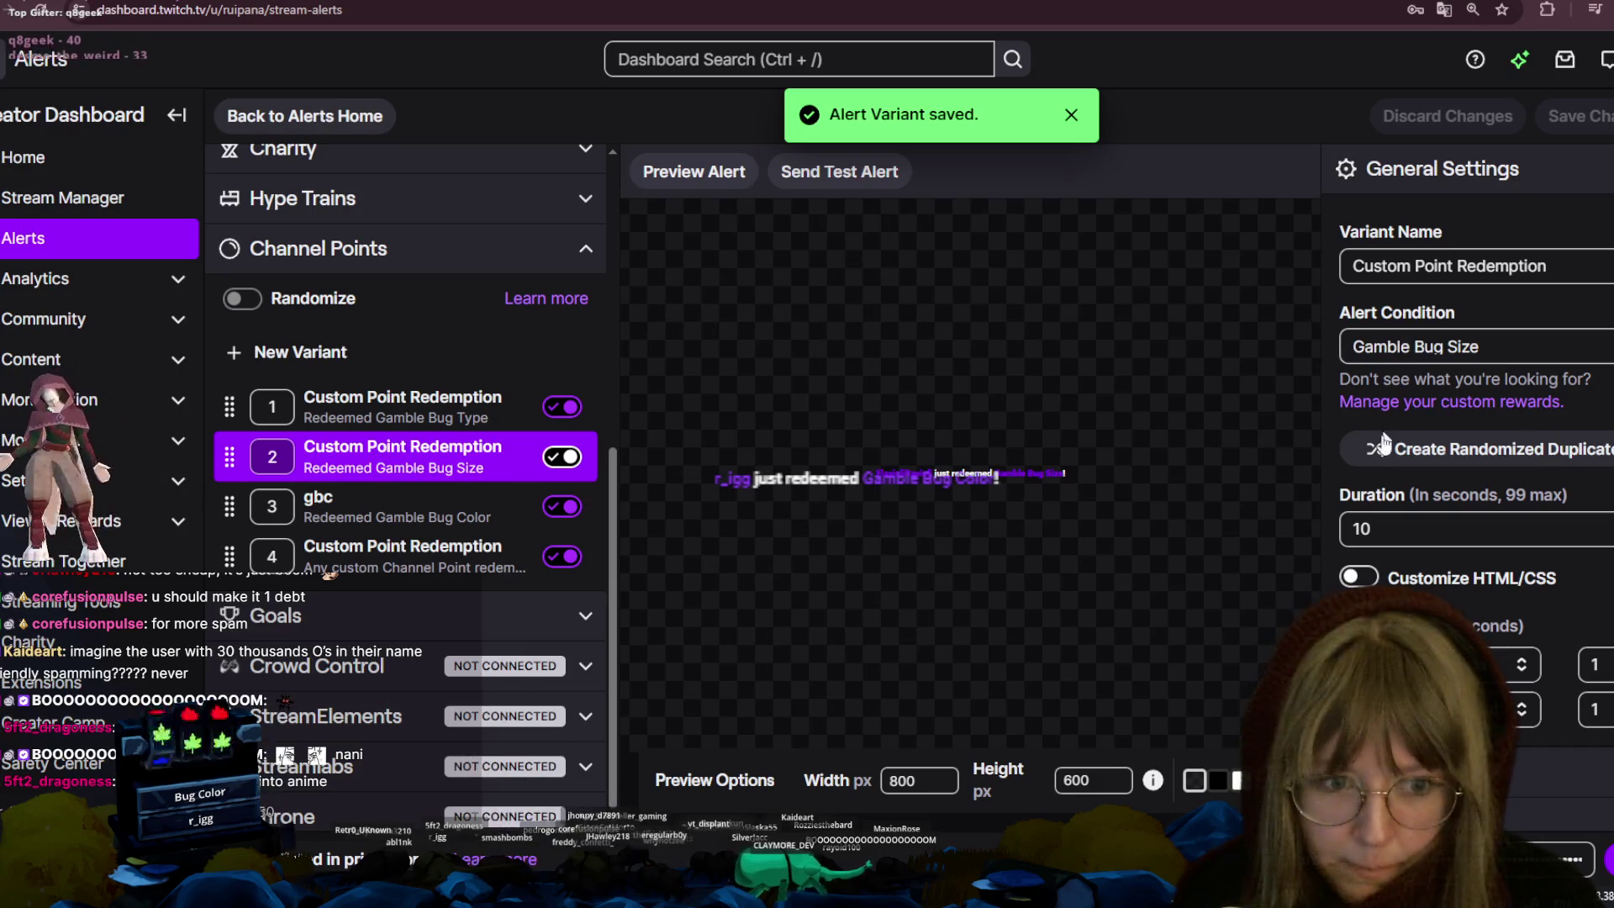
Set the Gamble Bug Size variant's duration to 1 second, save, and return to Blender
{"action": "left_click", "coordinate": [1395, 528]}
{"action": "key", "text": "BackSpace"}
{"action": "key", "text": "Return"}
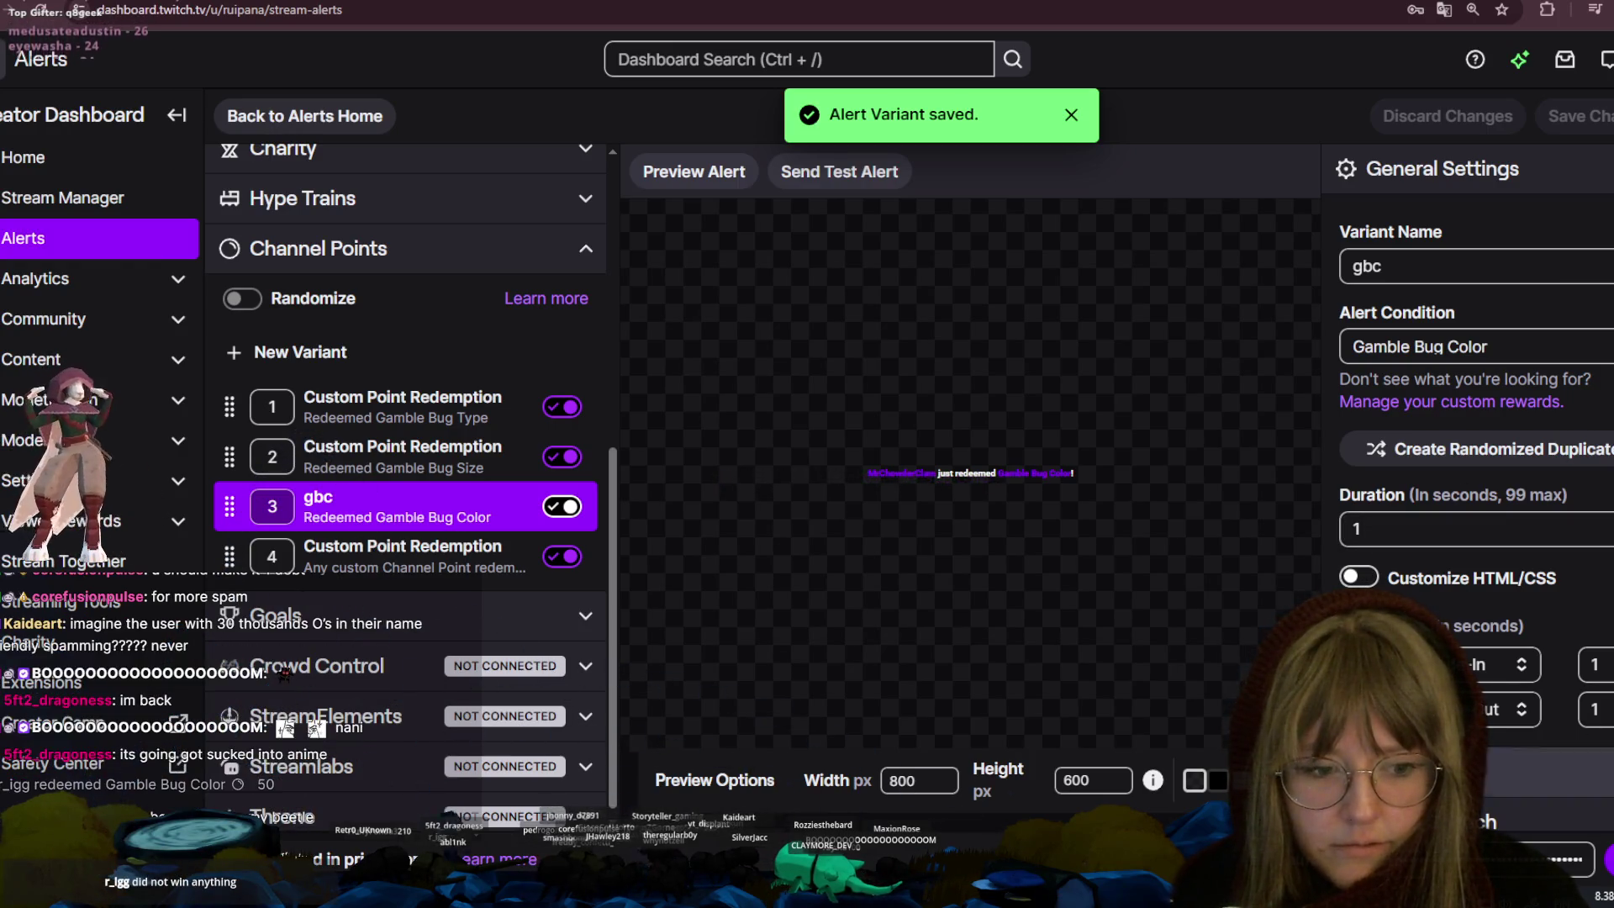
{"action": "key", "text": "alt+Tab"}
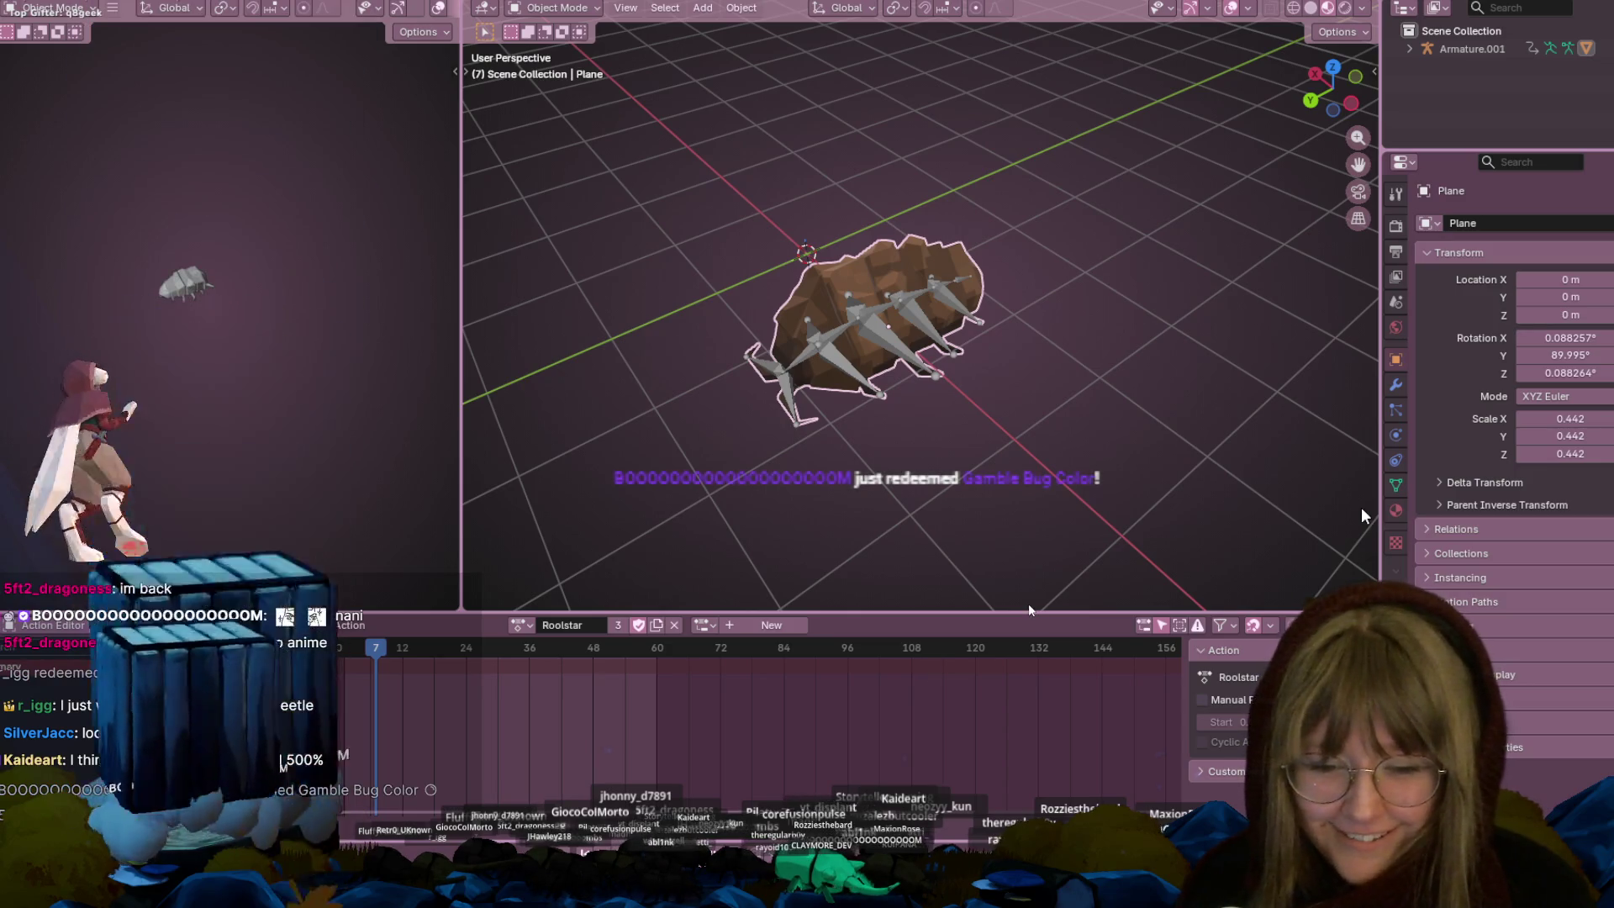
{"action": "key", "text": "alt+Tab"}
{"action": "key", "text": "alt+Tab"}
{"action": "key", "text": "alt+Tab"}
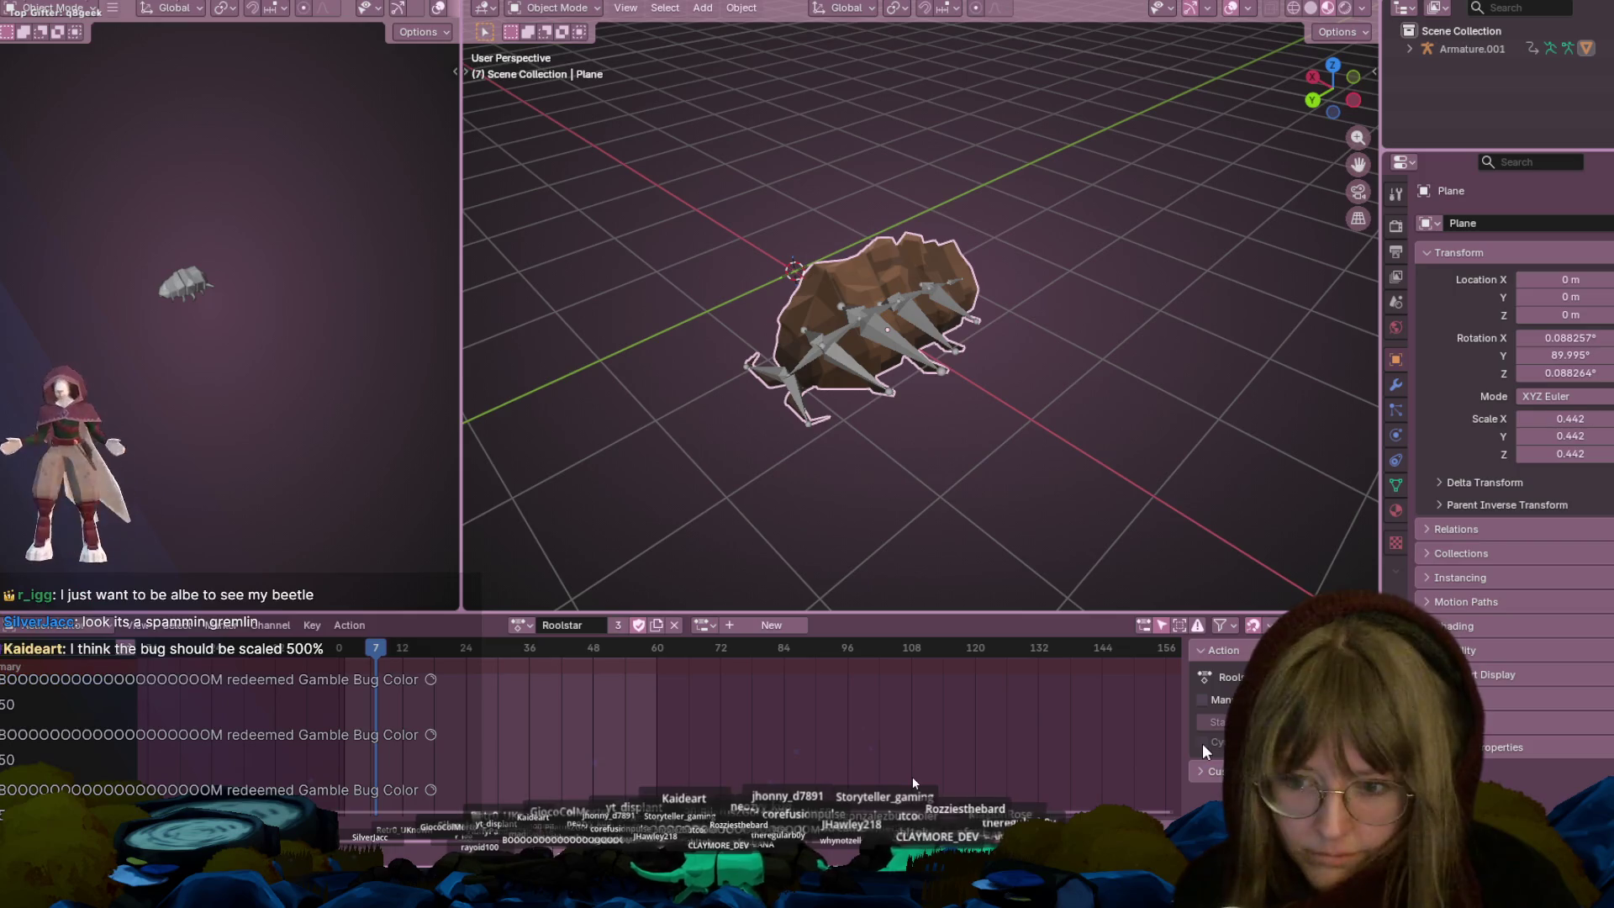
{"action": "key", "text": "alt+Tab"}
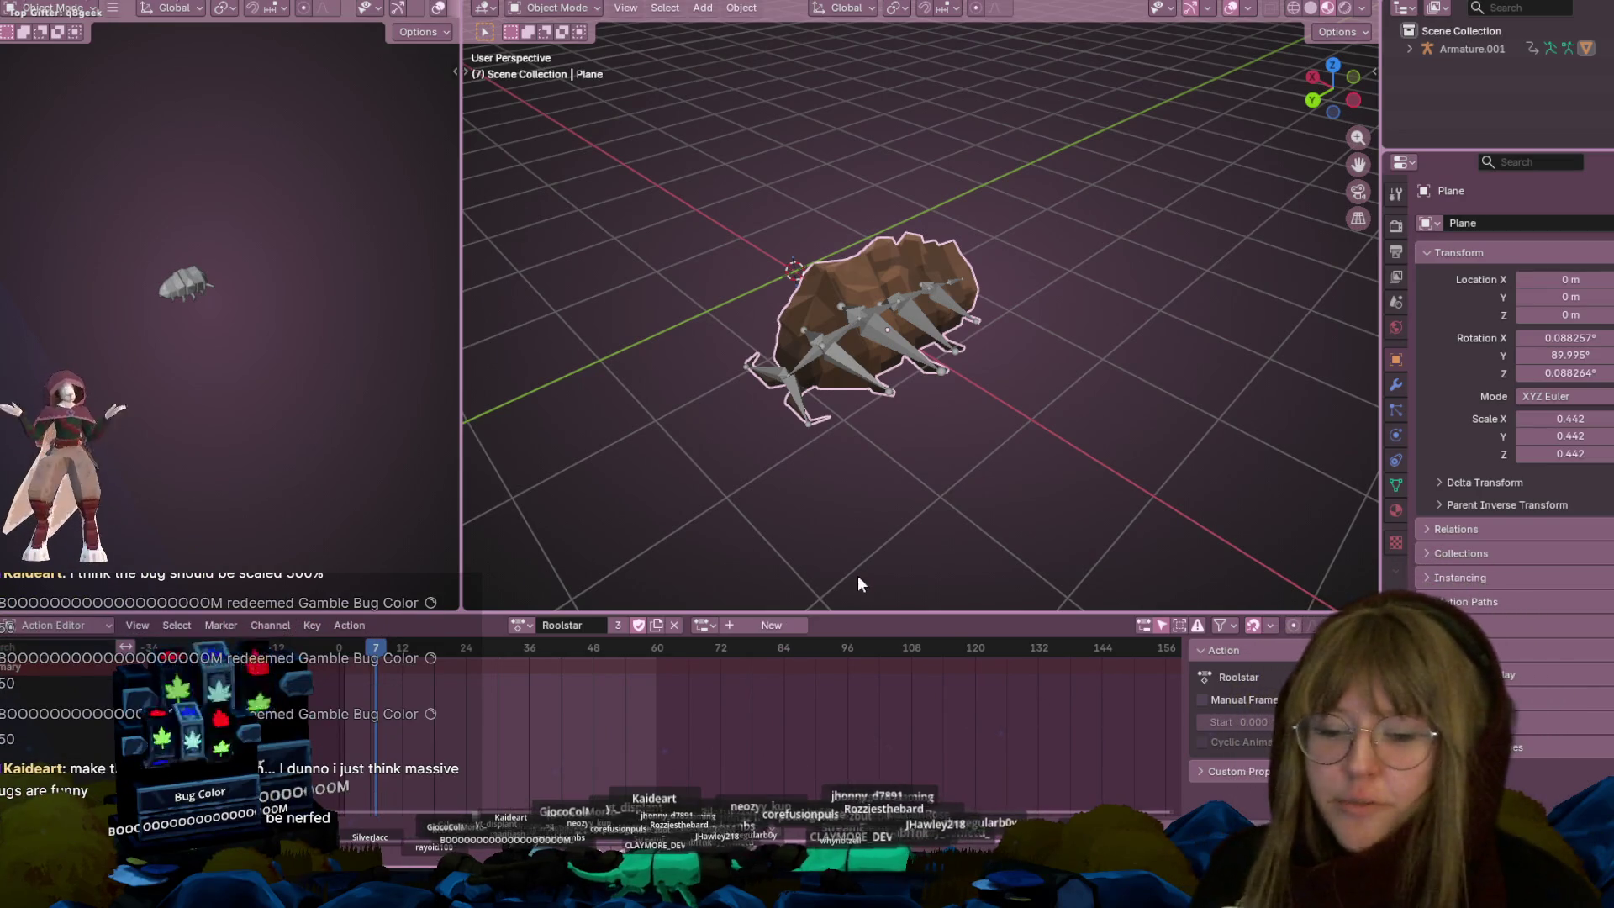
{"action": "key", "text": "alt+Tab"}
{"action": "key", "text": "Tab"}
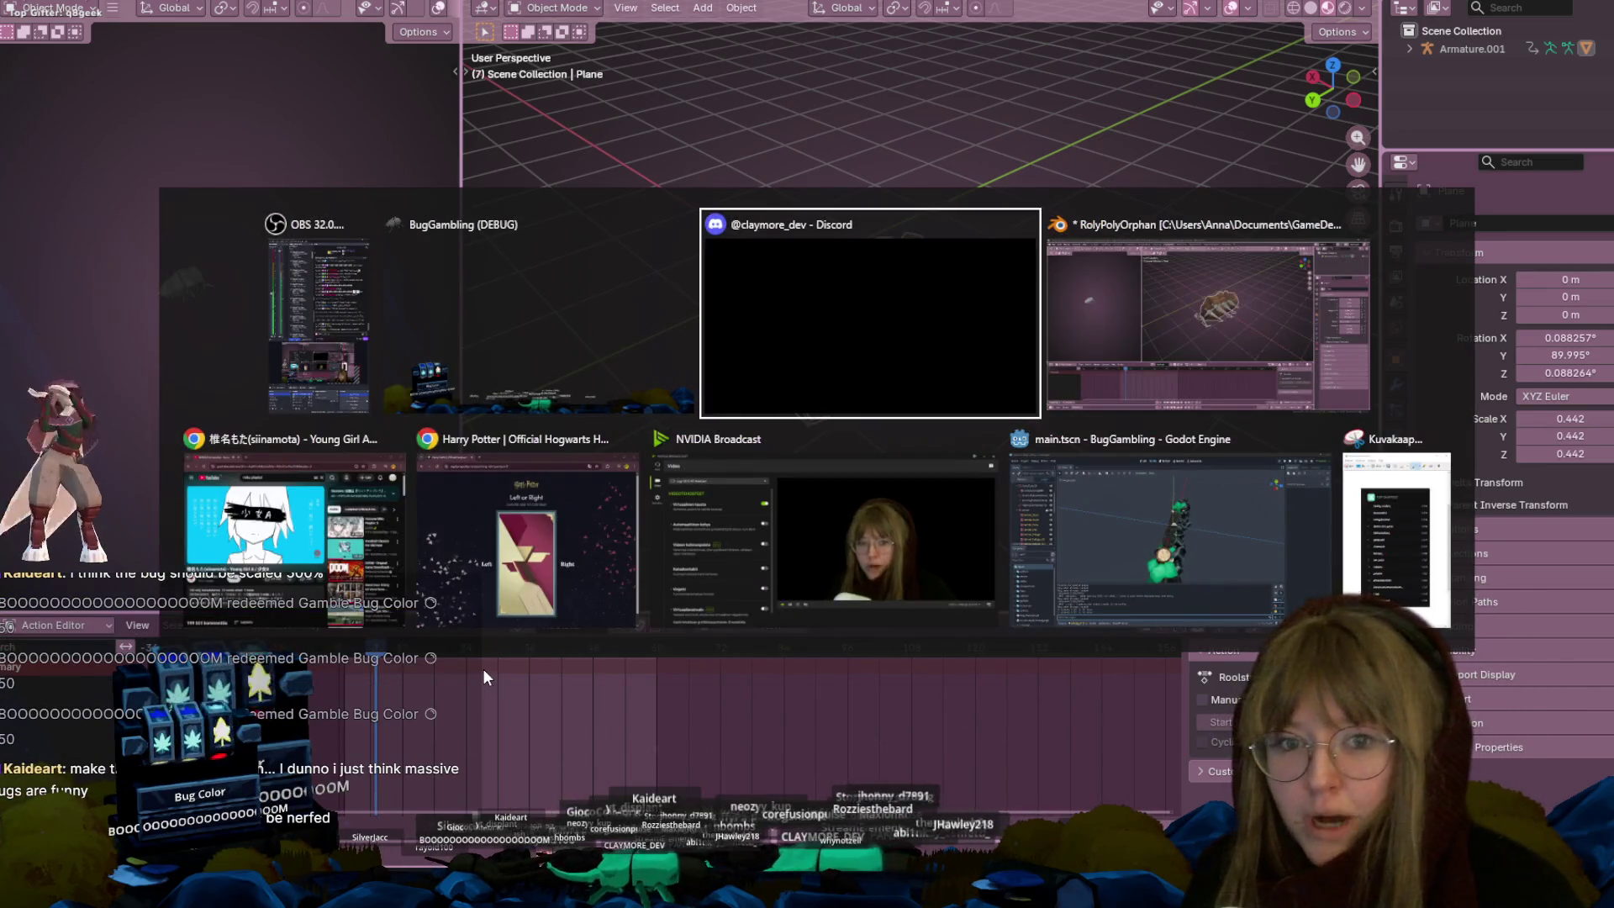
Return to Blender and orbit to a low side view of the bug
{"action": "key", "text": "Escape"}
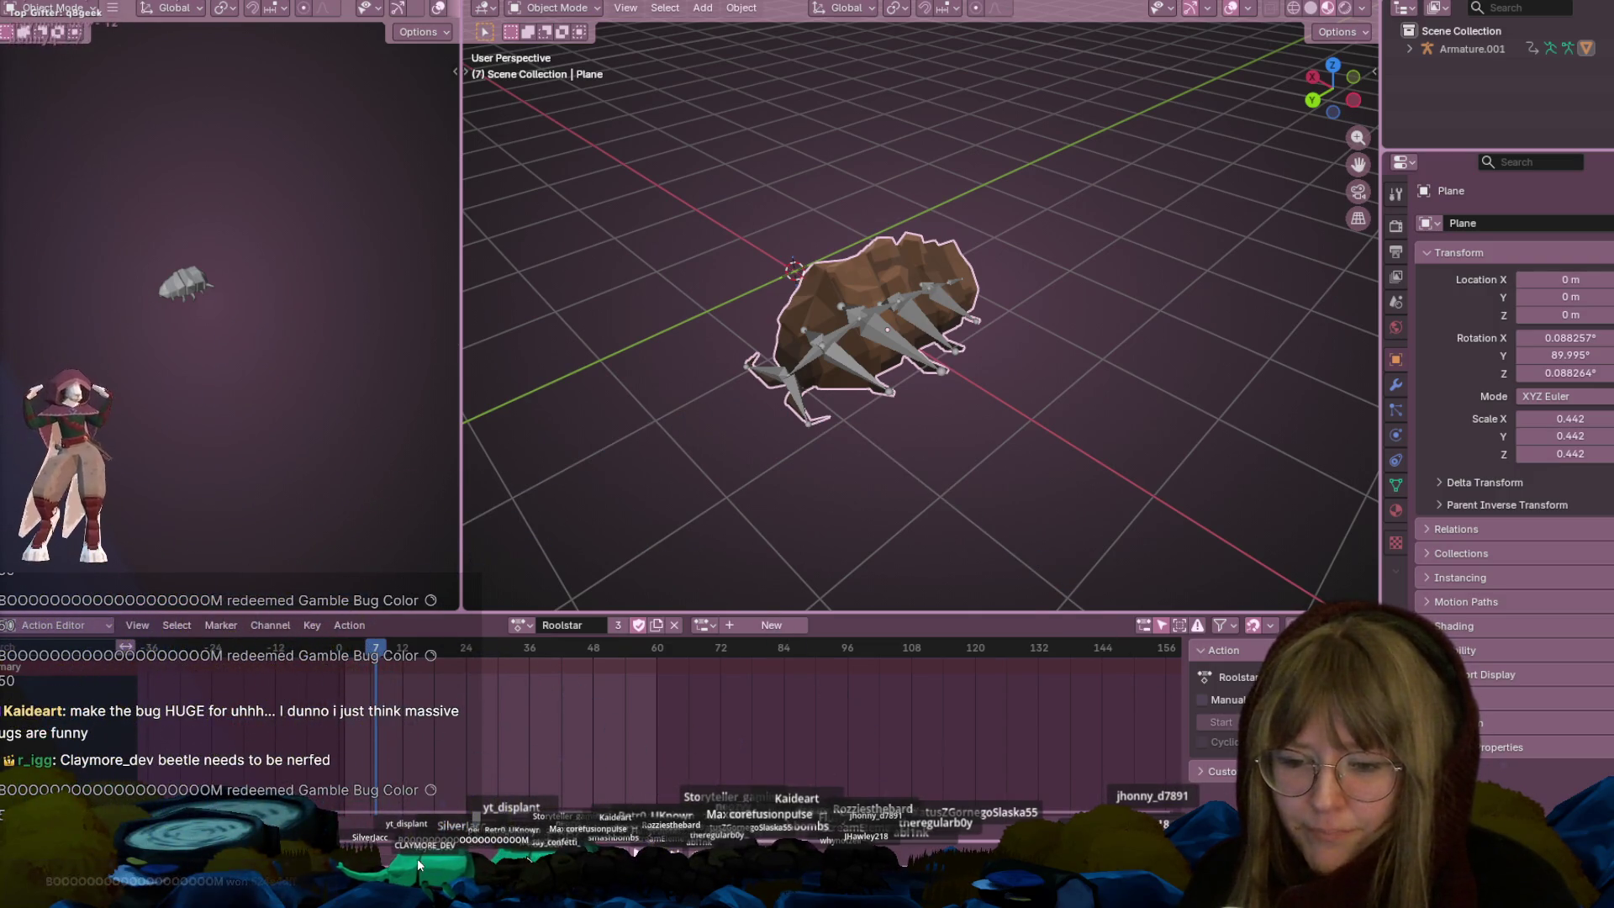
{"action": "key", "text": "alt+Tab"}
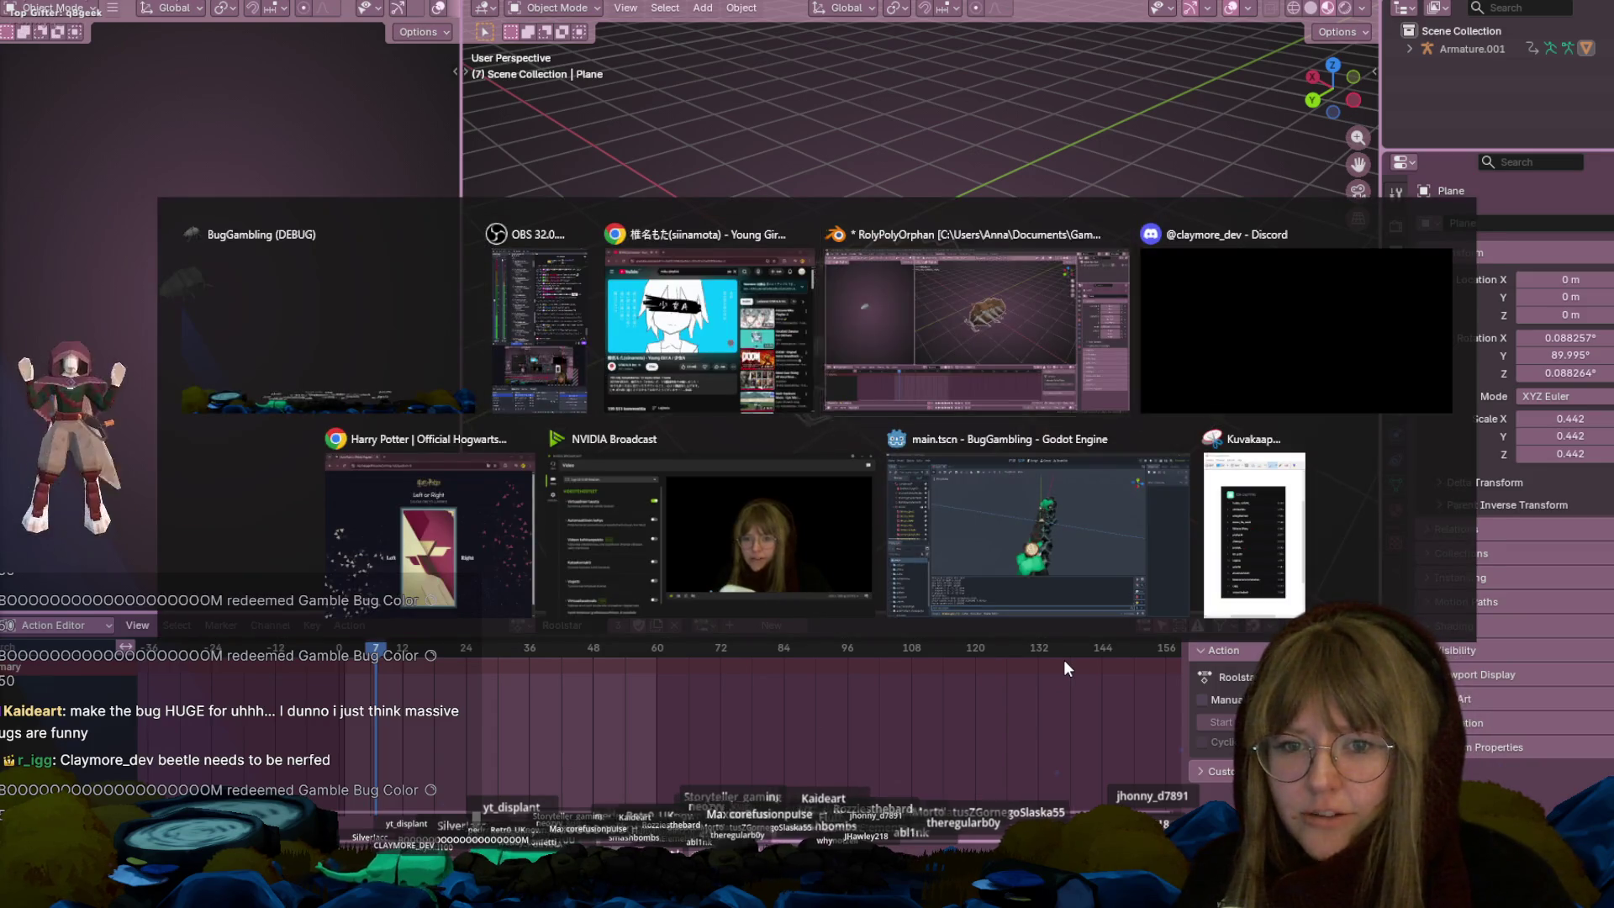
{"action": "left_click", "coordinate": [872, 325]}
{"action": "mouse_move", "coordinate": [873, 325]}
{"action": "middle_mouse_down"}
{"action": "mouse_move", "coordinate": [952, 350]}
{"action": "mouse_move", "coordinate": [1004, 406]}
{"action": "mouse_move", "coordinate": [945, 215]}
{"action": "mouse_move", "coordinate": [839, 203]}
{"action": "middle_mouse_up"}
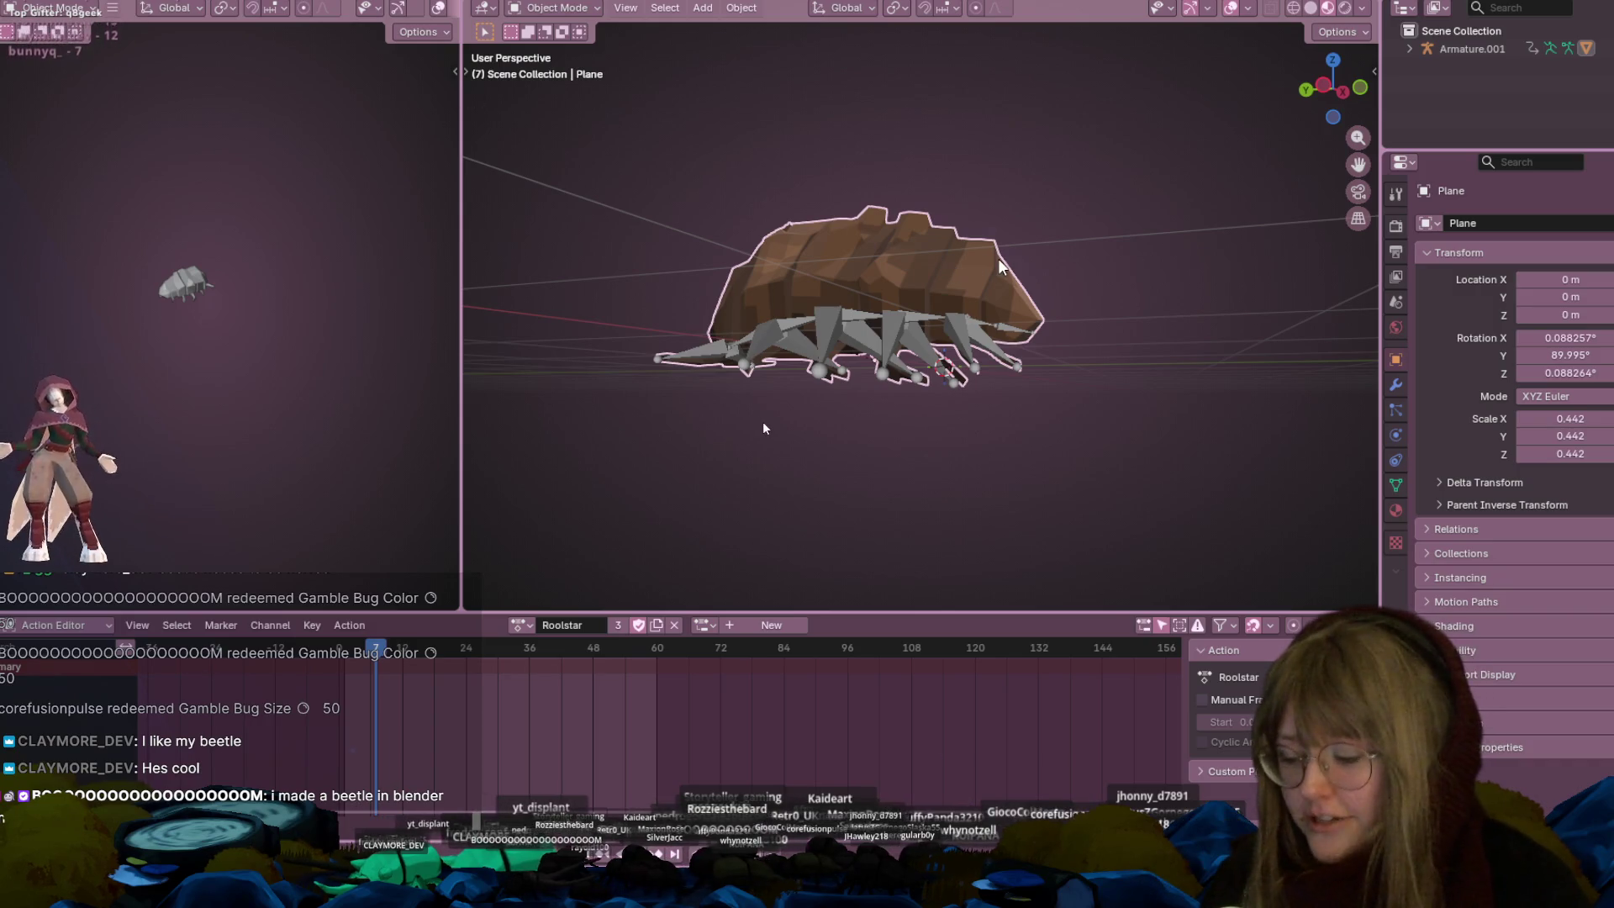
Orbit up to an elevated view of the bug and bring up File > Open Recent
{"action": "key", "text": "alt+Tab"}
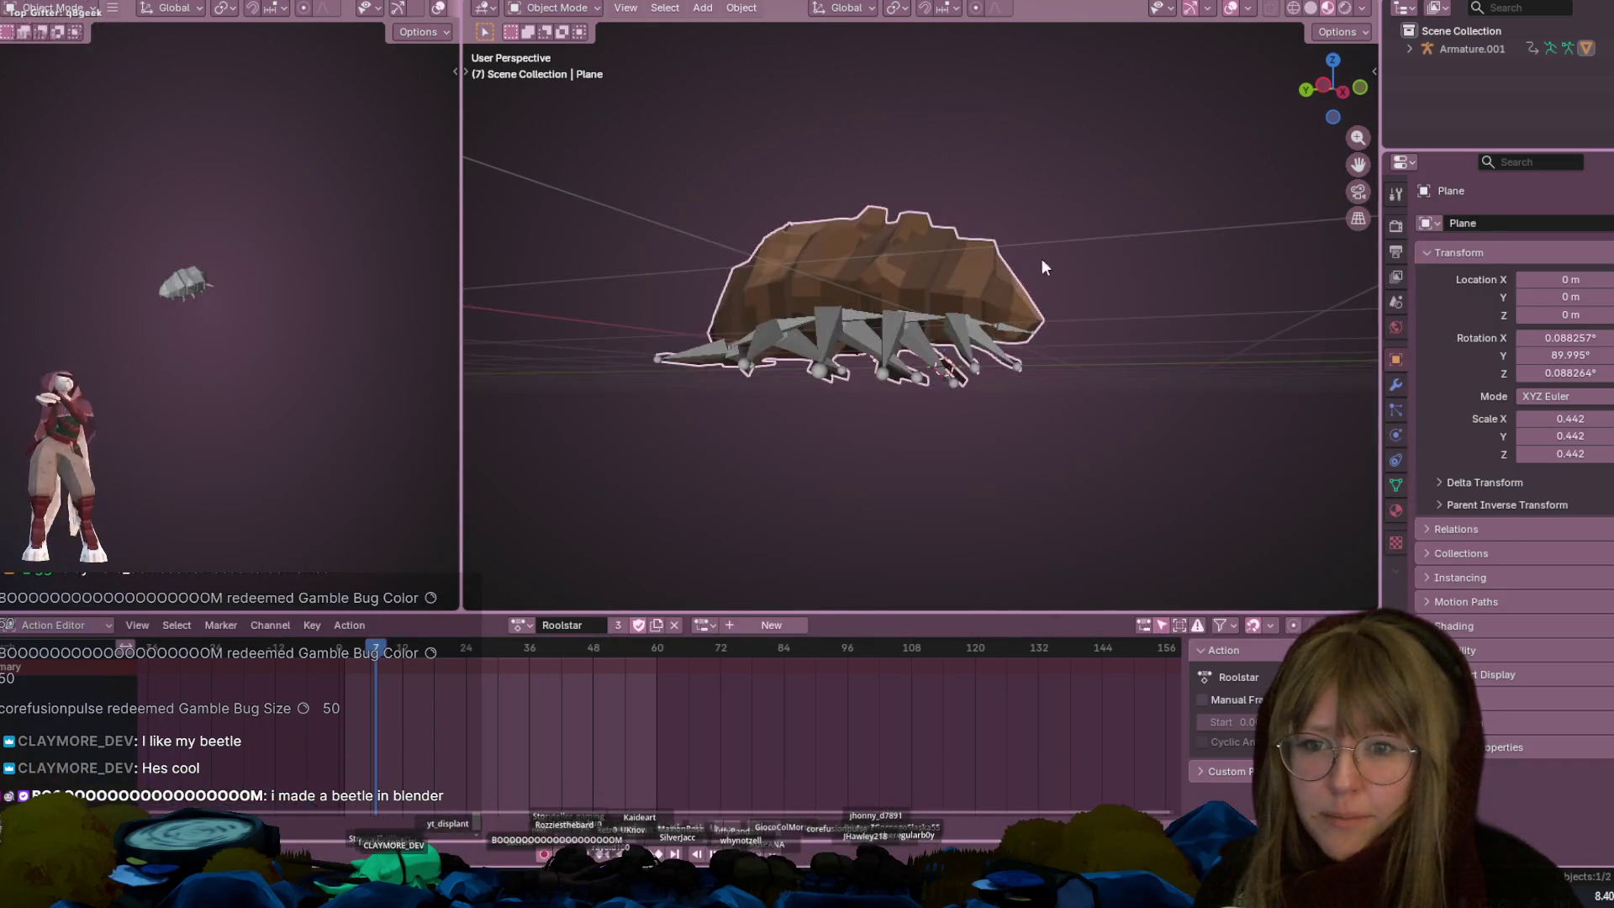
{"action": "mouse_move", "coordinate": [1042, 268]}
{"action": "middle_mouse_down"}
{"action": "mouse_move", "coordinate": [1005, 285]}
{"action": "mouse_move", "coordinate": [1019, 317]}
{"action": "middle_mouse_up"}
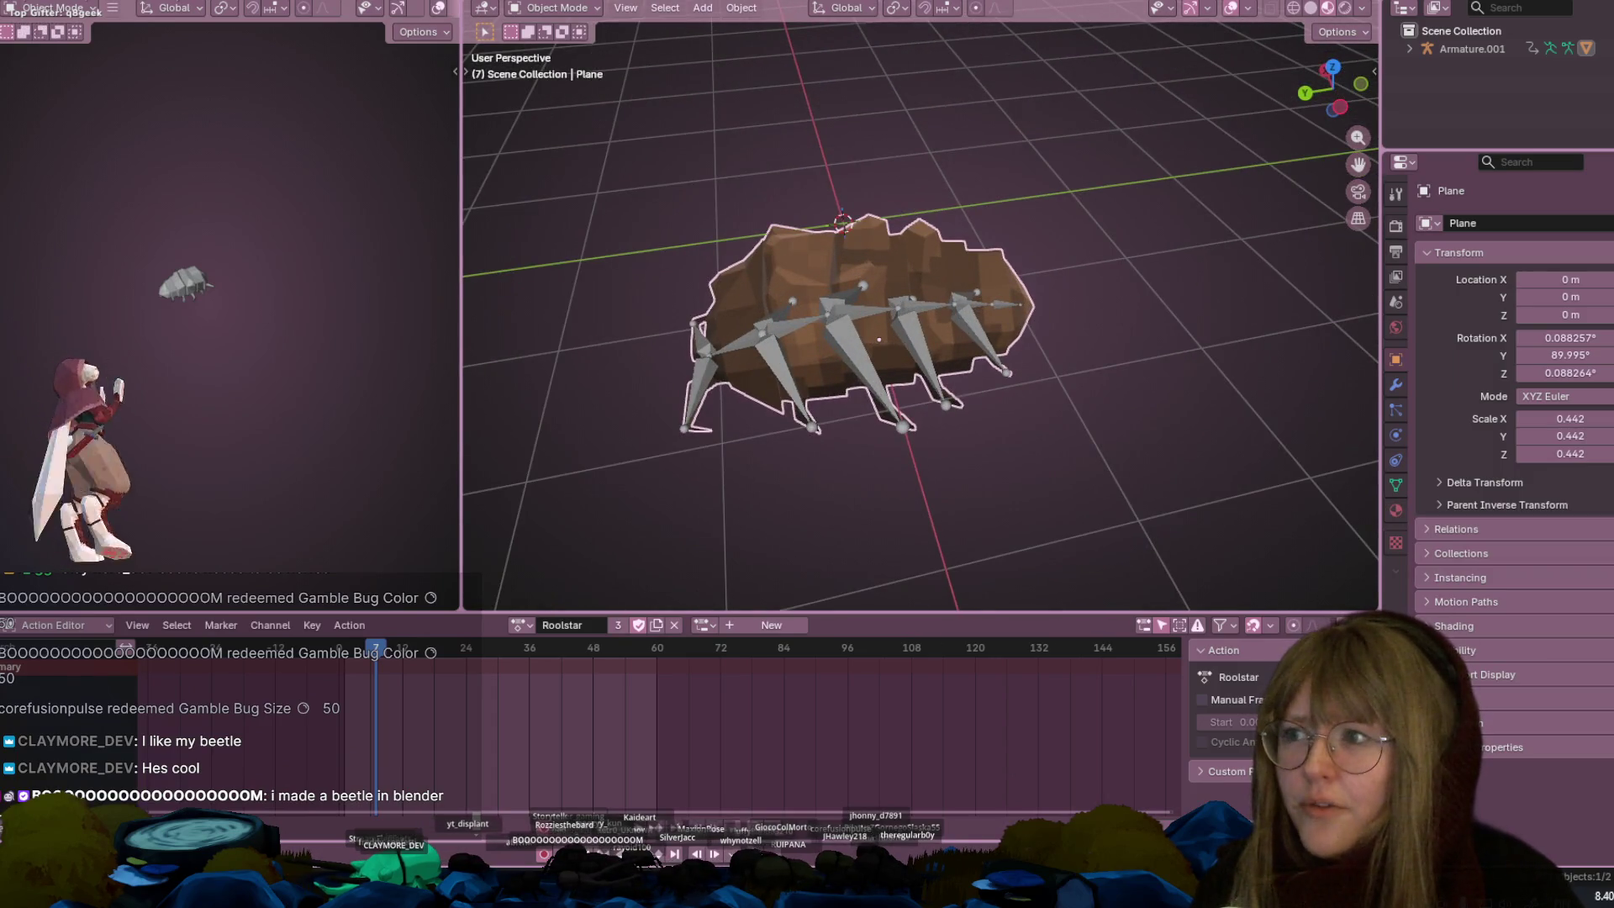
{"action": "key", "text": "F4"}
{"action": "mouse_move", "coordinate": [51, 48]}
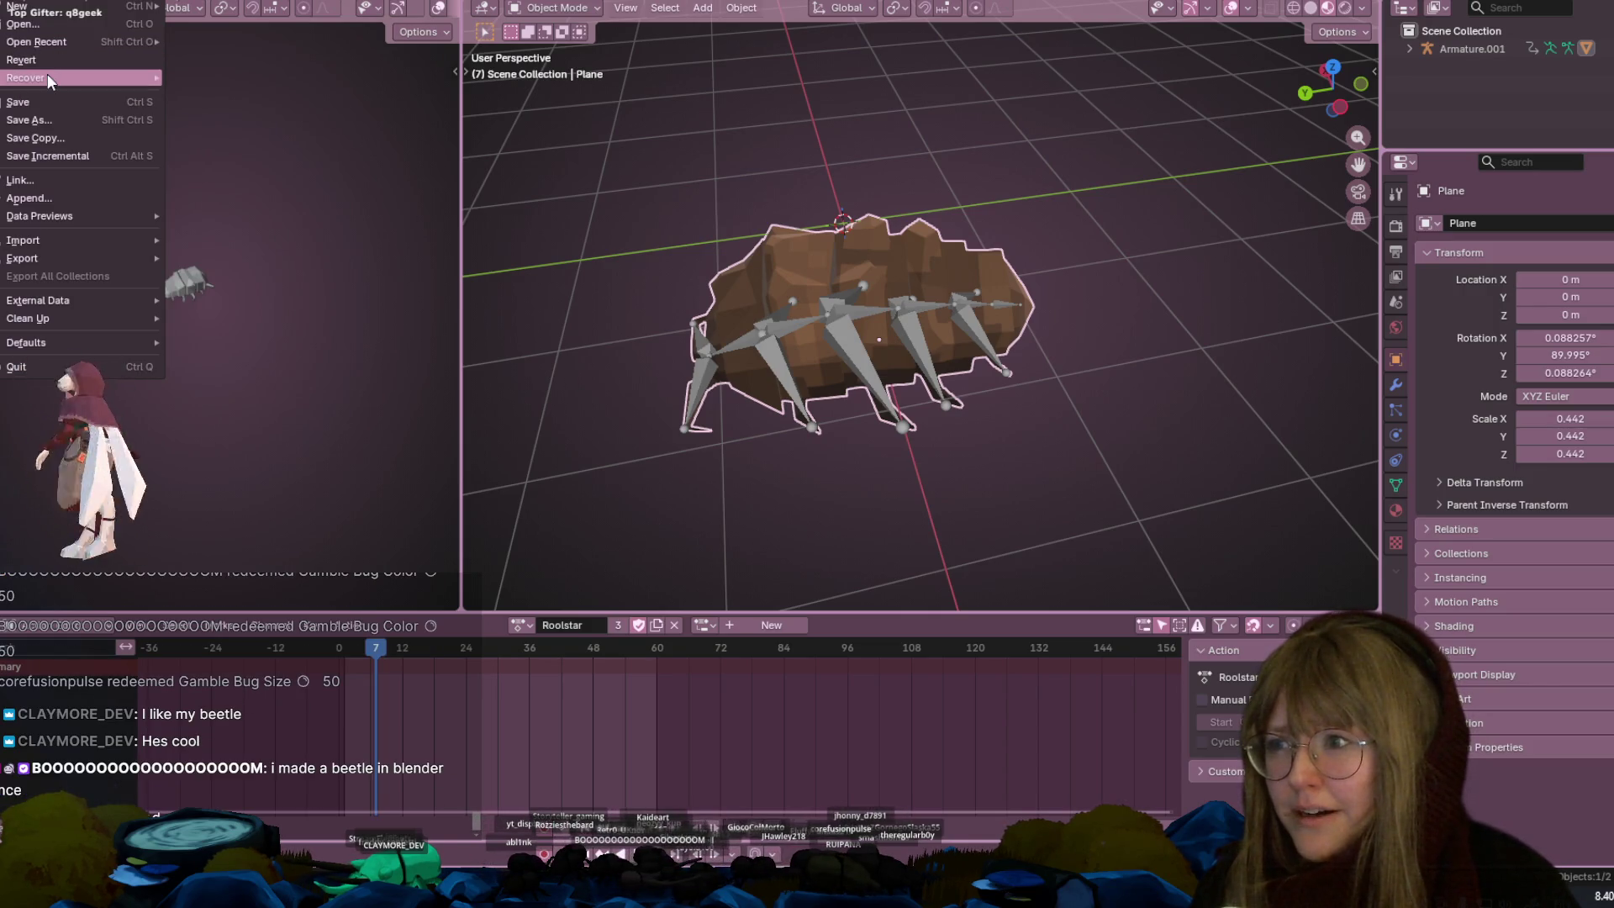
Recover the last session's textured bug and orbit to a low side view
{"action": "mouse_move", "coordinate": [47, 77]}
{"action": "left_click", "coordinate": [182, 73]}
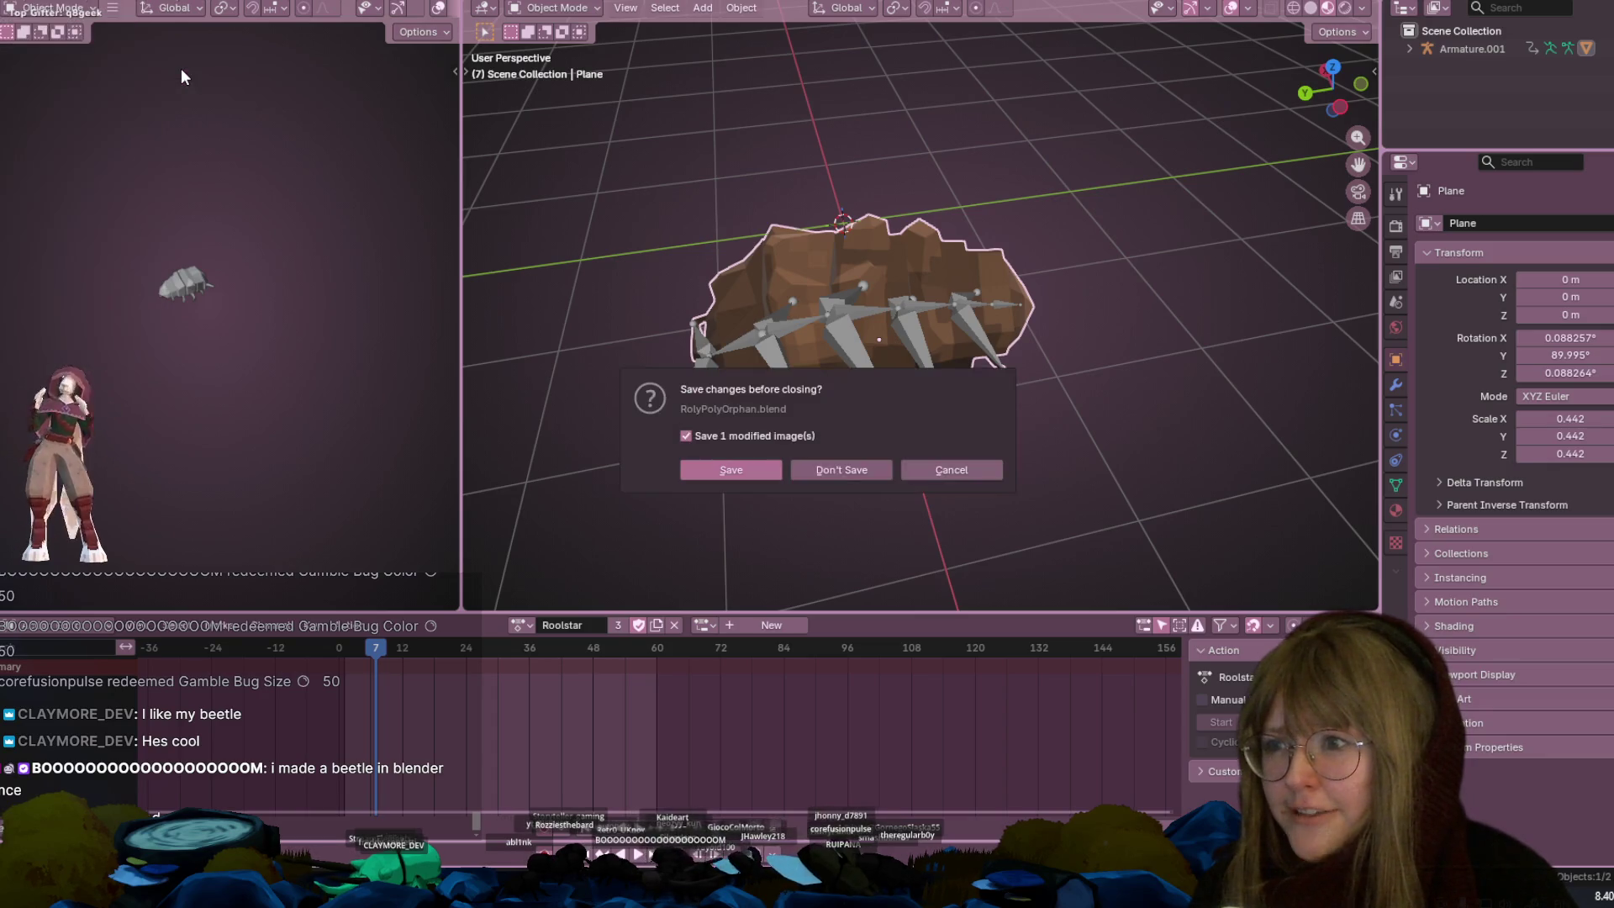
{"action": "left_click", "coordinate": [760, 463]}
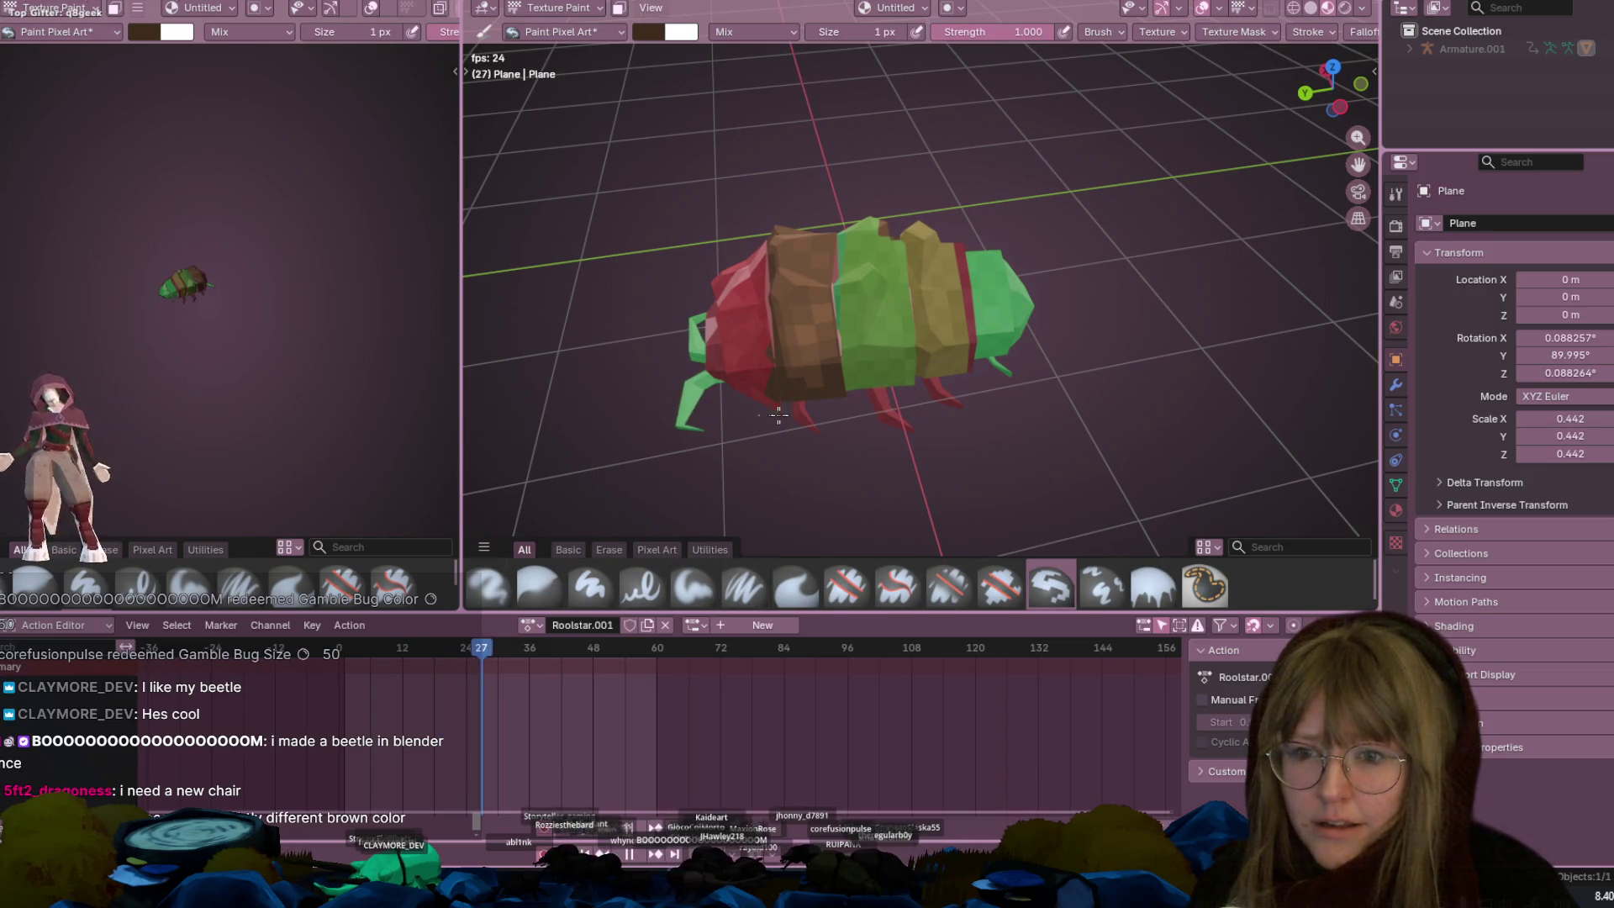
{"action": "middle_click_drag", "start_coordinate": [760, 415], "coordinate": [1107, 360]}
Try the Roolstar and Armature.001Action actions, leaving Spawn assigned
{"action": "left_click", "coordinate": [538, 623]}
{"action": "left_click", "coordinate": [548, 668]}
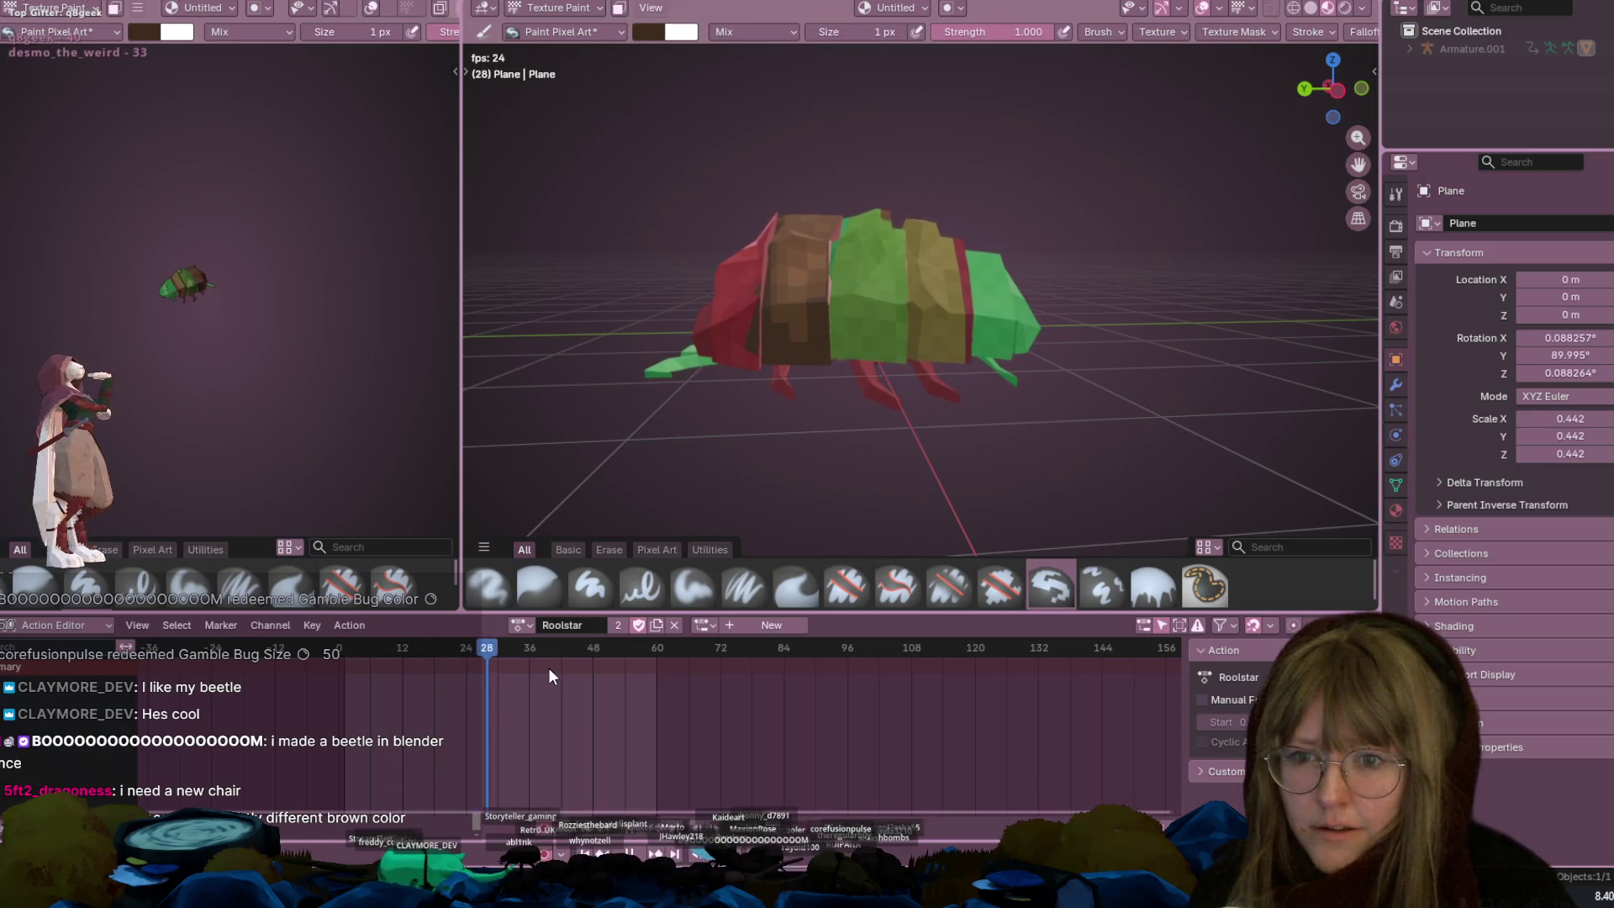
{"action": "left_click", "coordinate": [522, 626]}
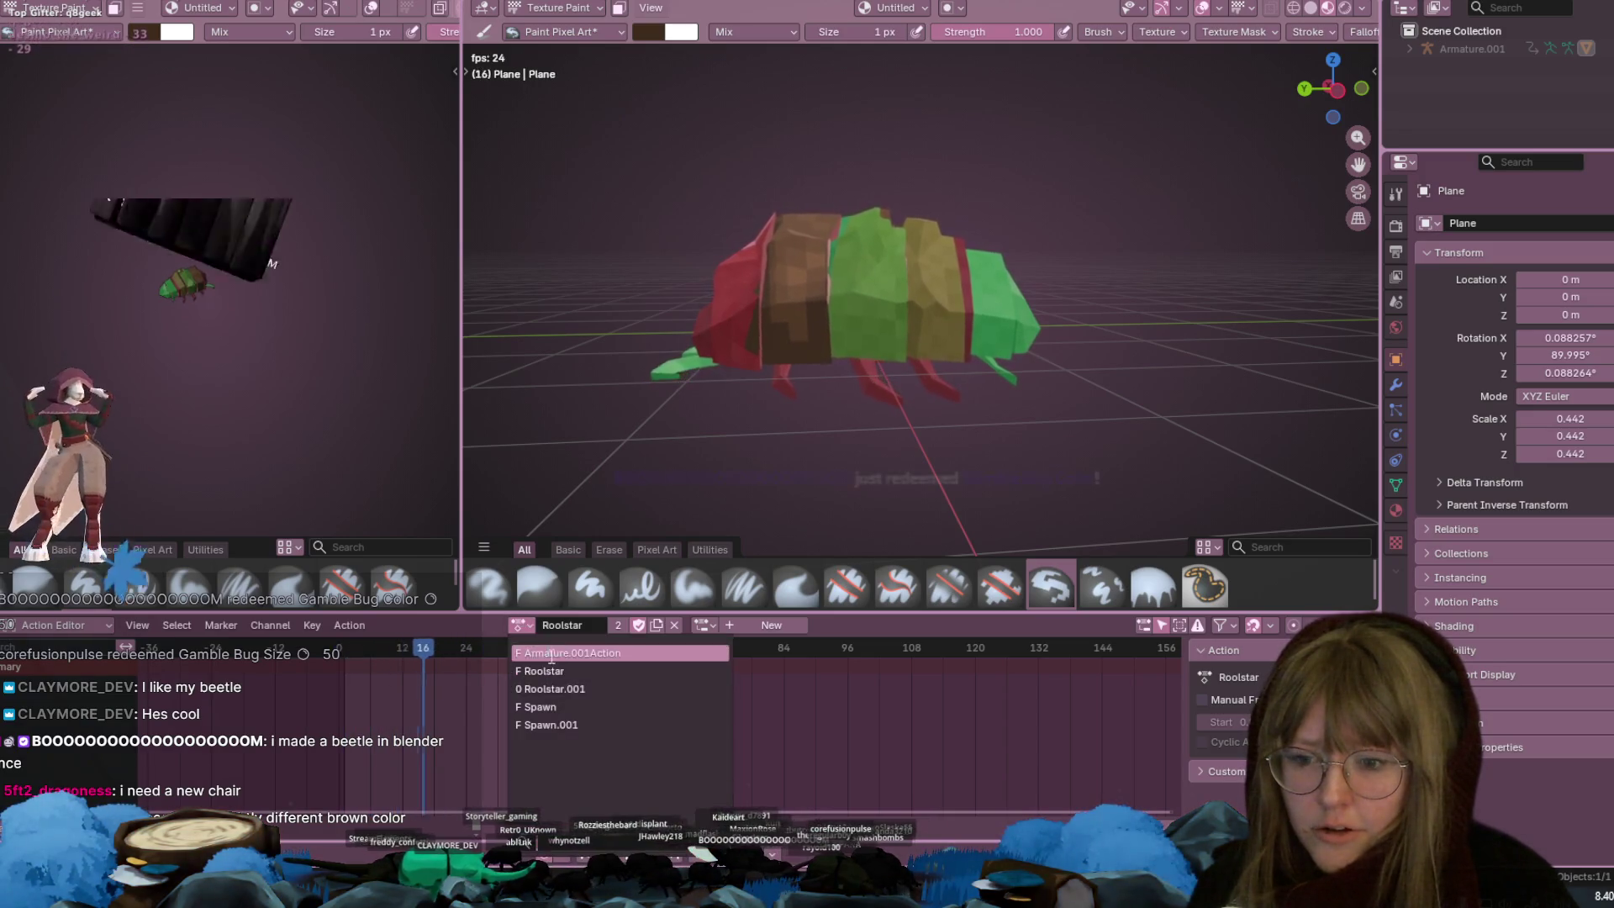
{"action": "left_click", "coordinate": [579, 659]}
{"action": "left_click", "coordinate": [502, 624]}
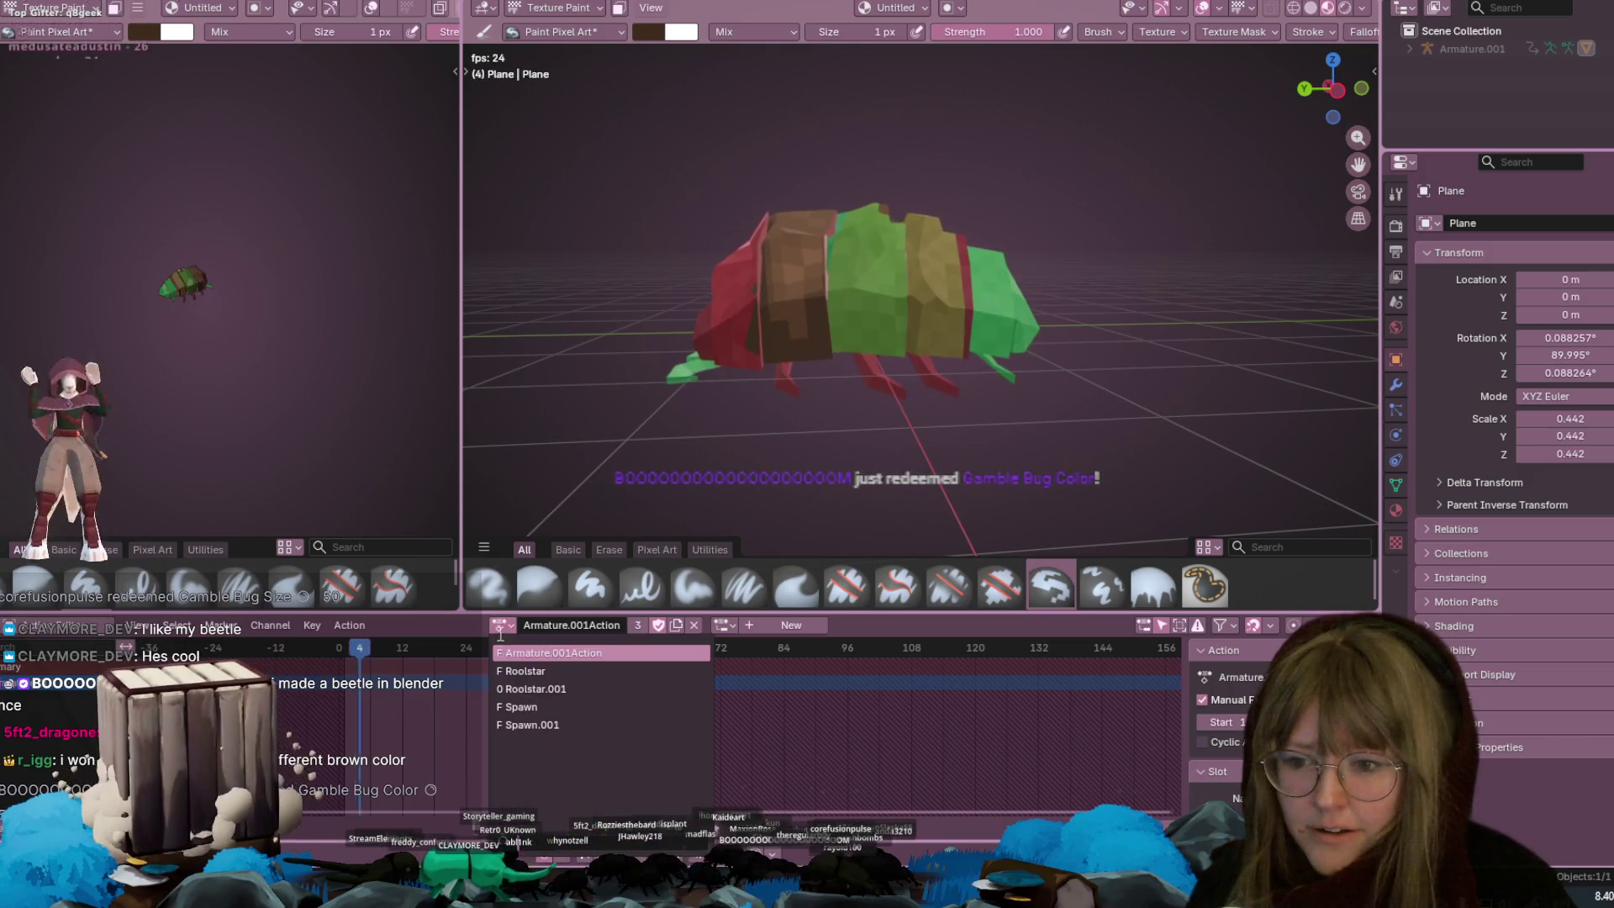
{"action": "left_click", "coordinate": [518, 704]}
Reopen RolyPolyOrphan.blend from the recent files and confirm loading it
{"action": "left_click", "coordinate": [525, 629]}
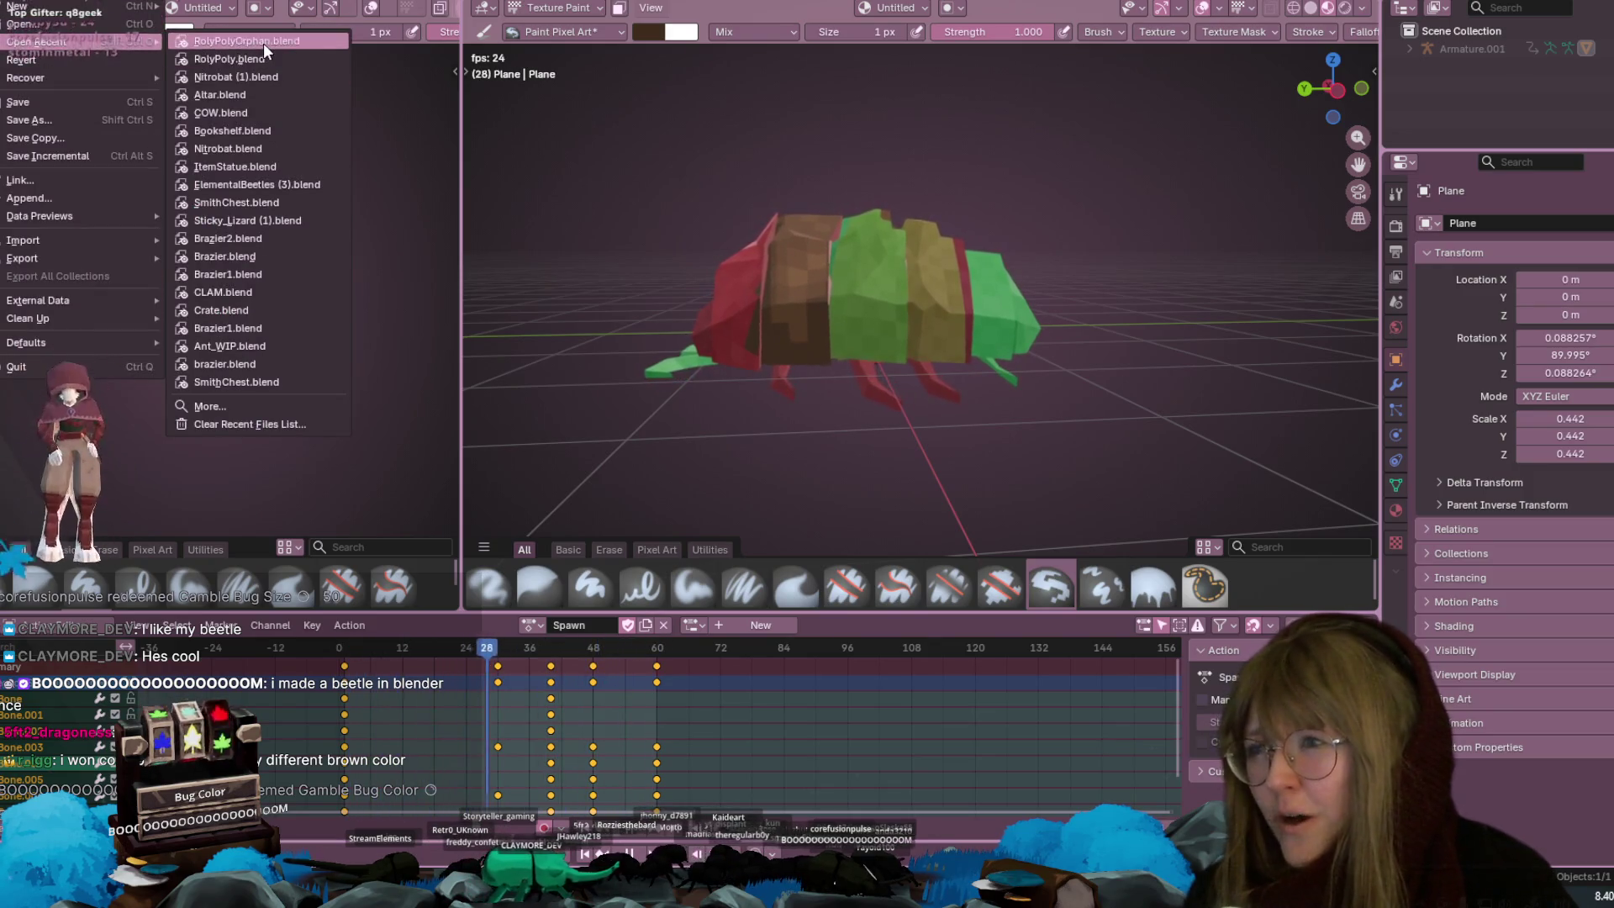
{"action": "left_click", "coordinate": [262, 41]}
{"action": "left_click", "coordinate": [744, 458]}
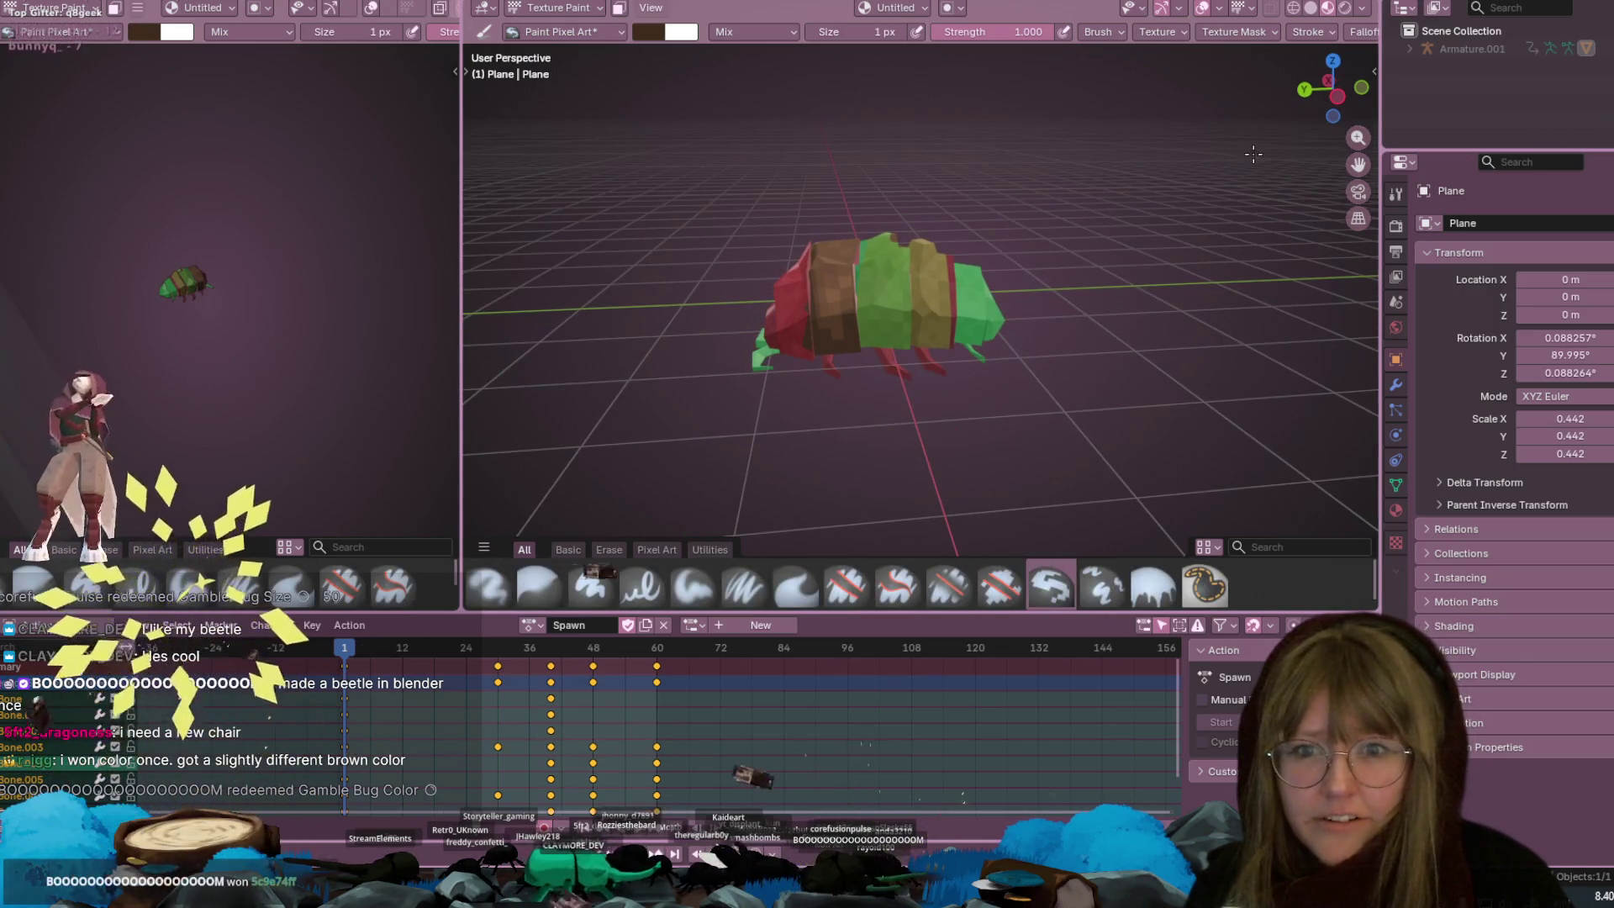
{"action": "middle_click_drag", "start_coordinate": [1051, 202], "coordinate": [1085, 216]}
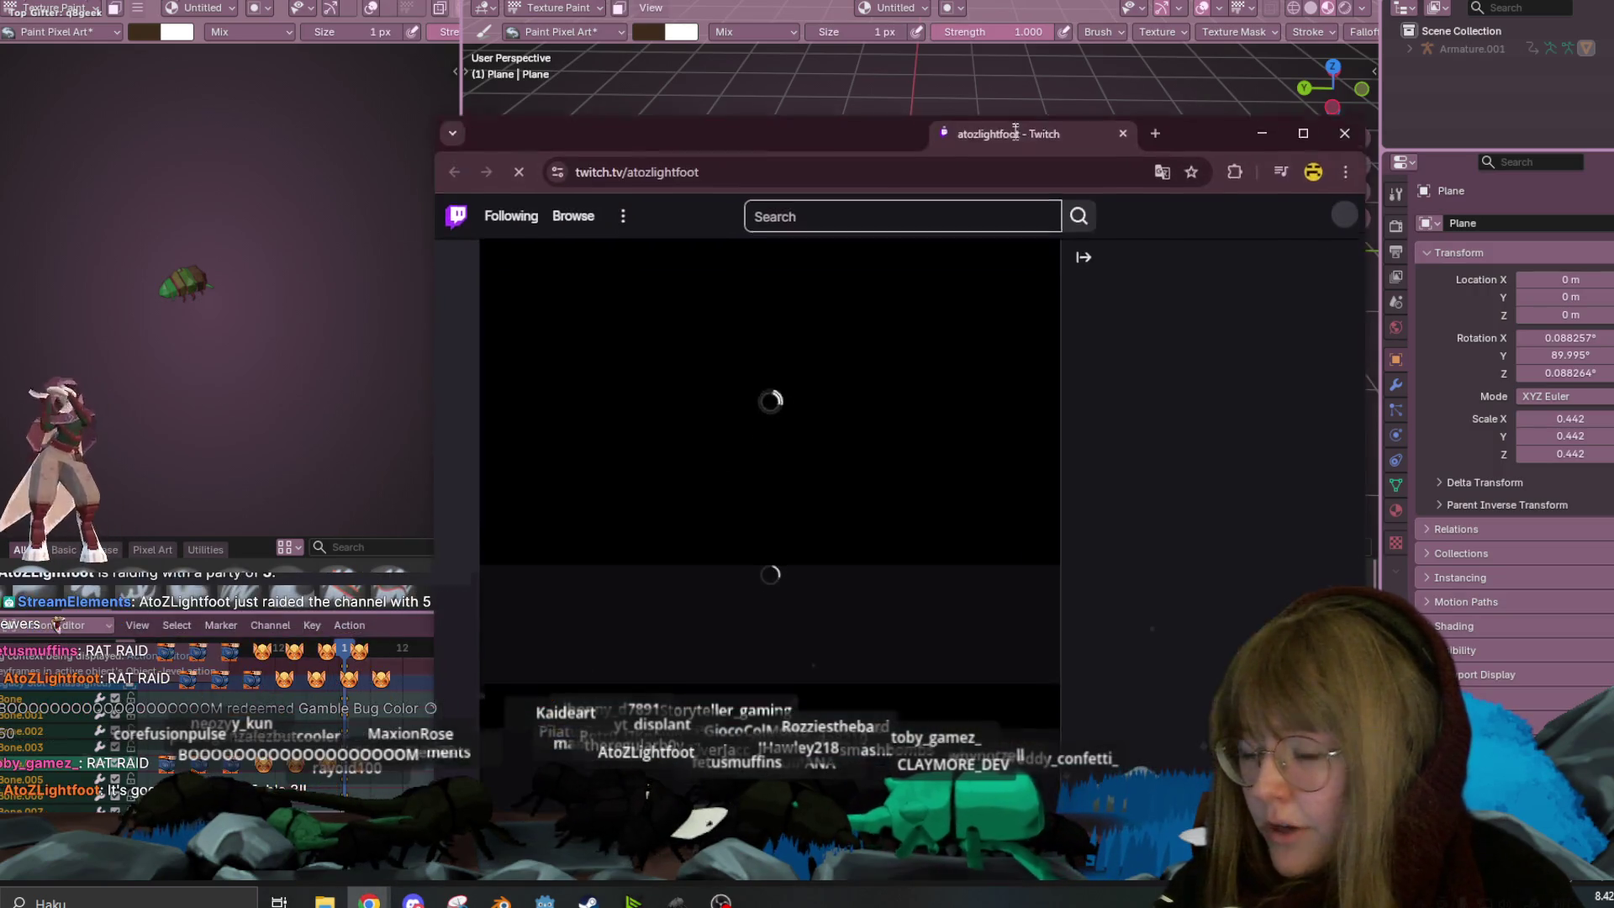
{"action": "left_click_drag", "start_coordinate": [993, 135], "coordinate": [910, 93]}
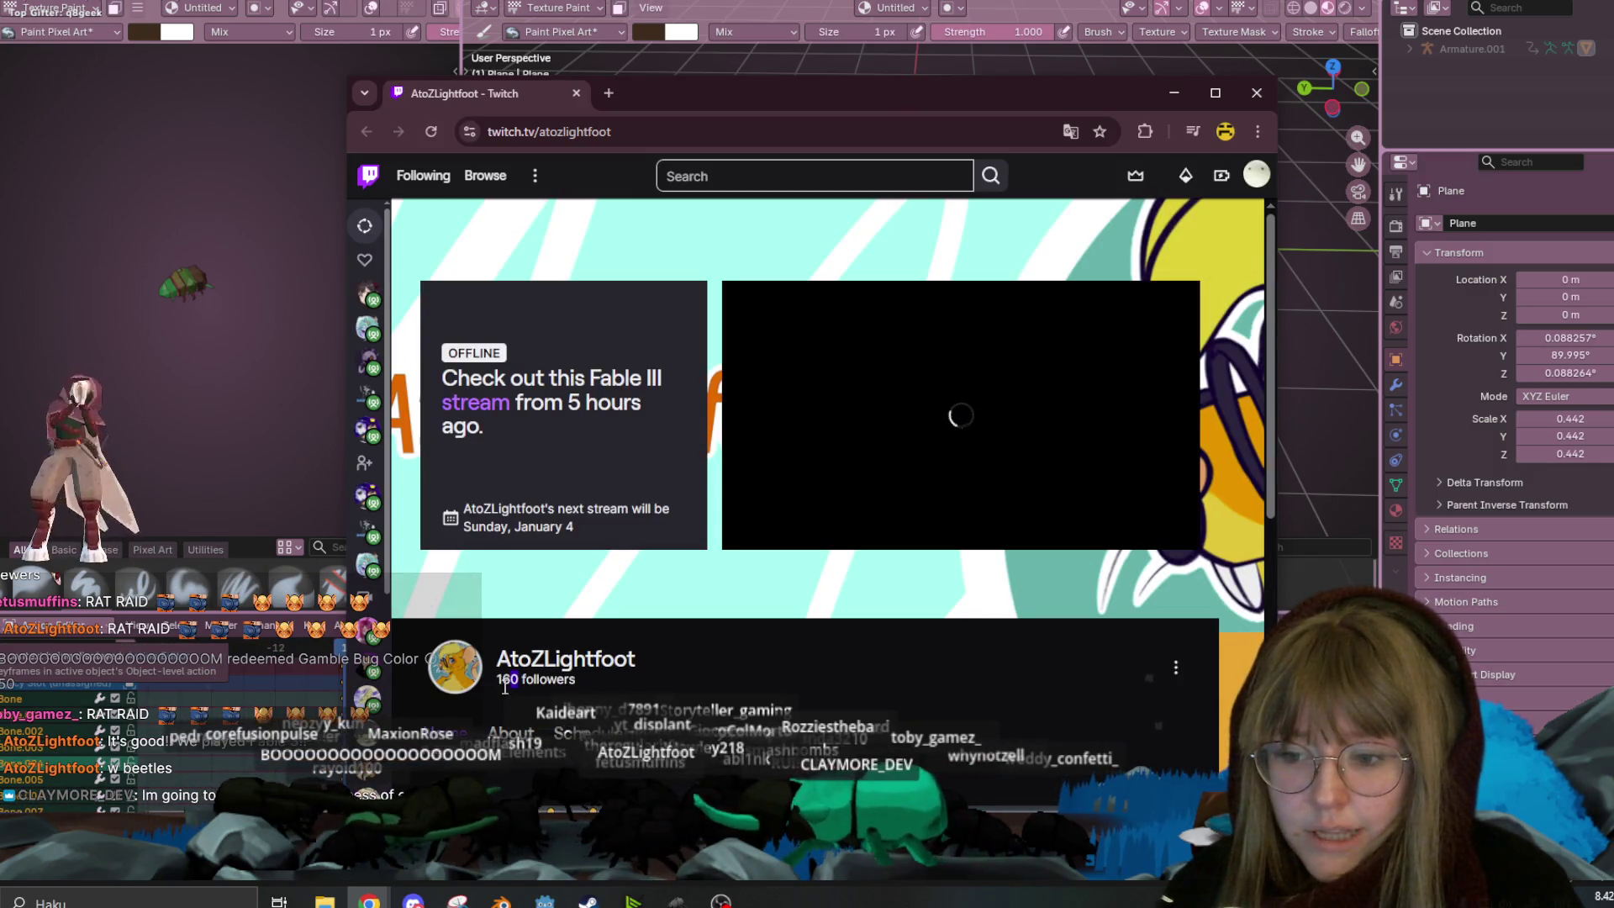
{"action": "double_click", "coordinate": [503, 681]}
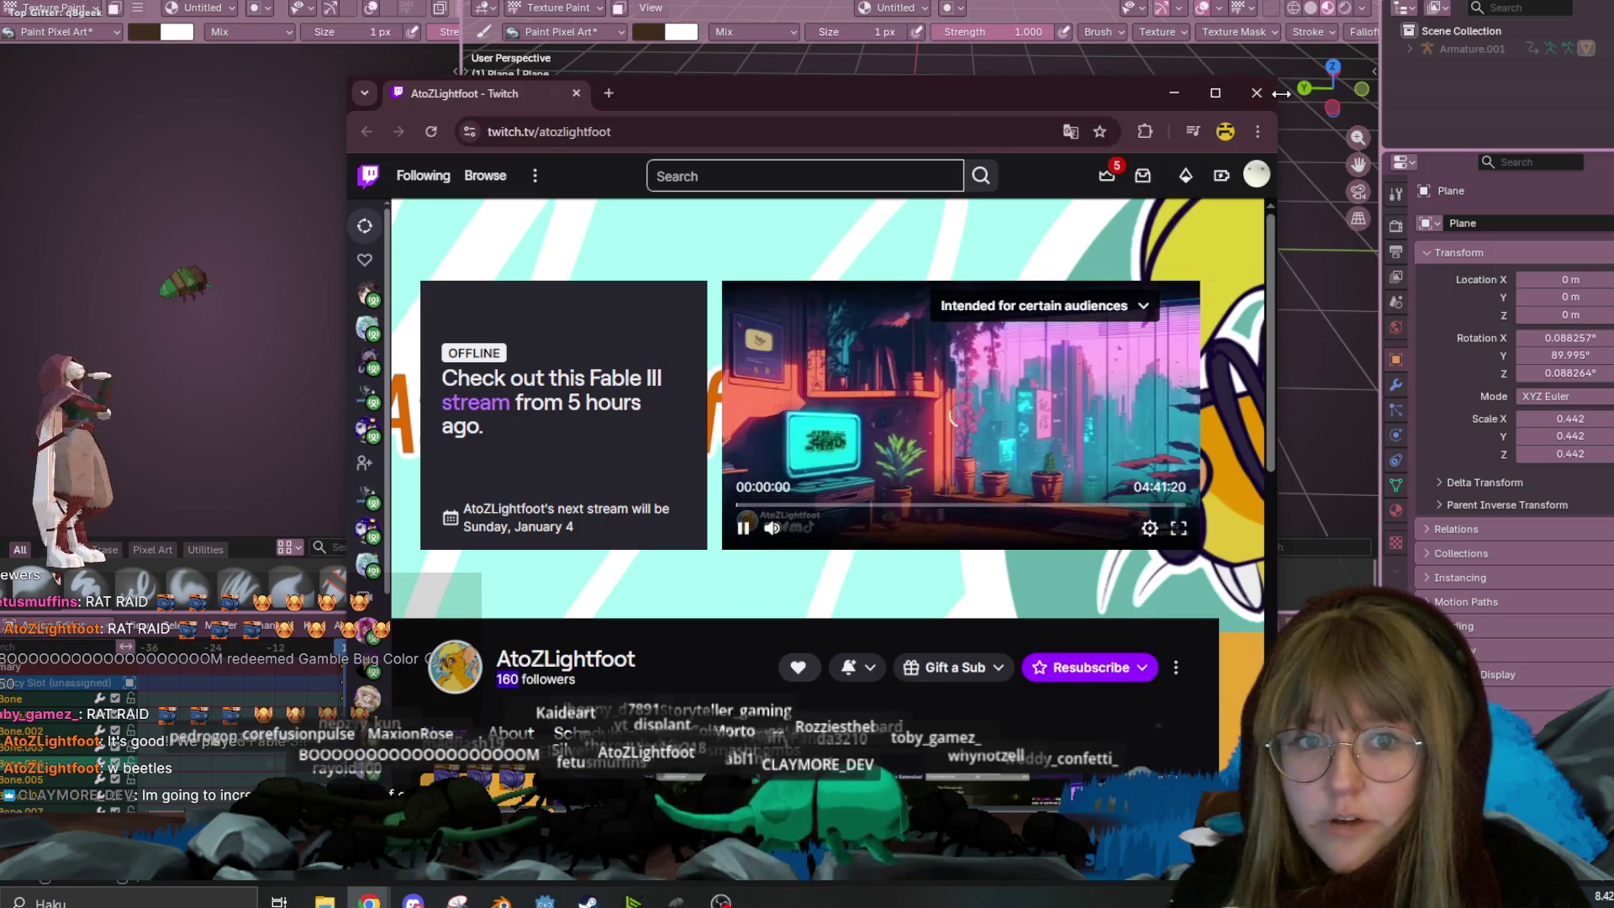
{"action": "left_click", "coordinate": [1255, 99]}
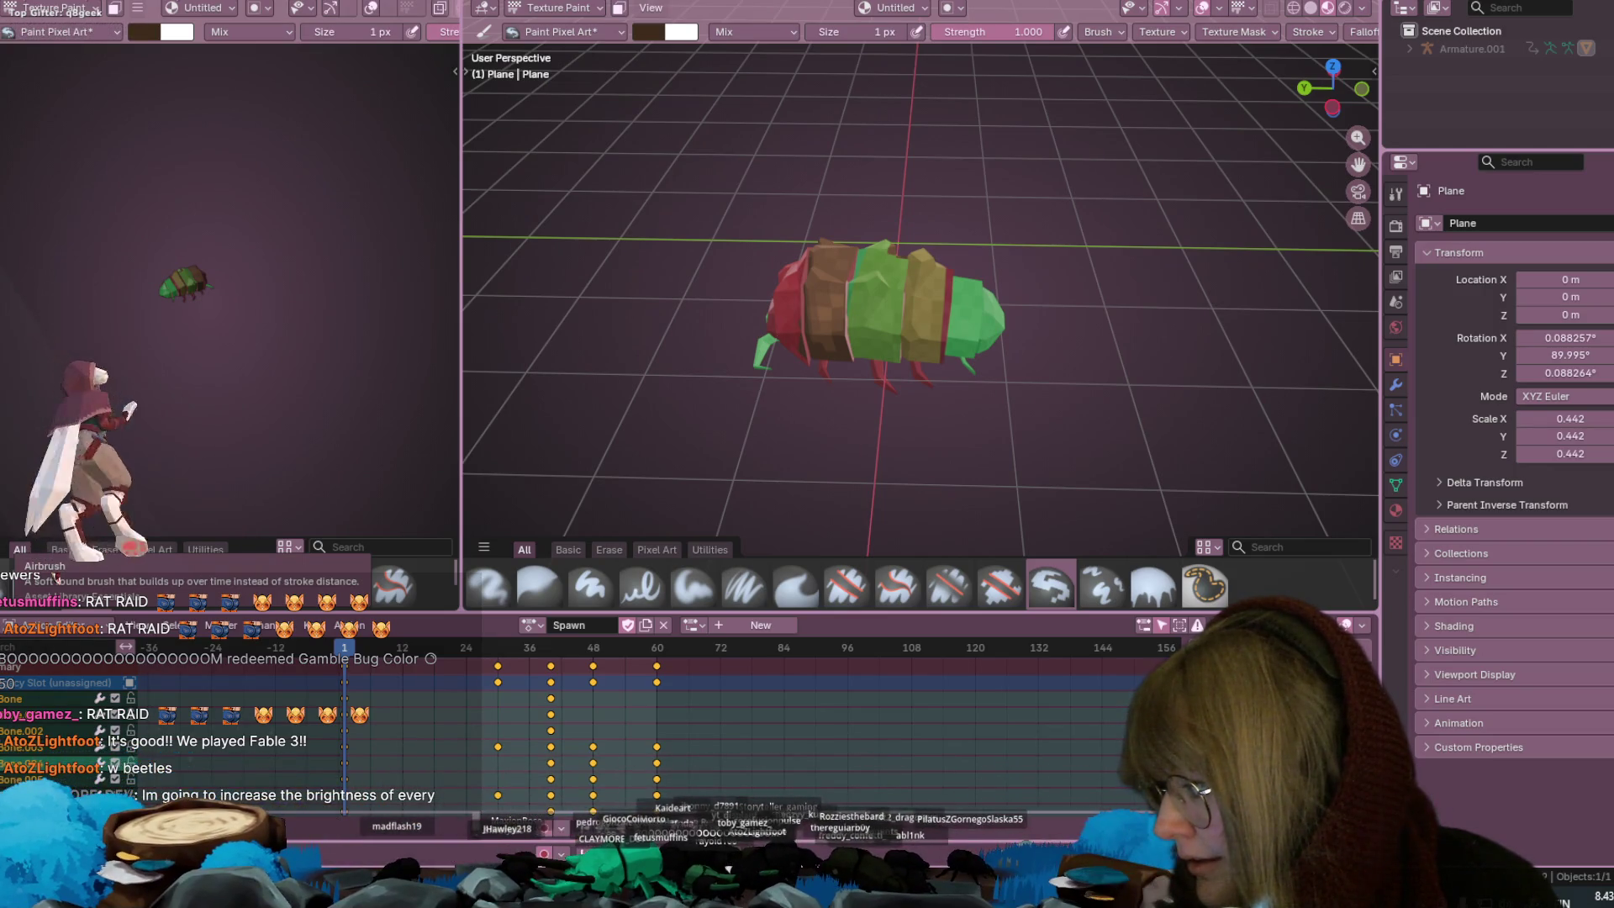
Show the action sidebar and play back the Spawn animation
{"action": "key", "text": "n"}
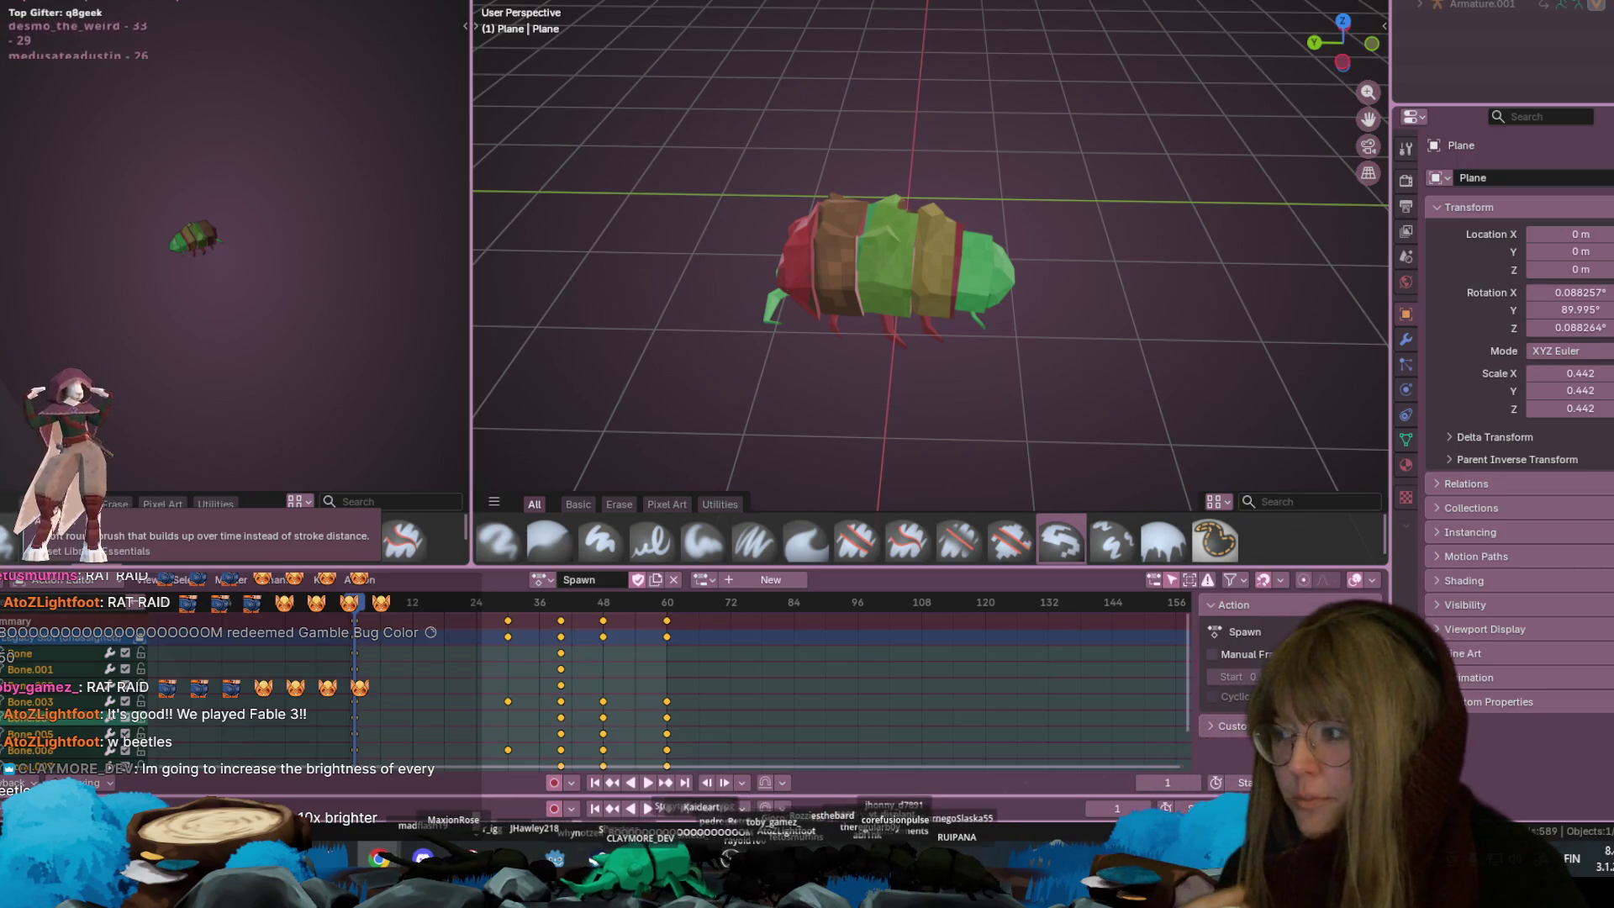
{"action": "middle_click_drag", "start_coordinate": [850, 370], "coordinate": [881, 374]}
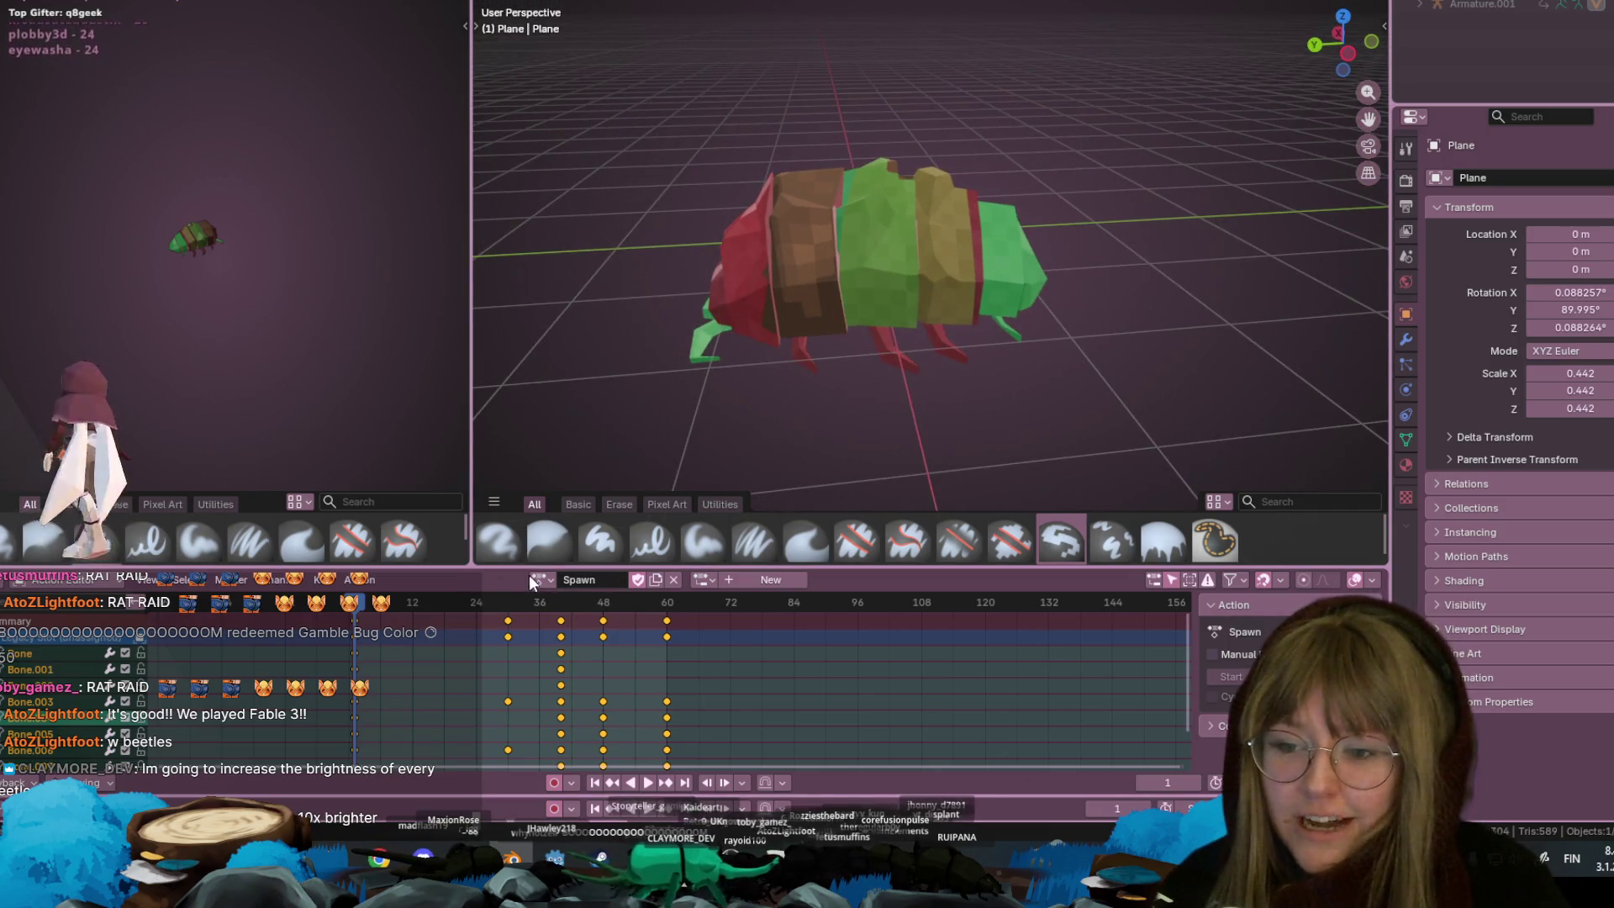
{"action": "left_click", "coordinate": [542, 580]}
{"action": "key", "text": "Escape"}
{"action": "key", "text": "space"}
Unlink the Spawn and Spawn.001 actions from the bug
{"action": "left_click", "coordinate": [673, 579]}
{"action": "left_click", "coordinate": [611, 580]}
{"action": "left_click", "coordinate": [664, 759]}
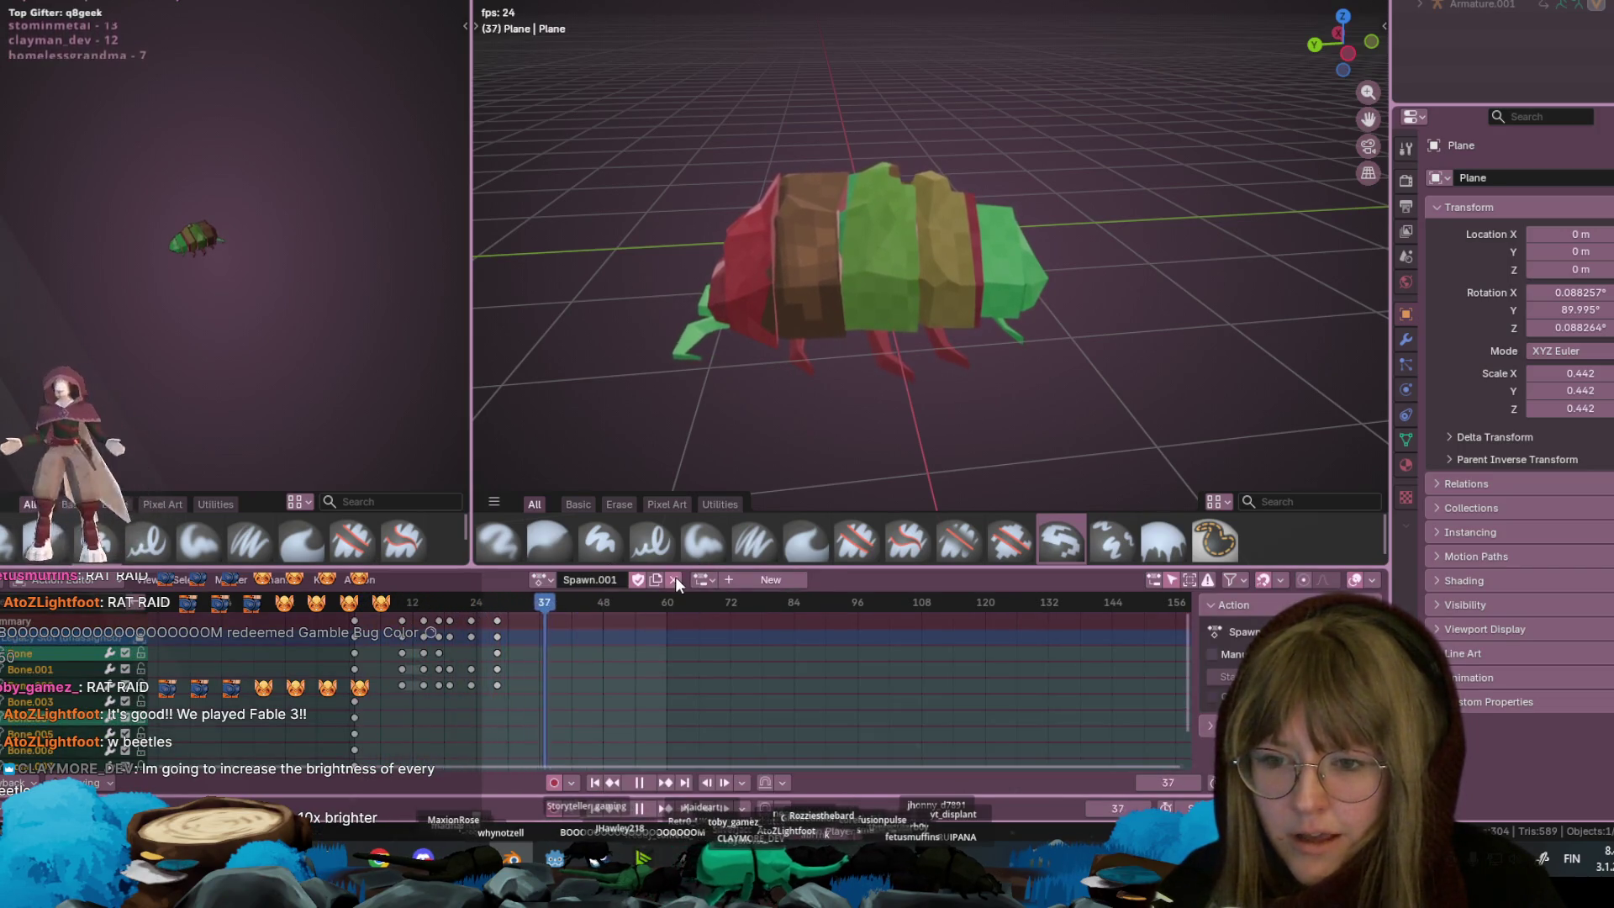
{"action": "left_click", "coordinate": [674, 580]}
{"action": "left_click", "coordinate": [612, 579]}
{"action": "key", "text": "Escape"}
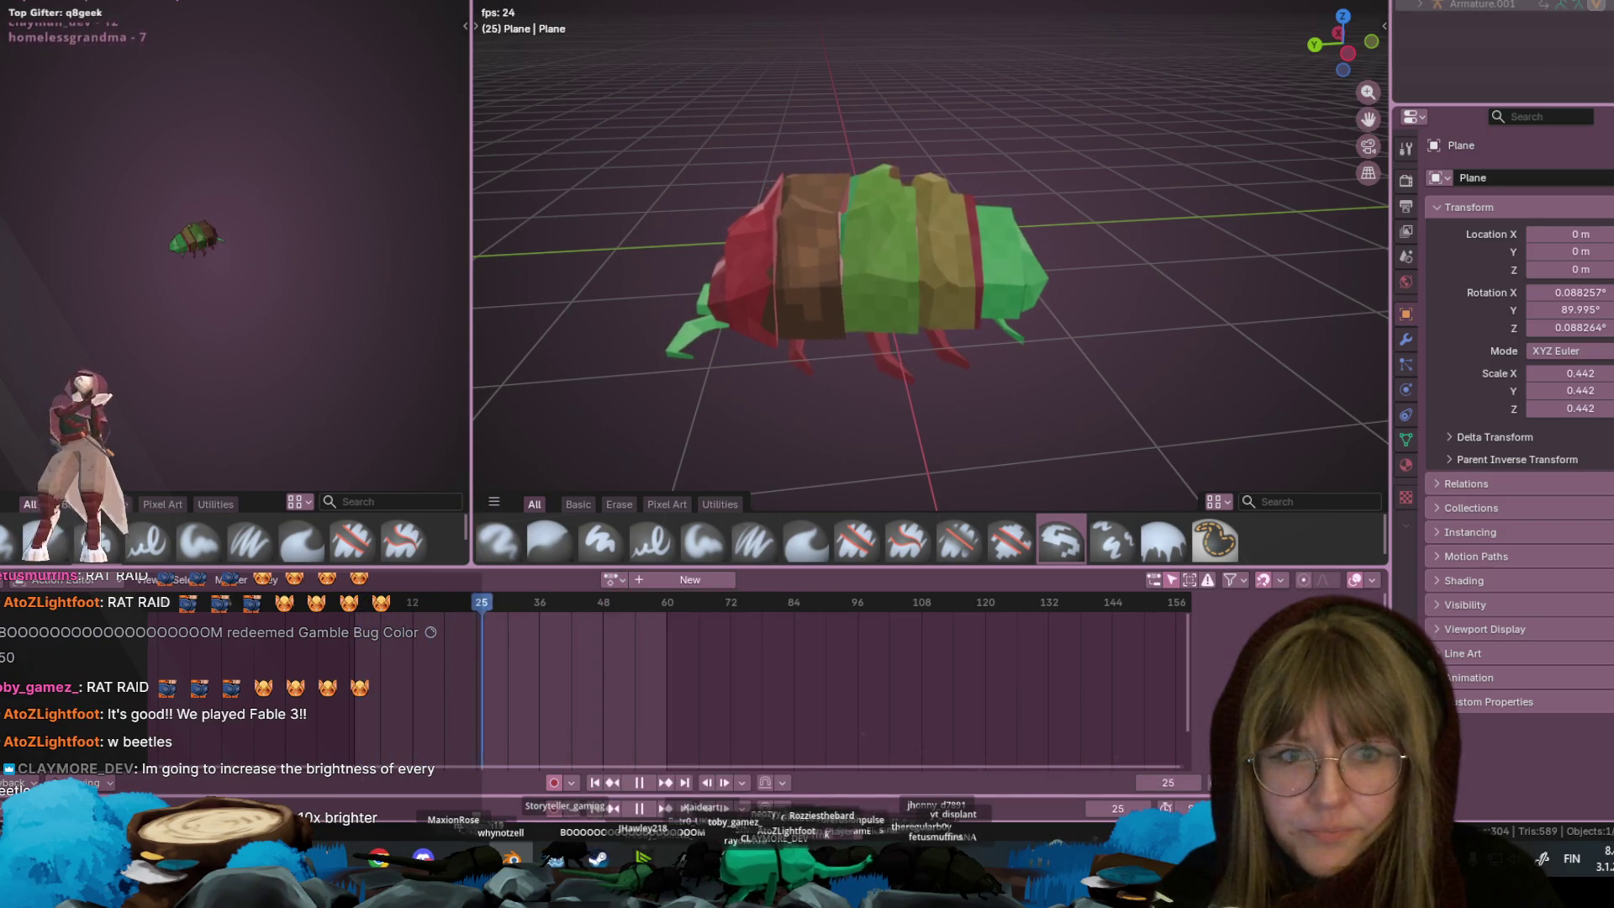
Return to Object Mode, select the armature, and assign it the Roolstar action
{"action": "key", "text": "Tab"}
{"action": "key", "text": "Tab"}
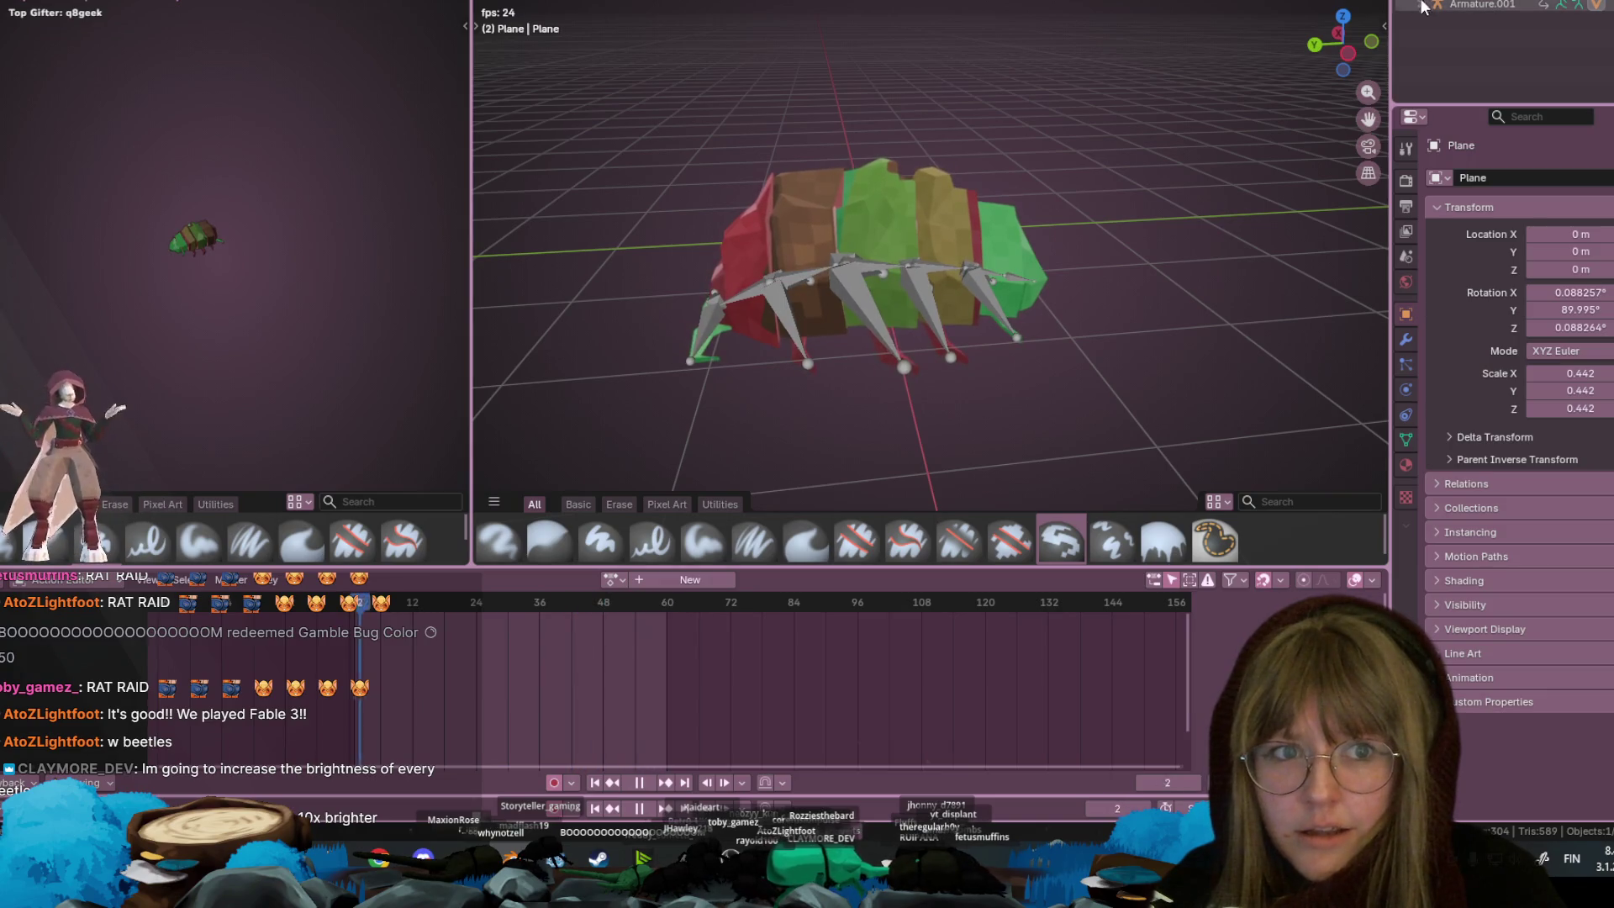
{"action": "key", "text": "ctrl+Tab"}
{"action": "left_click", "coordinate": [629, 28]}
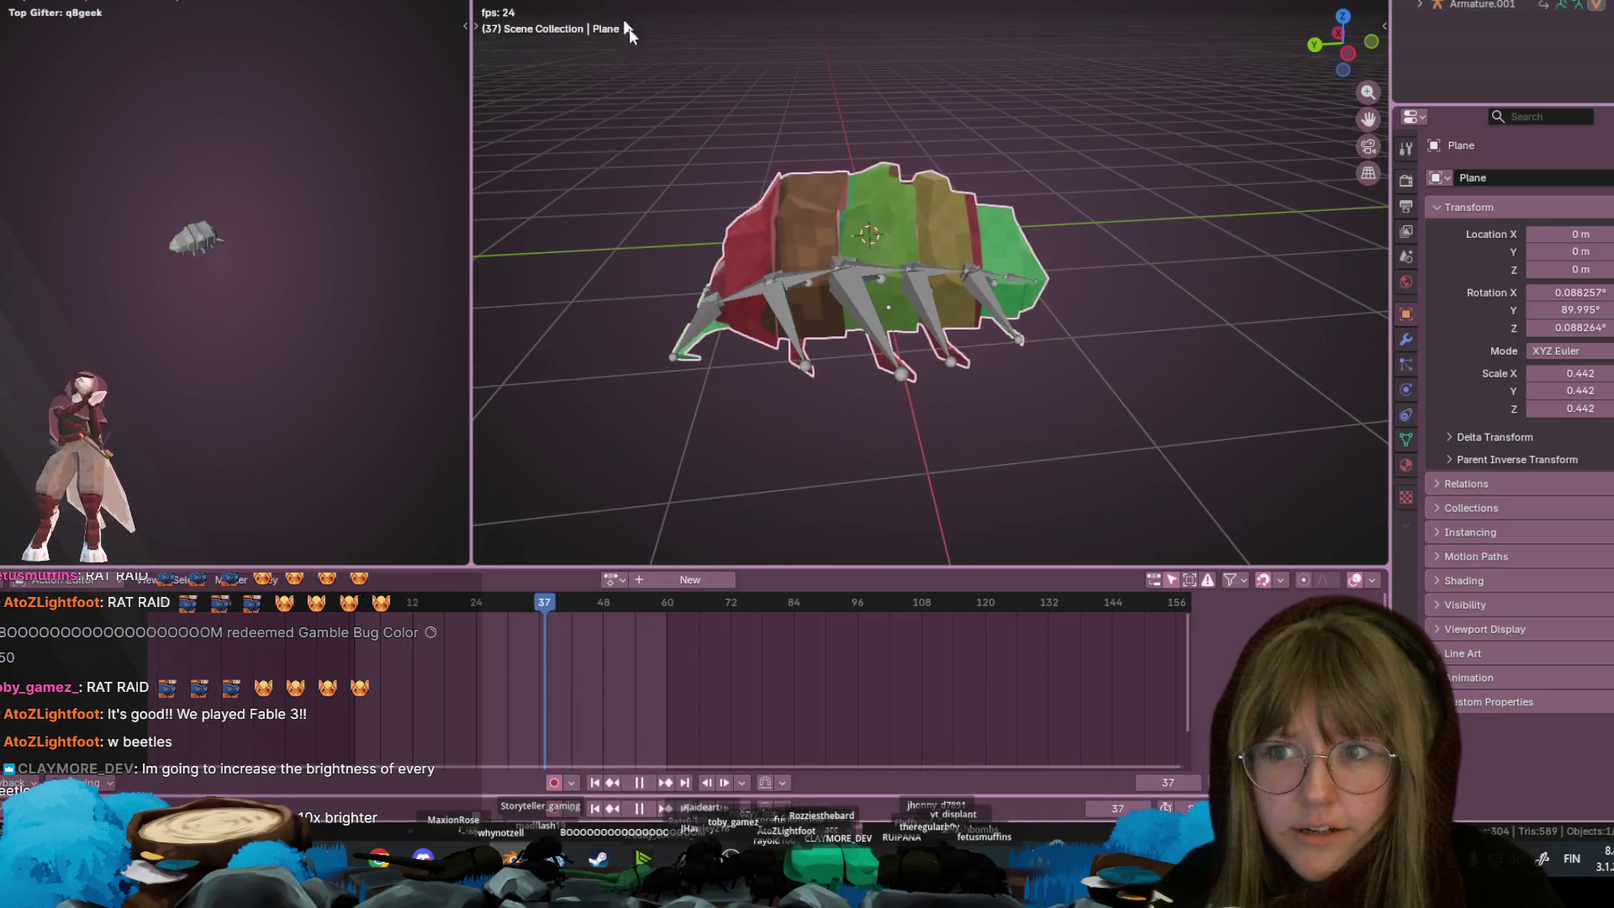
{"action": "left_click", "coordinate": [844, 291]}
{"action": "left_click", "coordinate": [499, 579]}
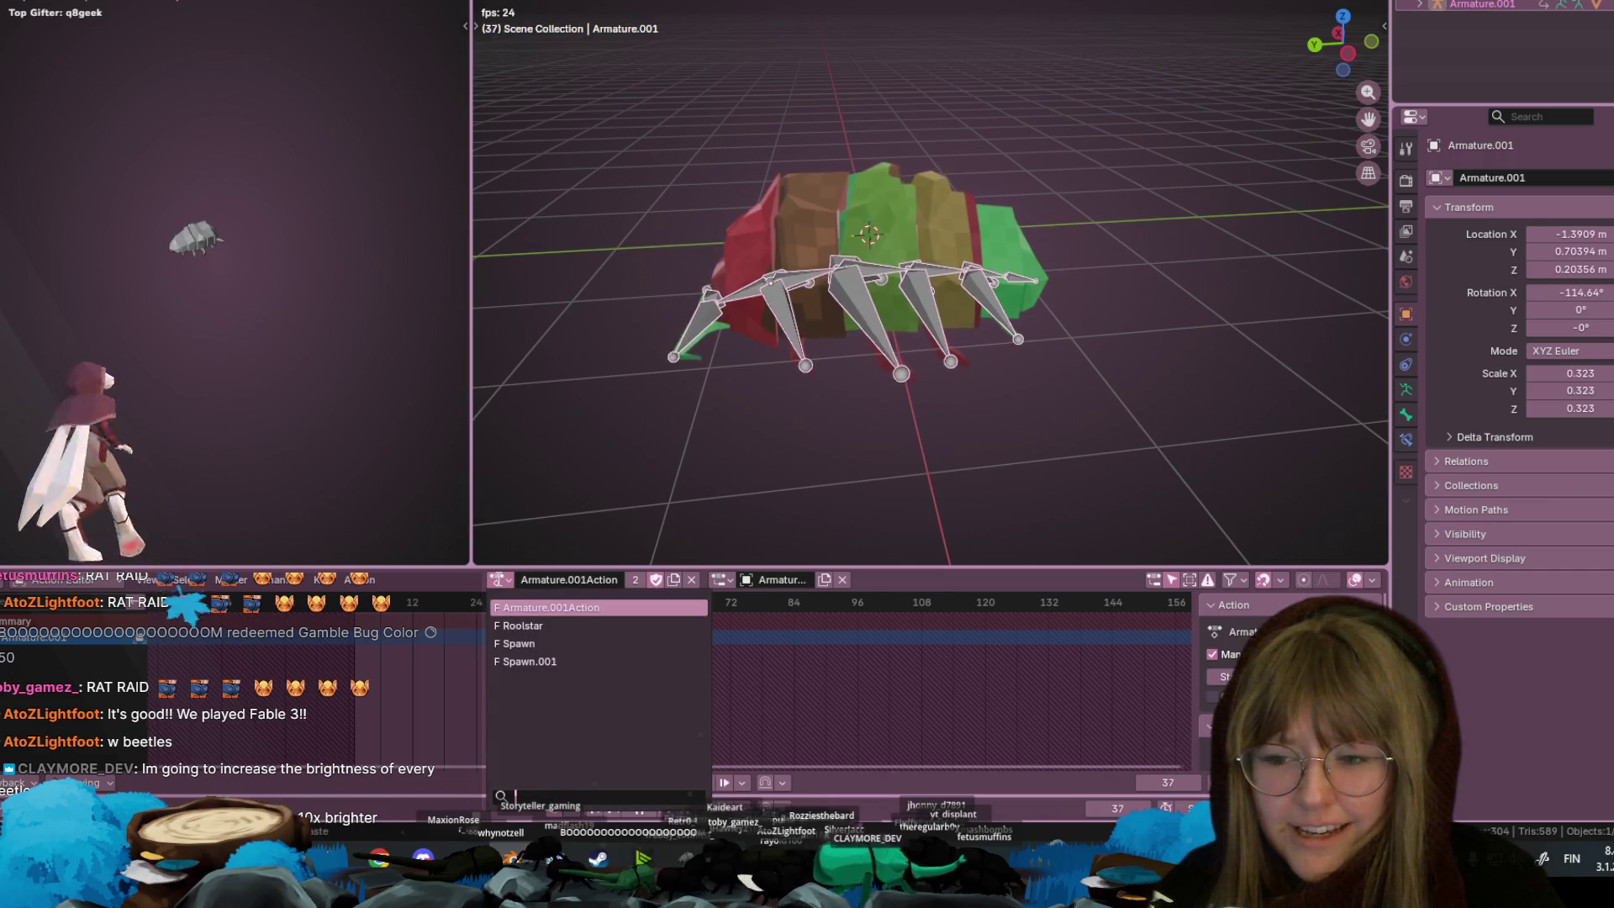
{"action": "left_click", "coordinate": [520, 624]}
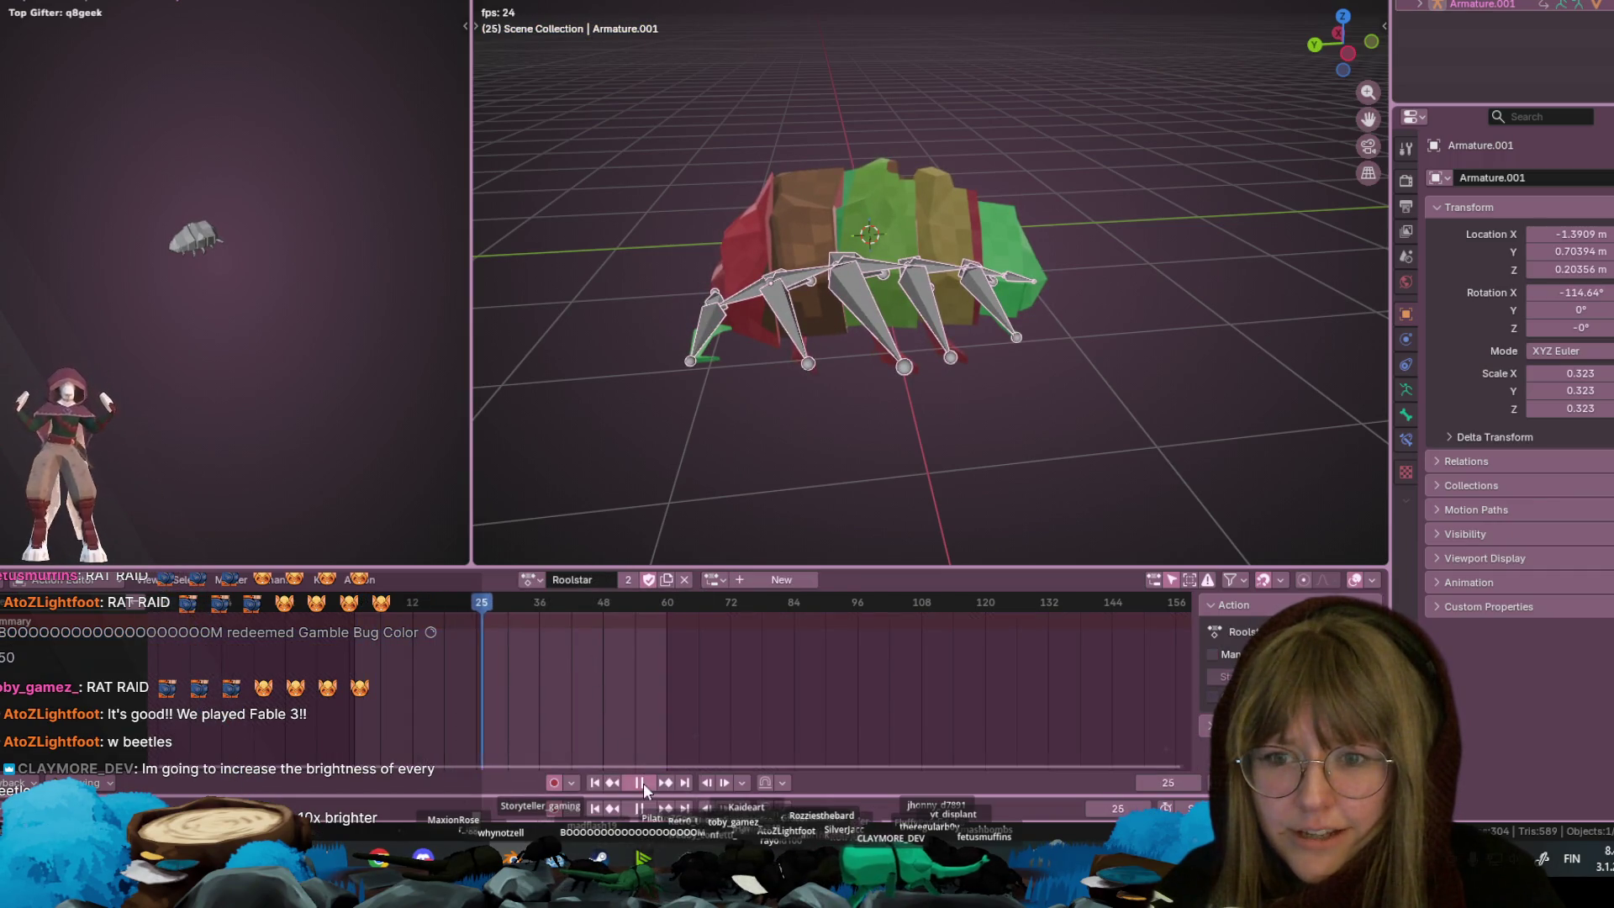
Switch the armature to Spawn and unlink the stray Spawn.001 copy
{"action": "left_click", "coordinate": [527, 580]}
{"action": "left_click", "coordinate": [547, 641]}
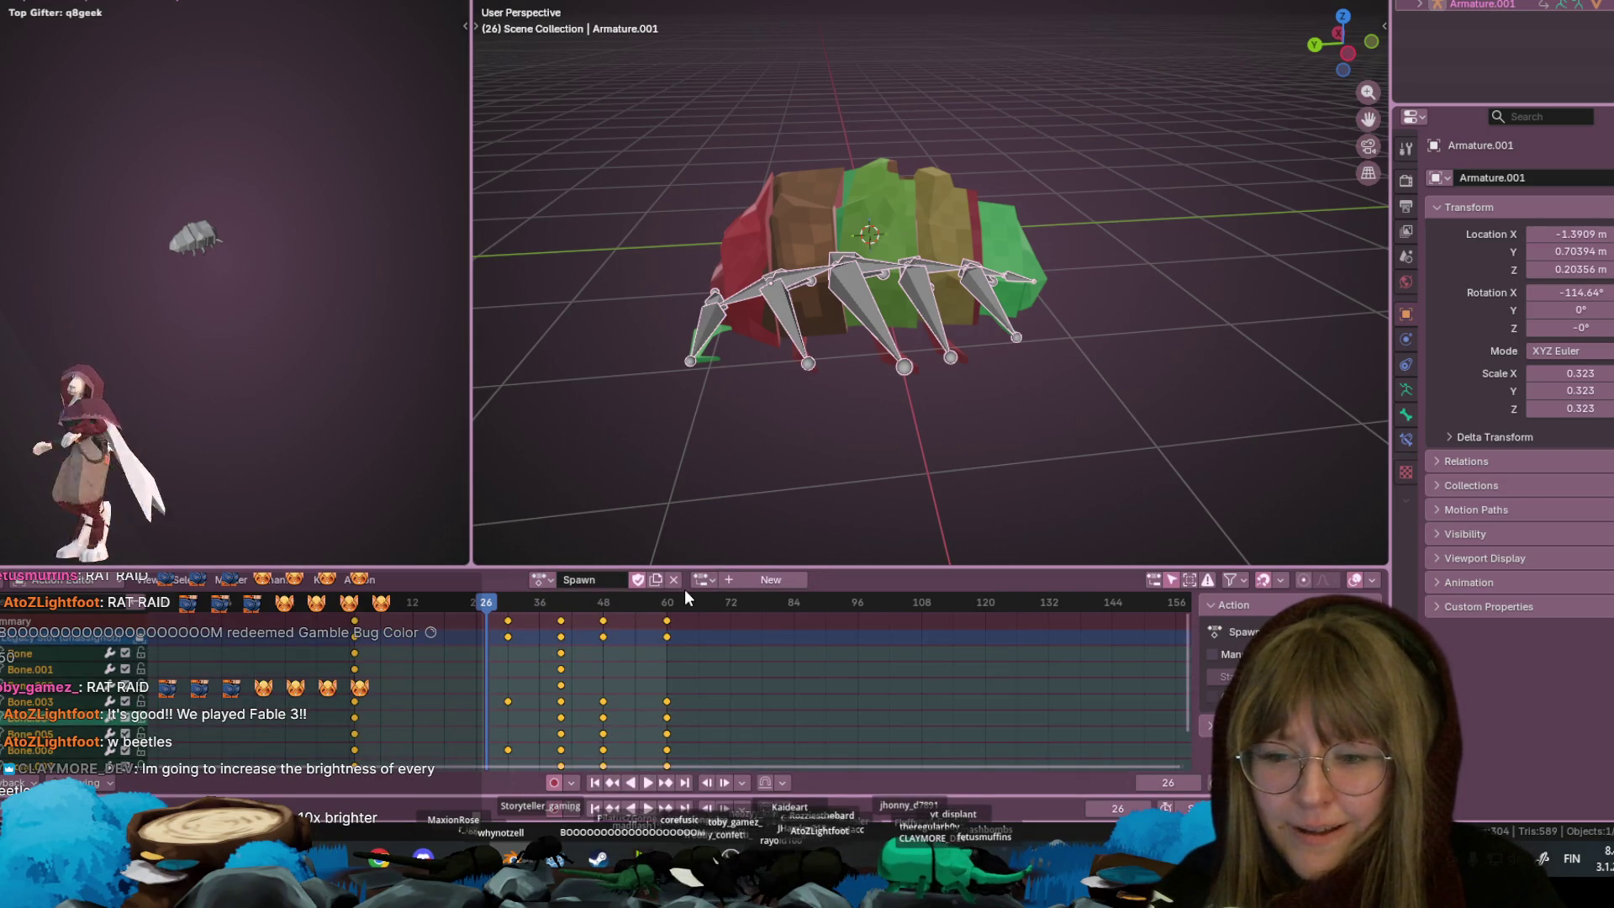
{"action": "left_click", "coordinate": [673, 579]}
{"action": "left_click", "coordinate": [612, 579]}
{"action": "left_click", "coordinate": [645, 661]}
{"action": "left_click", "coordinate": [673, 579]}
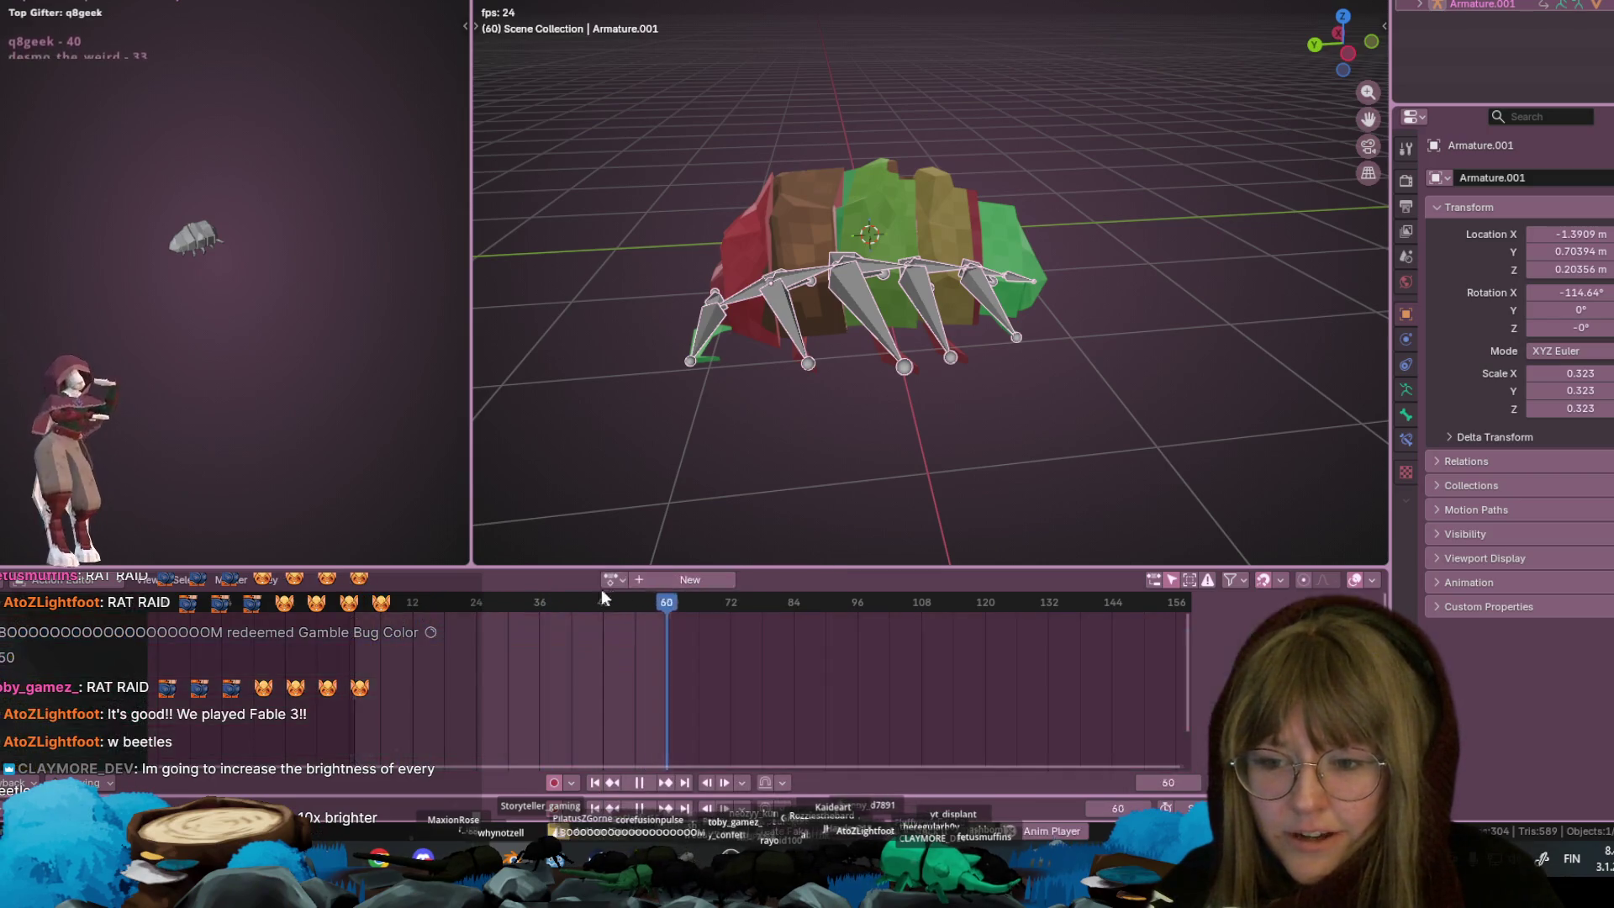
Unlink the original Spawn action and reassign Roolstar, orbiting toward a side view
{"action": "left_click", "coordinate": [540, 579]}
{"action": "left_click", "coordinate": [639, 643]}
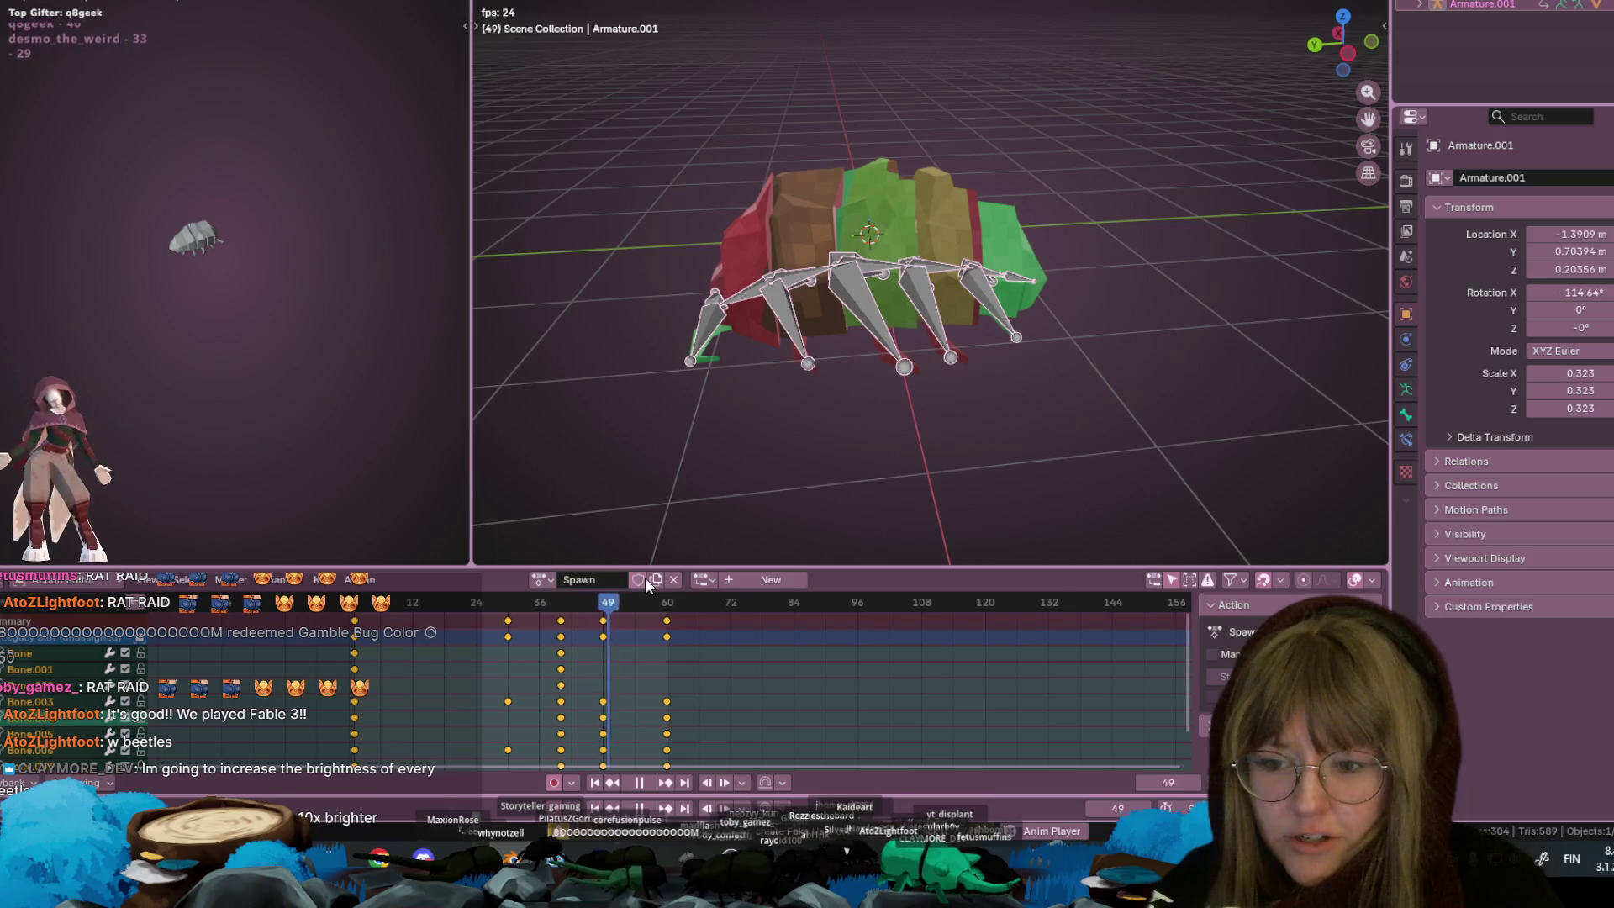
{"action": "left_click", "coordinate": [674, 579]}
{"action": "left_click", "coordinate": [611, 579]}
{"action": "left_click", "coordinate": [632, 623]}
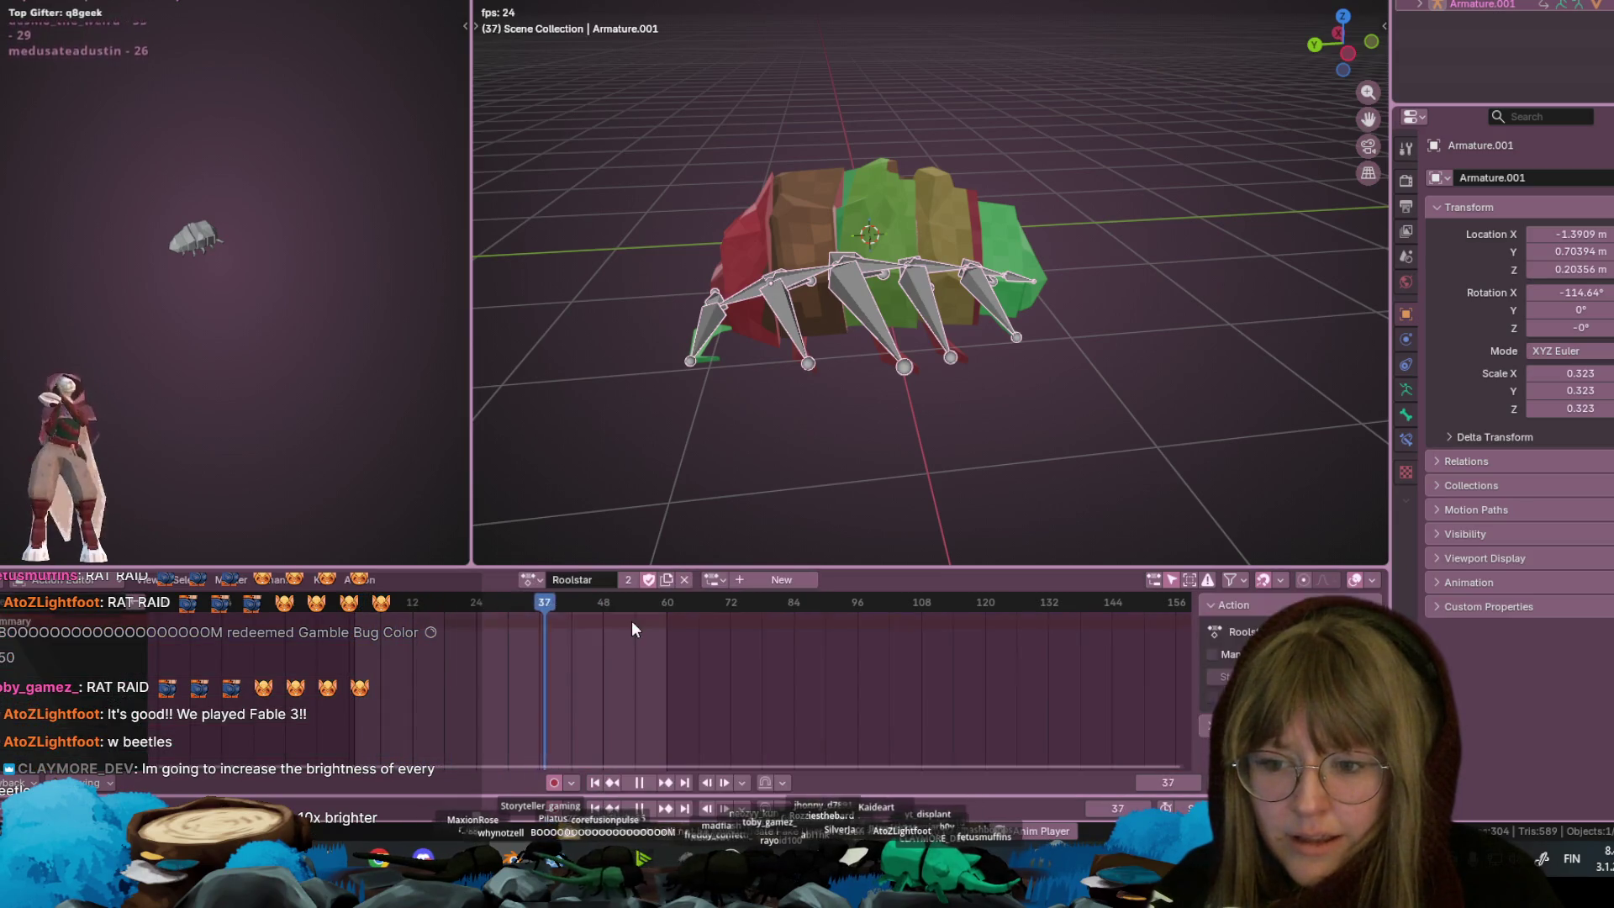
{"action": "mouse_move", "coordinate": [764, 350]}
{"action": "middle_mouse_down"}
{"action": "mouse_move", "coordinate": [840, 286]}
{"action": "mouse_move", "coordinate": [790, 311]}
{"action": "middle_mouse_up"}
{"action": "scroll", "coordinate": [871, 376], "scroll_direction": "up", "scroll_amount": 2}
{"action": "middle_click_drag", "start_coordinate": [871, 375], "coordinate": [874, 336]}
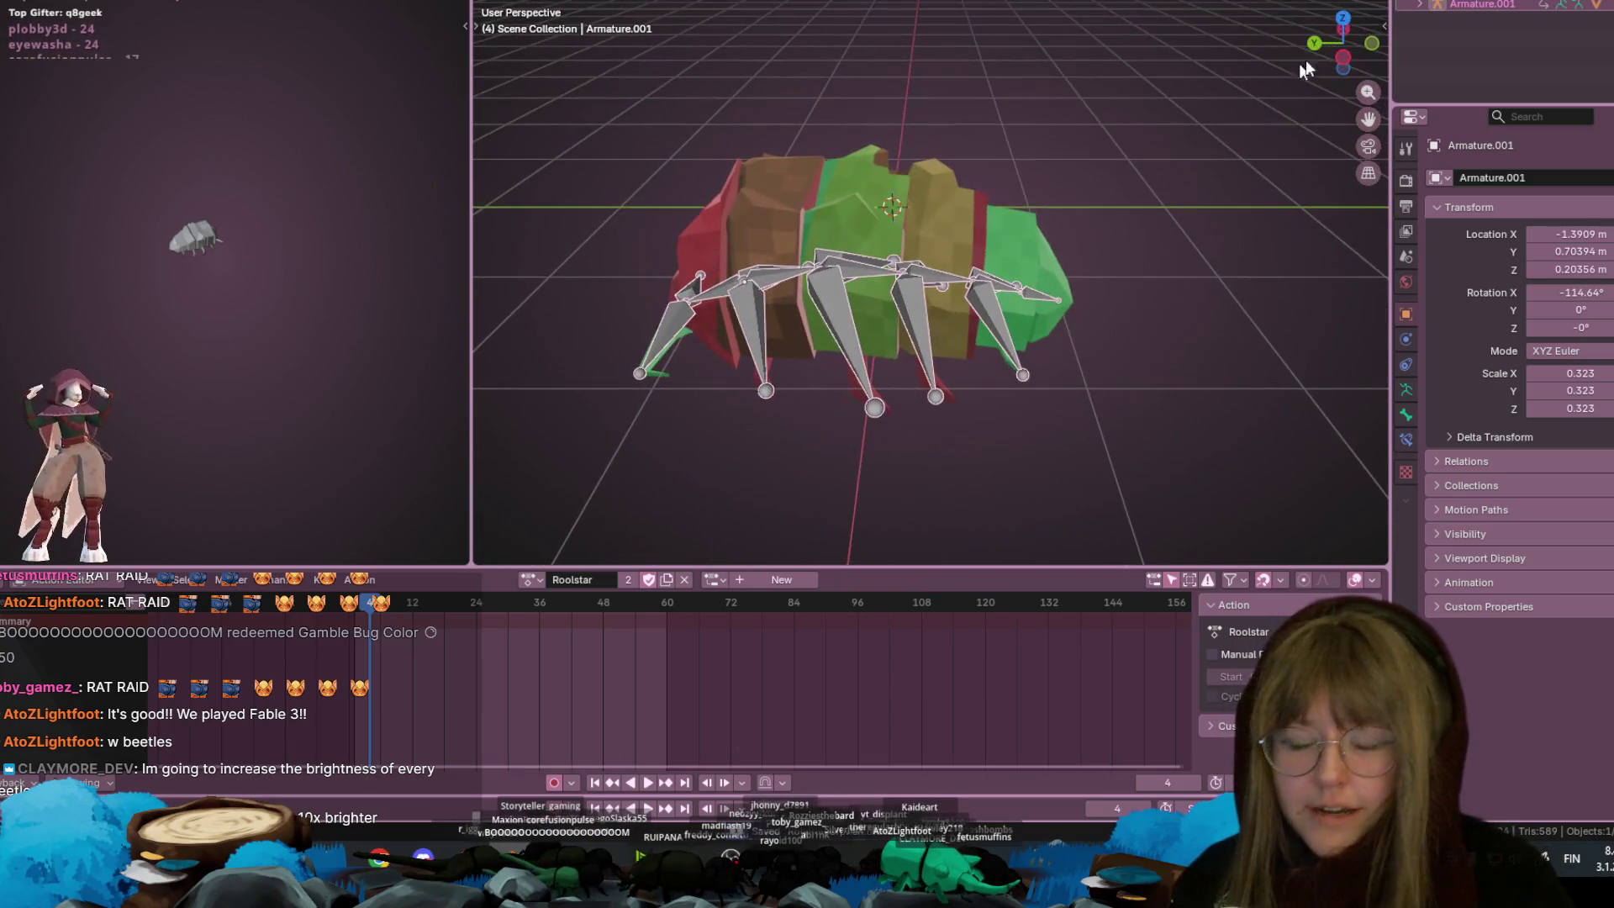
Snap to Left Orthographic, centre the rig, and widen the 3D view to the left edge
{"action": "left_click", "coordinate": [1313, 89]}
{"action": "middle_click_drag", "start_coordinate": [1262, 229], "coordinate": [1025, 267], "text": "shift"}
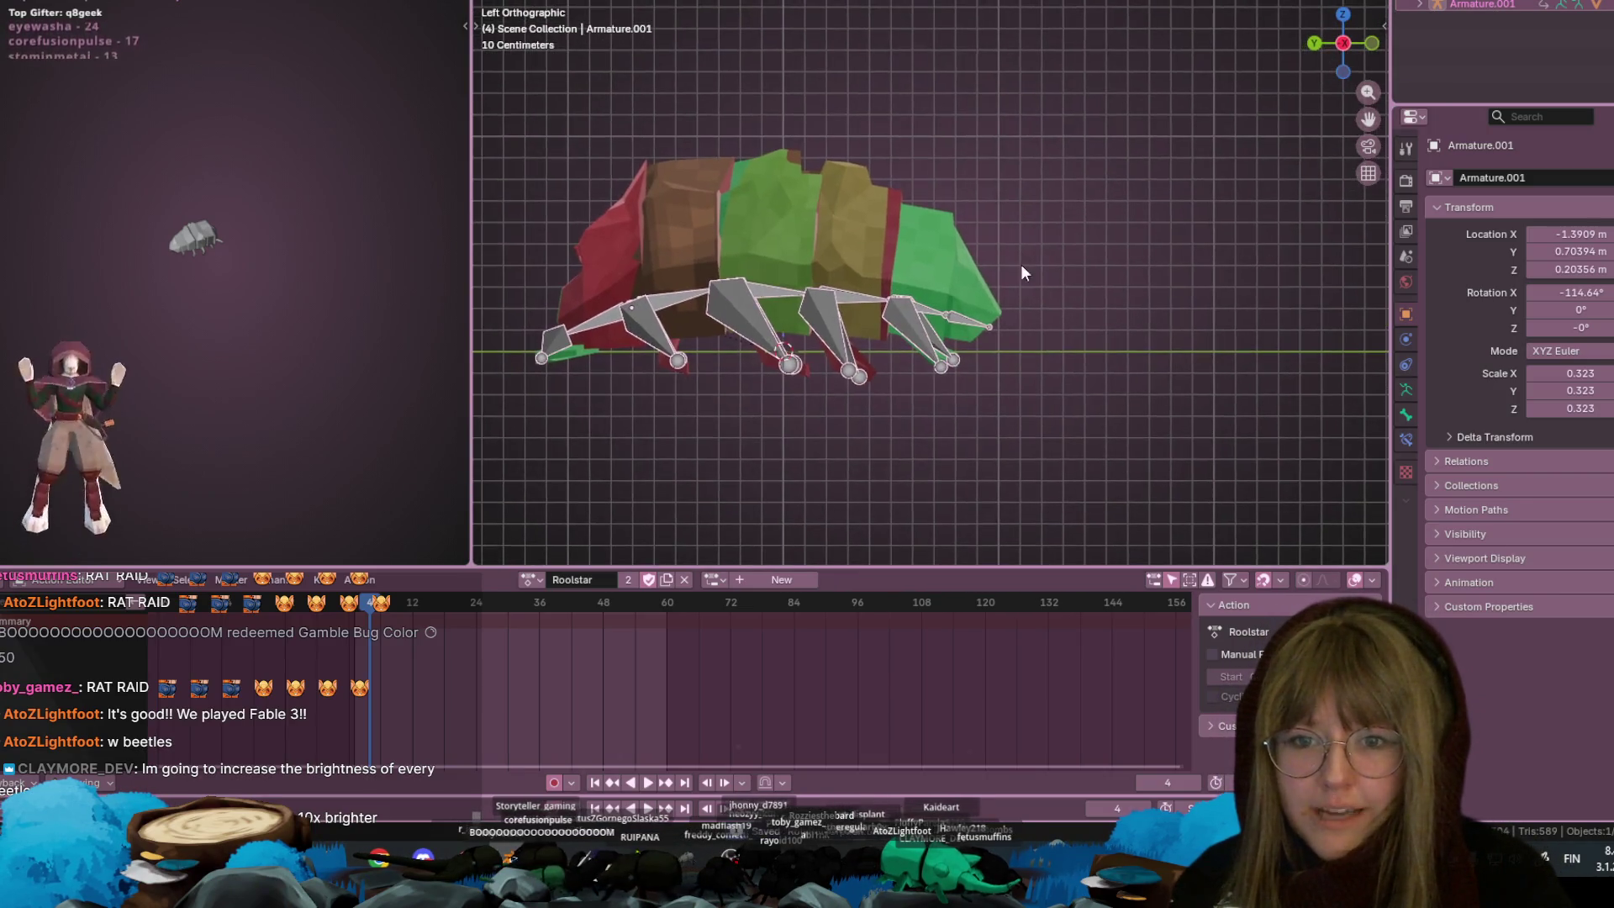
{"action": "mouse_move", "coordinate": [1007, 179]}
{"action": "middle_mouse_down", "text": "shift"}
{"action": "mouse_move", "coordinate": [1160, 210]}
{"action": "mouse_move", "coordinate": [757, 190]}
{"action": "mouse_move", "coordinate": [740, 201]}
{"action": "mouse_move", "coordinate": [795, 286]}
{"action": "middle_mouse_up", "text": "shift"}
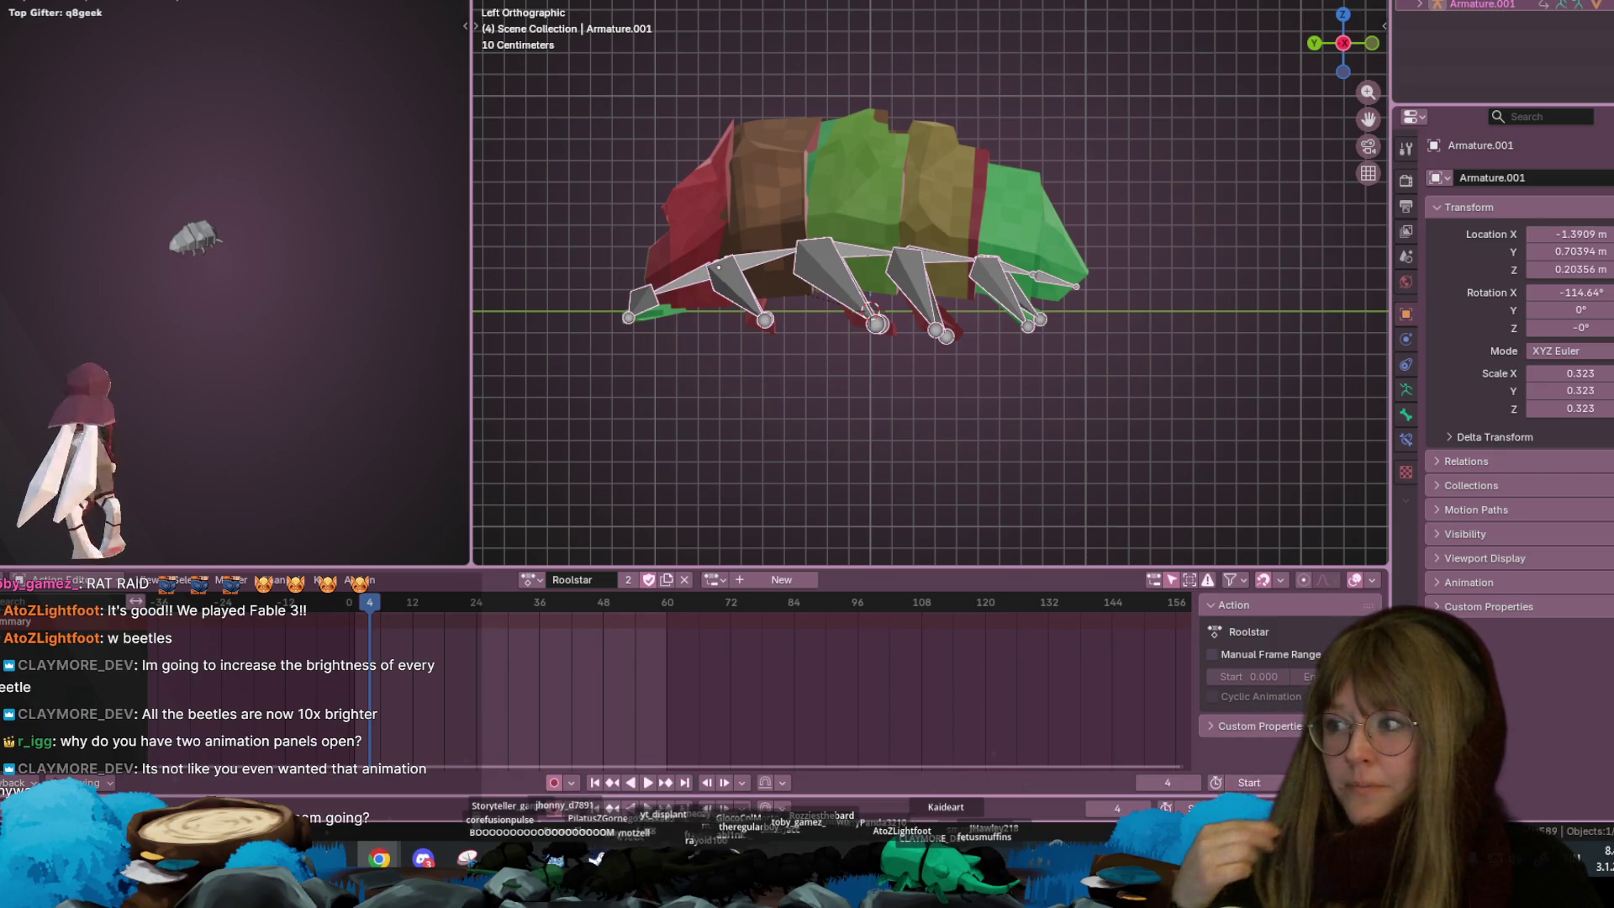
{"action": "left_click", "coordinate": [479, 23]}
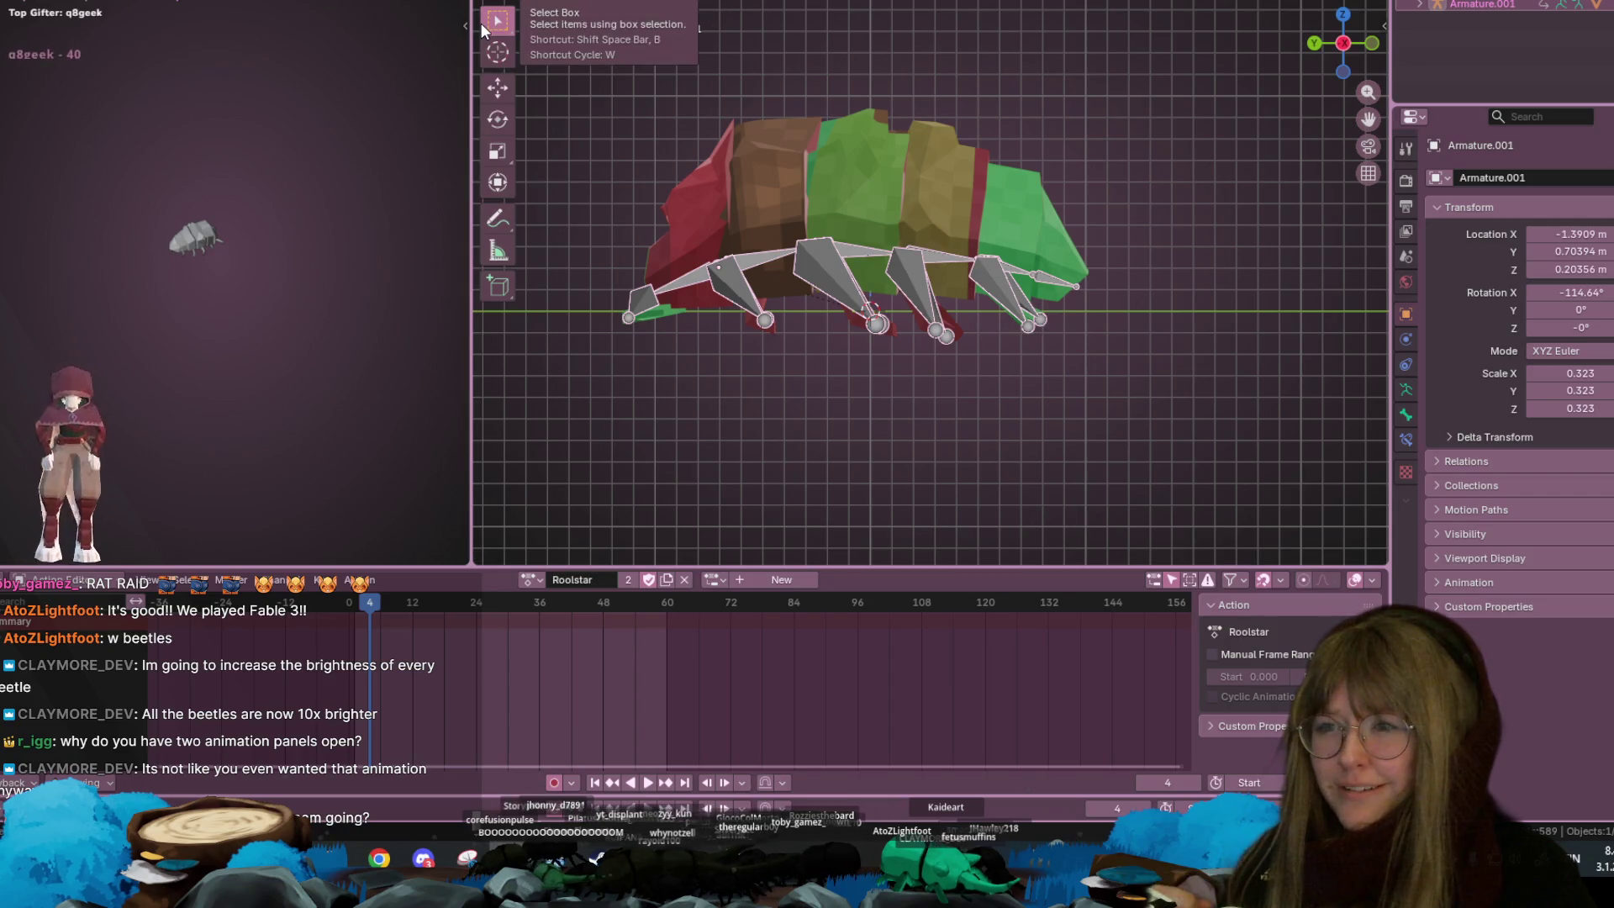
{"action": "left_click_drag", "start_coordinate": [468, 37], "coordinate": [4, 37]}
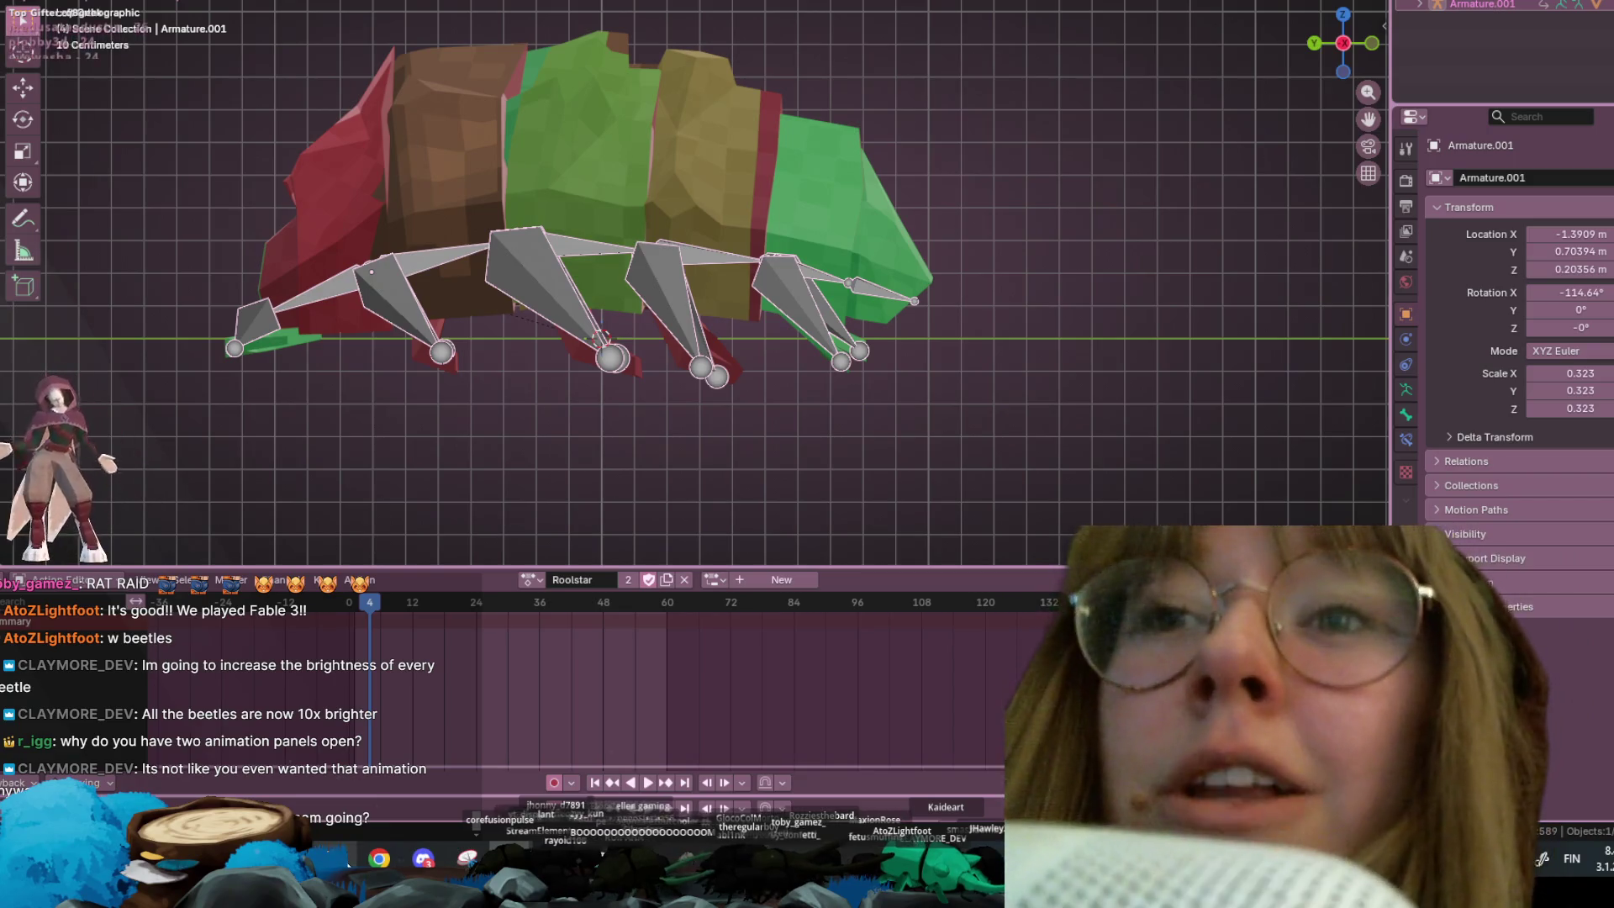
Bring the Harry Potter browser window forward with its top edge visible
{"action": "mouse_move", "coordinate": [379, 858]}
{"action": "left_click", "coordinate": [454, 787]}
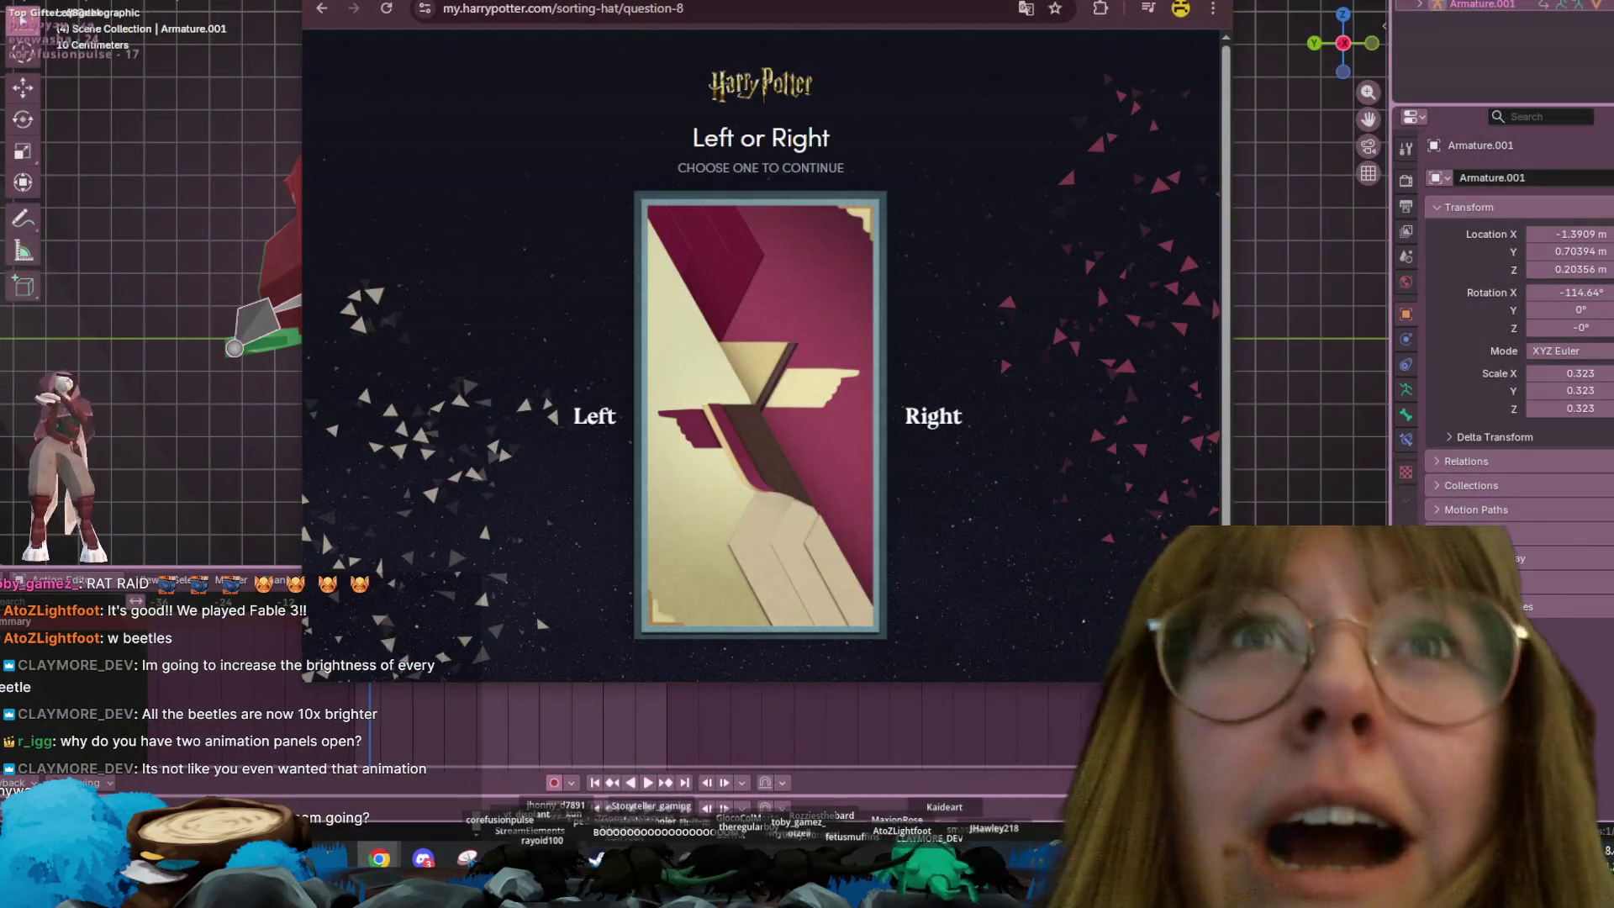
{"action": "mouse_move", "coordinate": [797, 8]}
{"action": "left_mouse_down"}
{"action": "mouse_move", "coordinate": [797, 67]}
{"action": "mouse_move", "coordinate": [766, 0]}
{"action": "left_mouse_up"}
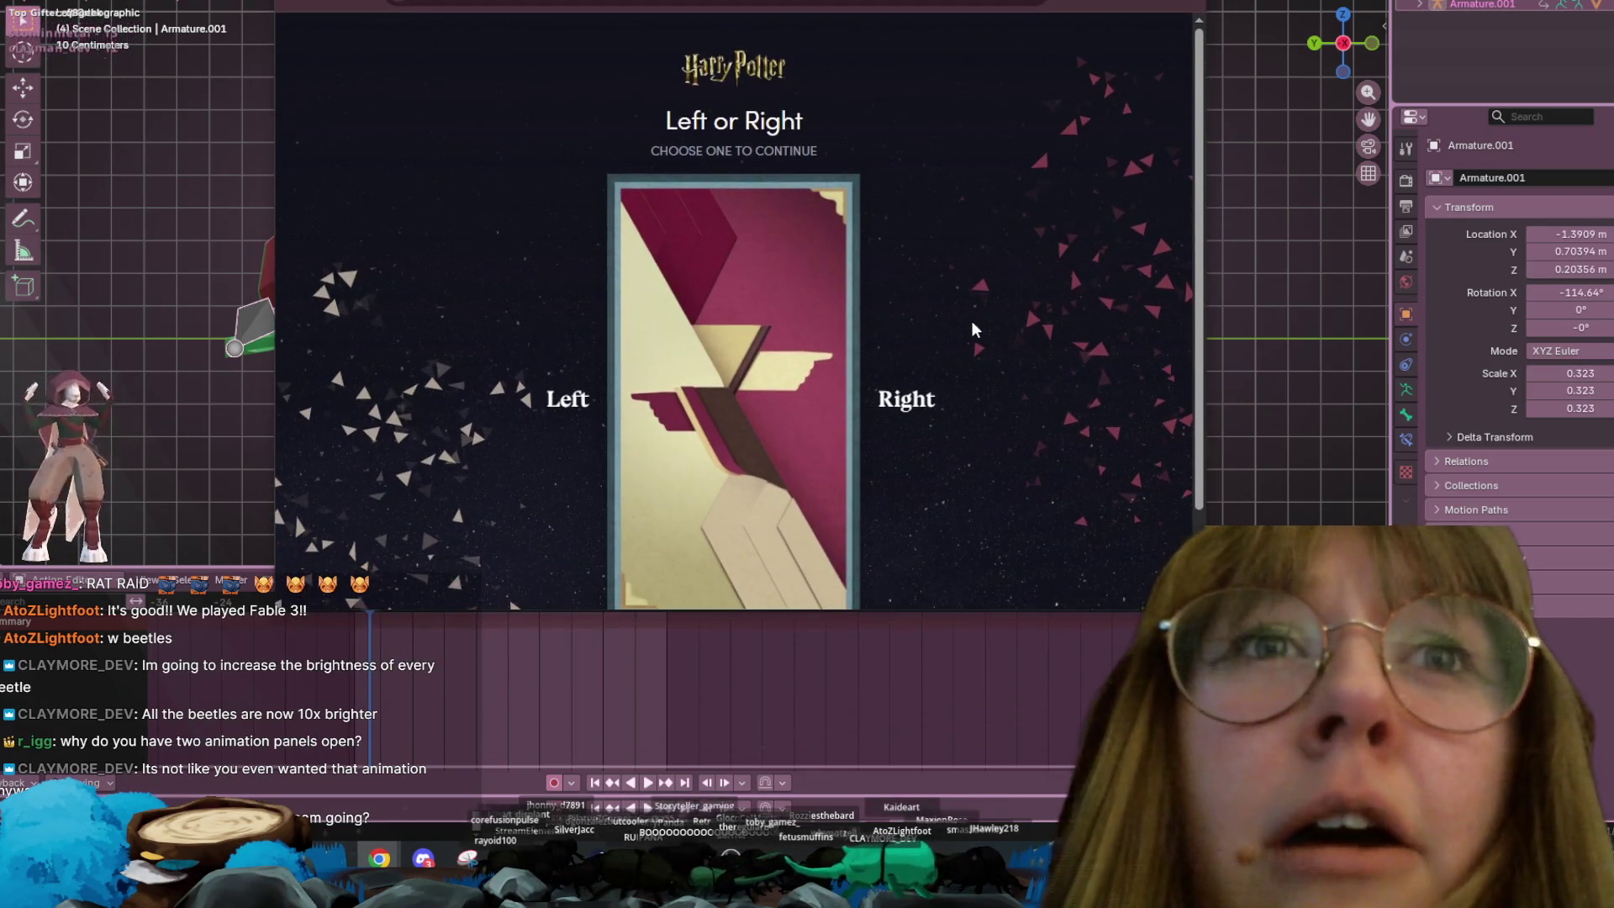
Answer Right, continue to the Gryffindor result, and select the GRYFFINDOR heading
{"action": "left_click", "coordinate": [913, 410]}
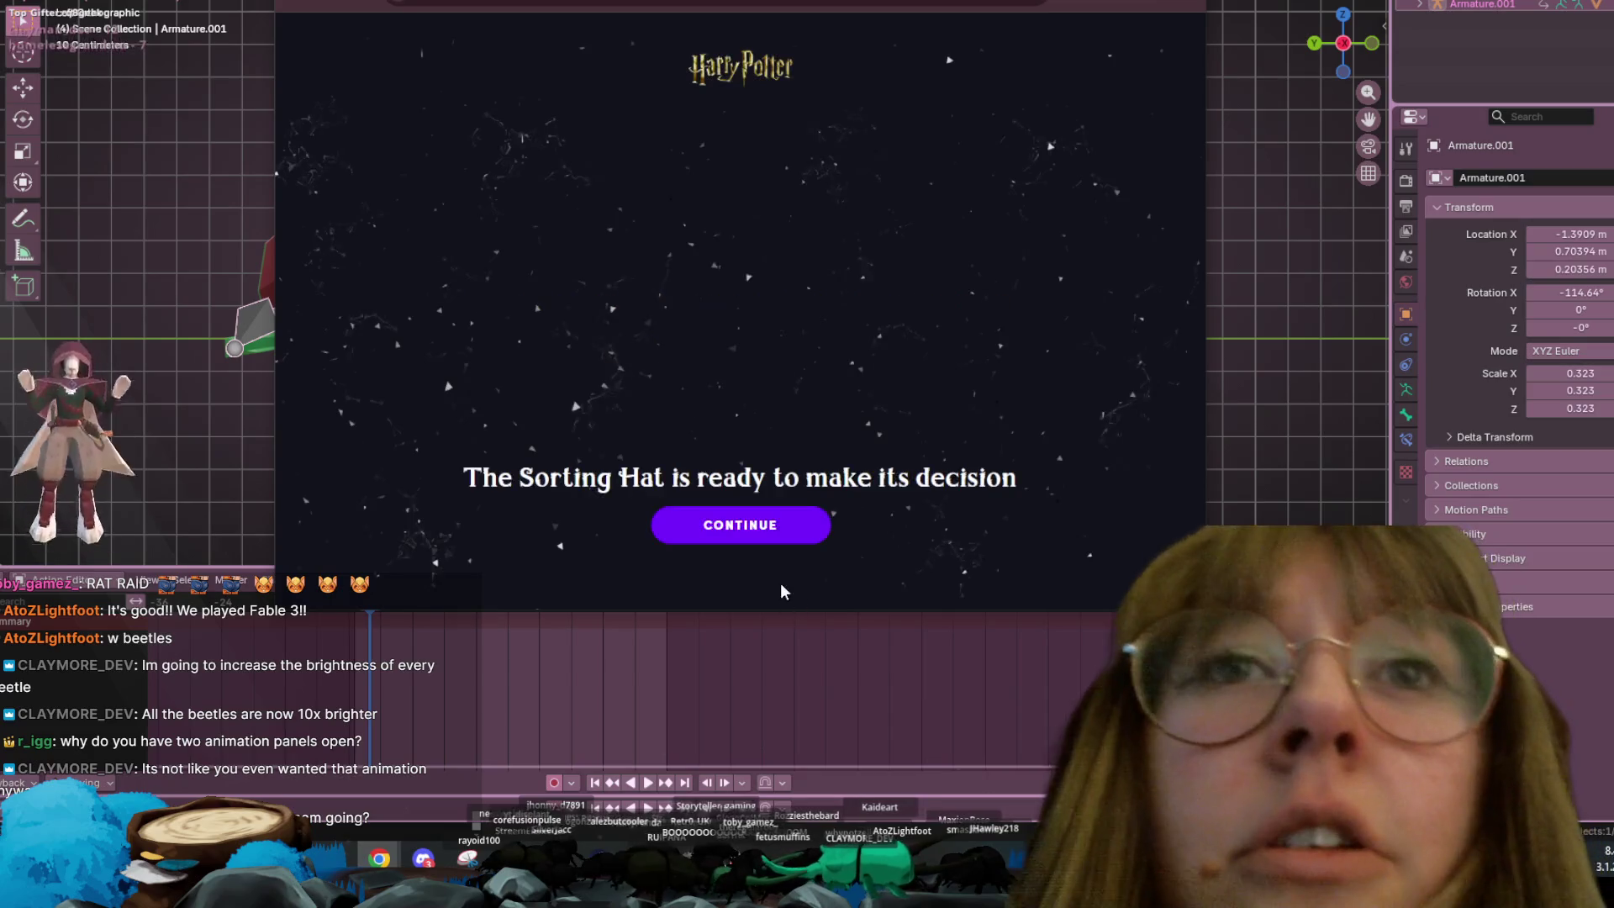
{"action": "left_click", "coordinate": [752, 531]}
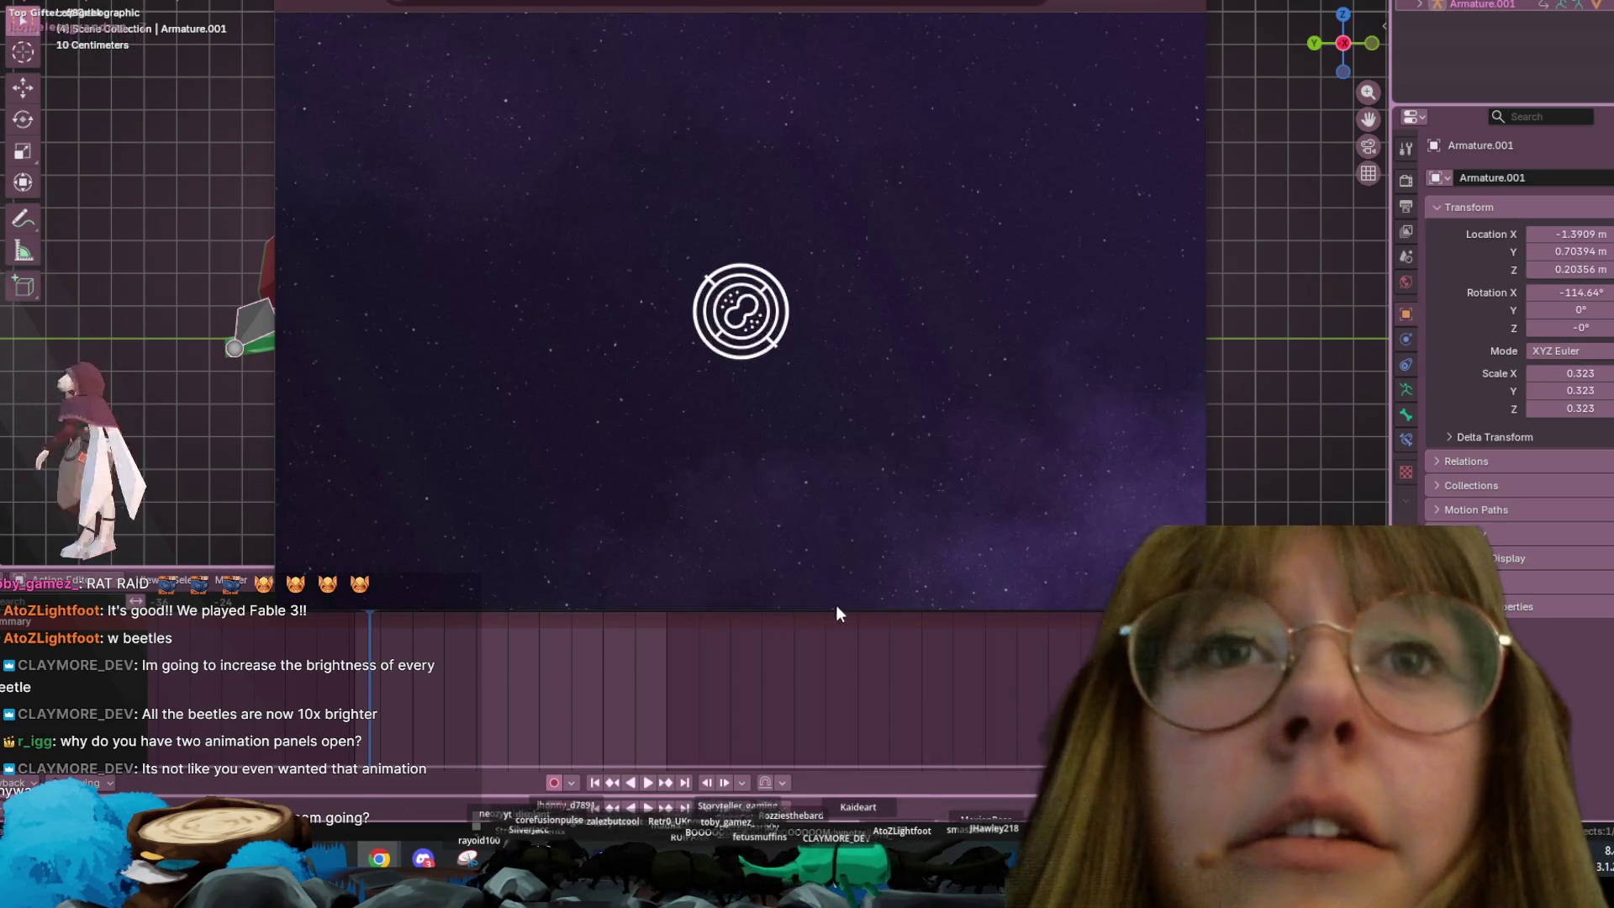
{"action": "left_click_drag", "start_coordinate": [816, 624], "coordinate": [817, 725]}
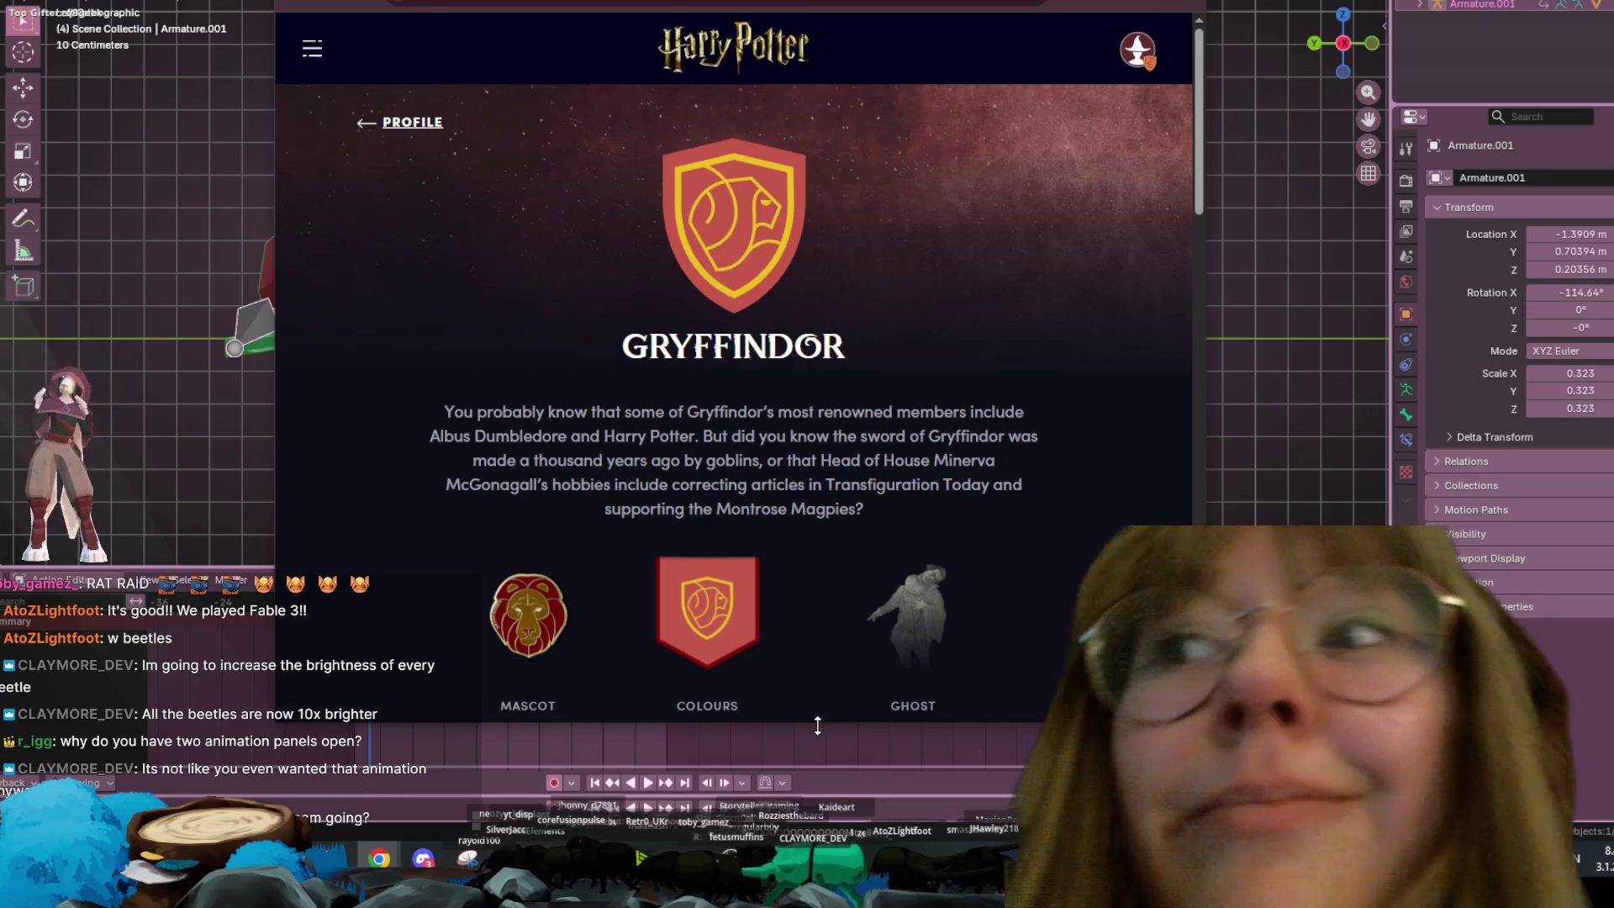
{"action": "left_click_drag", "start_coordinate": [622, 348], "coordinate": [843, 355]}
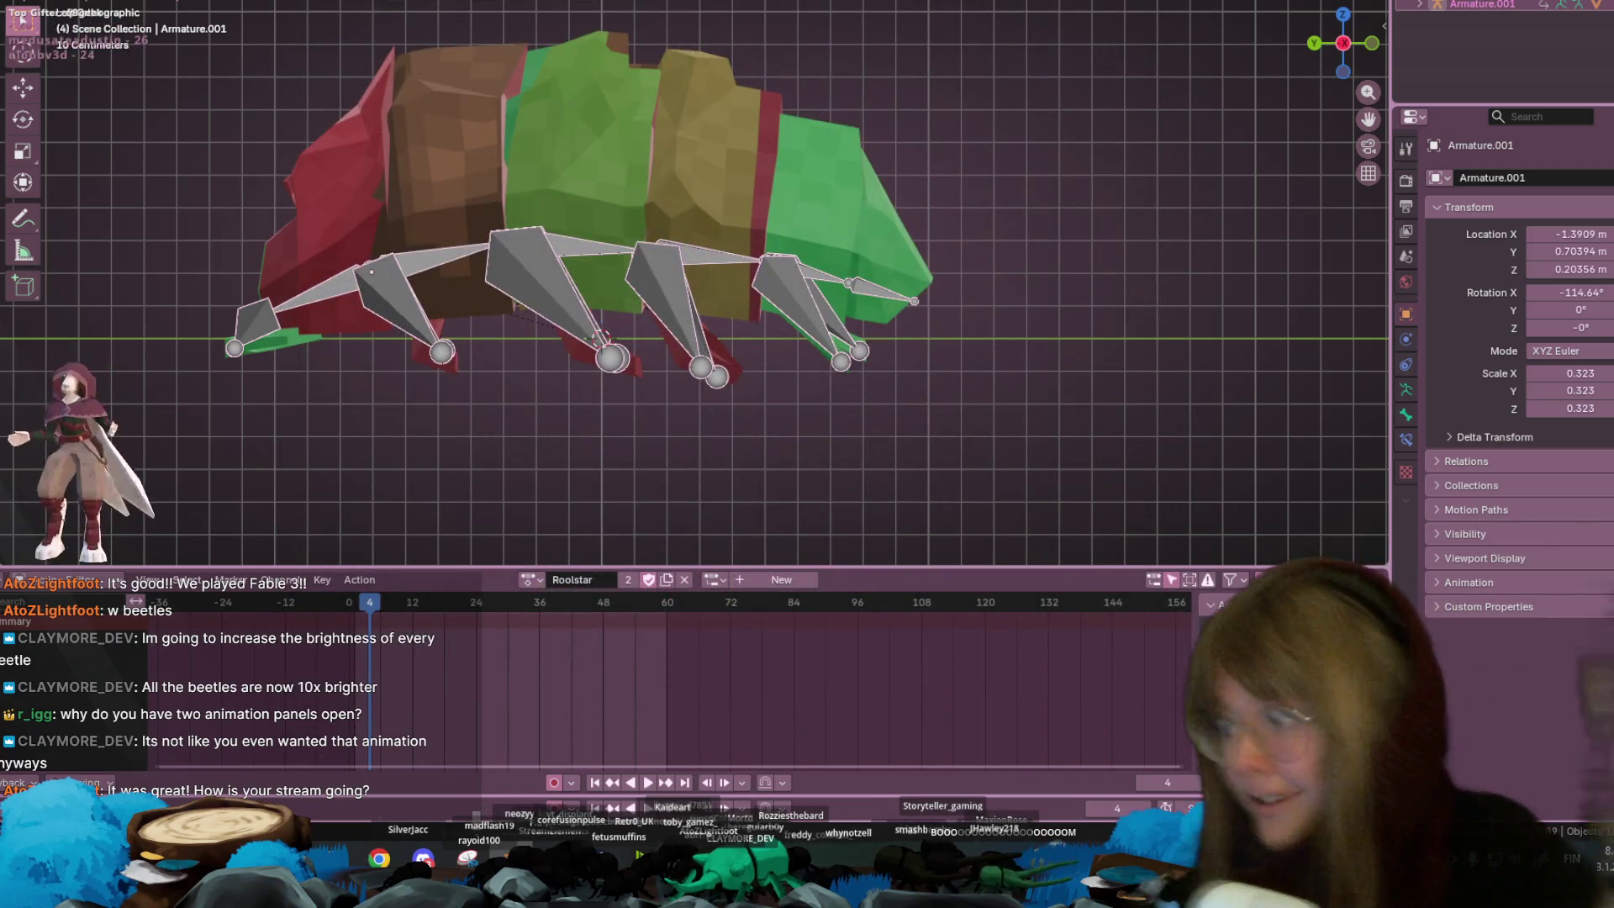
Switch the armature to Pose Mode and keyframe every bone's rest pose at frame 1
{"action": "middle_click_drag", "start_coordinate": [776, 330], "coordinate": [487, 270], "text": "shift"}
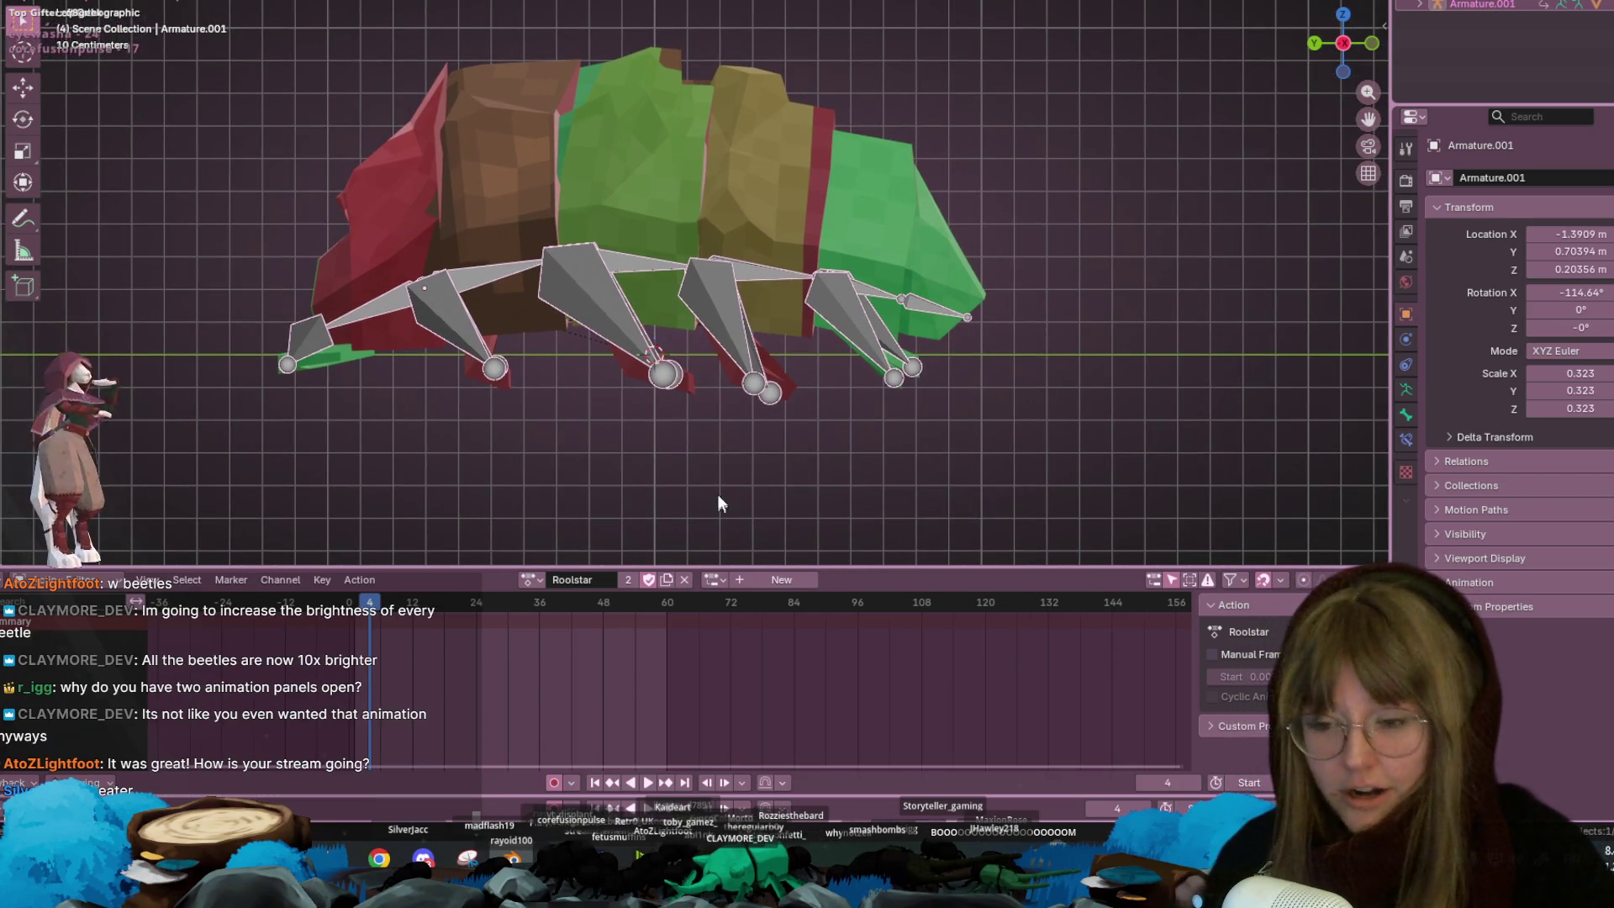
{"action": "key", "text": "ctrl+Tab"}
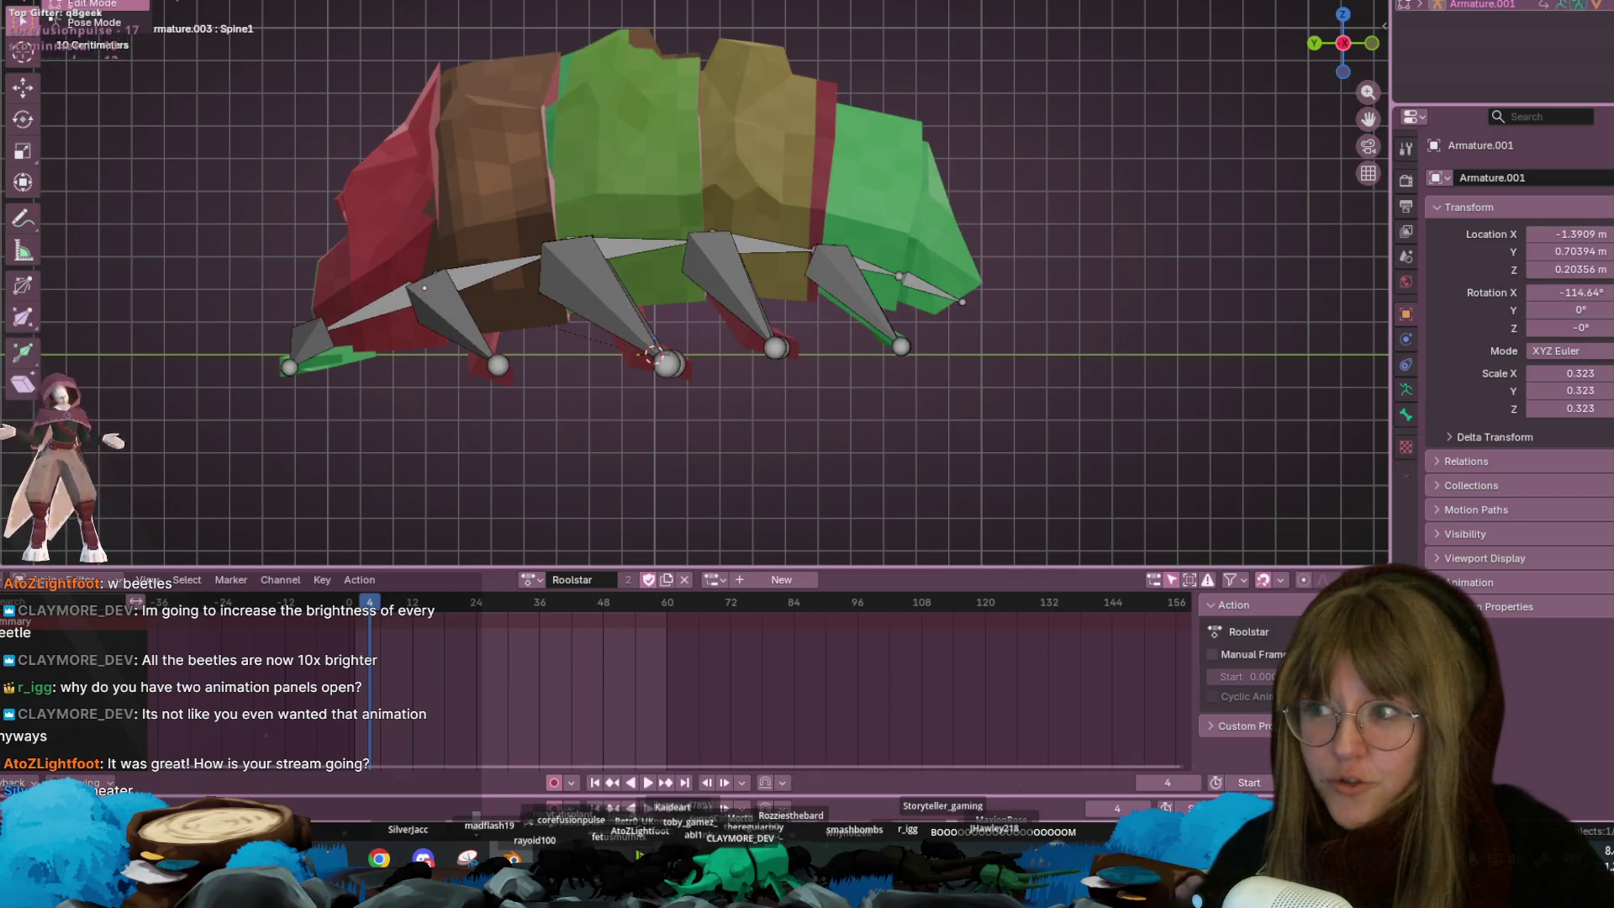
{"action": "left_click", "coordinate": [109, 20]}
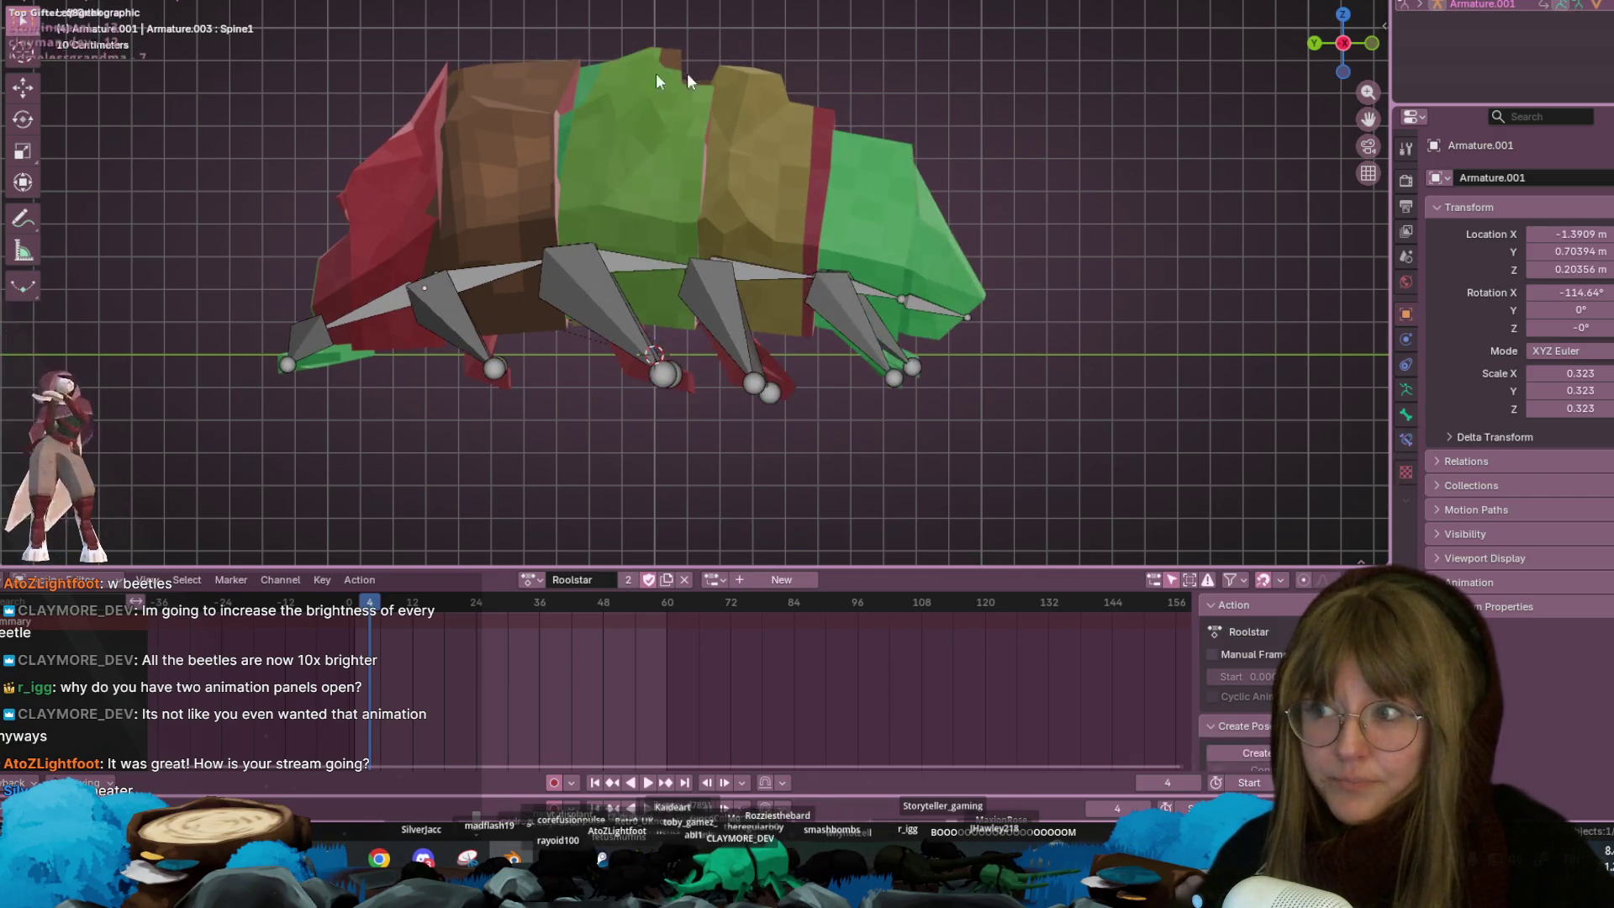
{"action": "middle_click_drag", "start_coordinate": [411, 231], "coordinate": [573, 194], "text": "shift"}
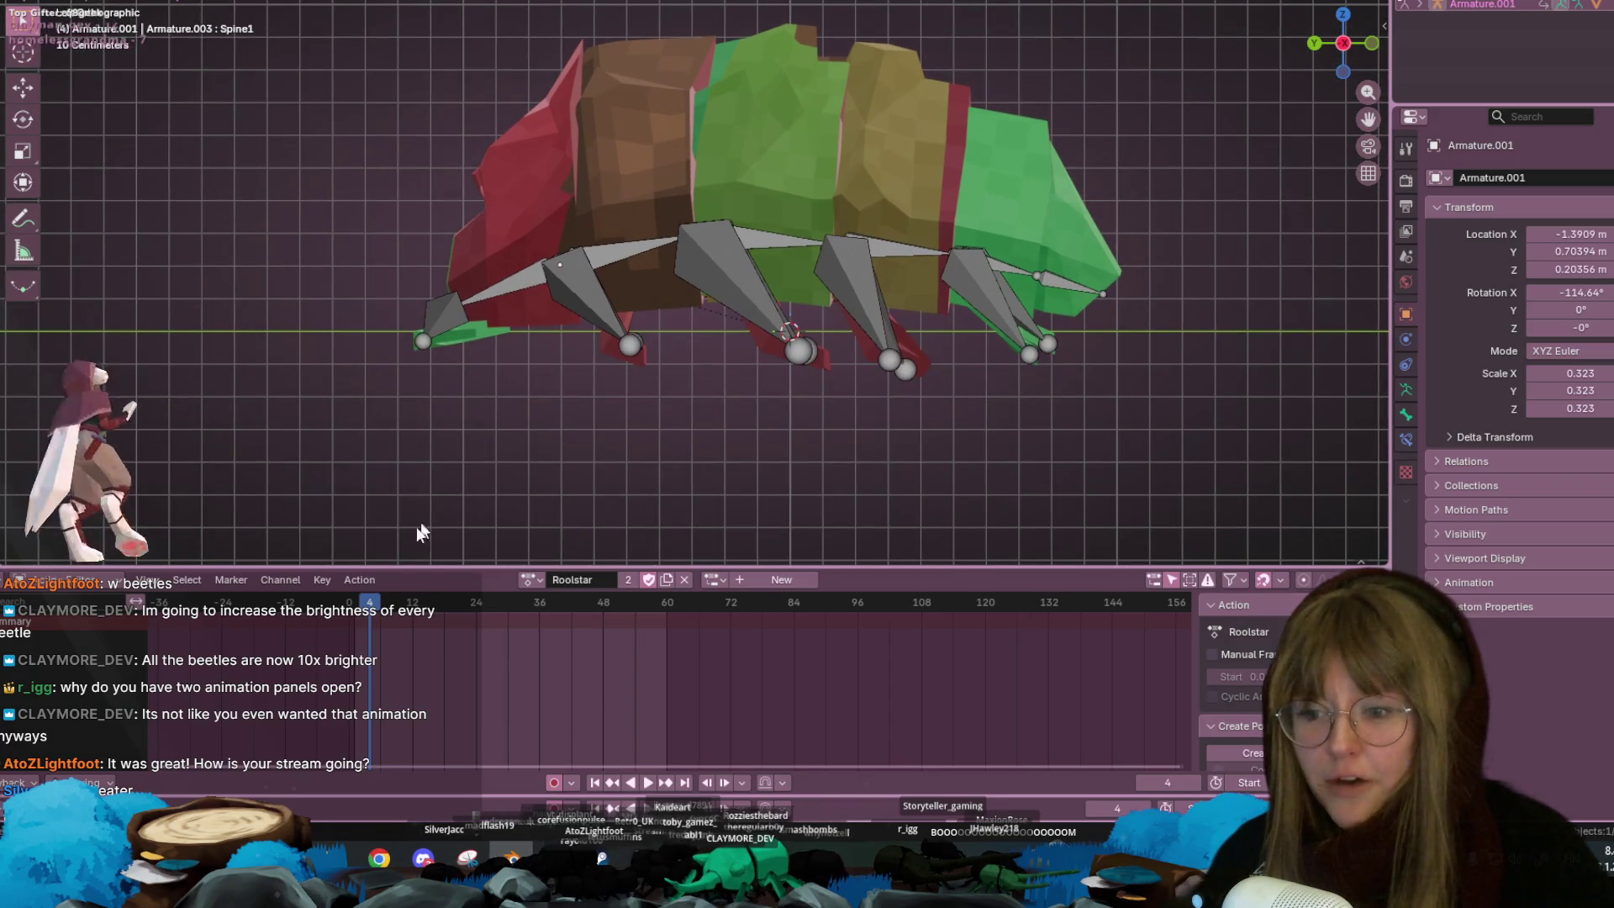
{"action": "left_click", "coordinate": [355, 604]}
{"action": "key", "text": "space"}
{"action": "key", "text": "a"}
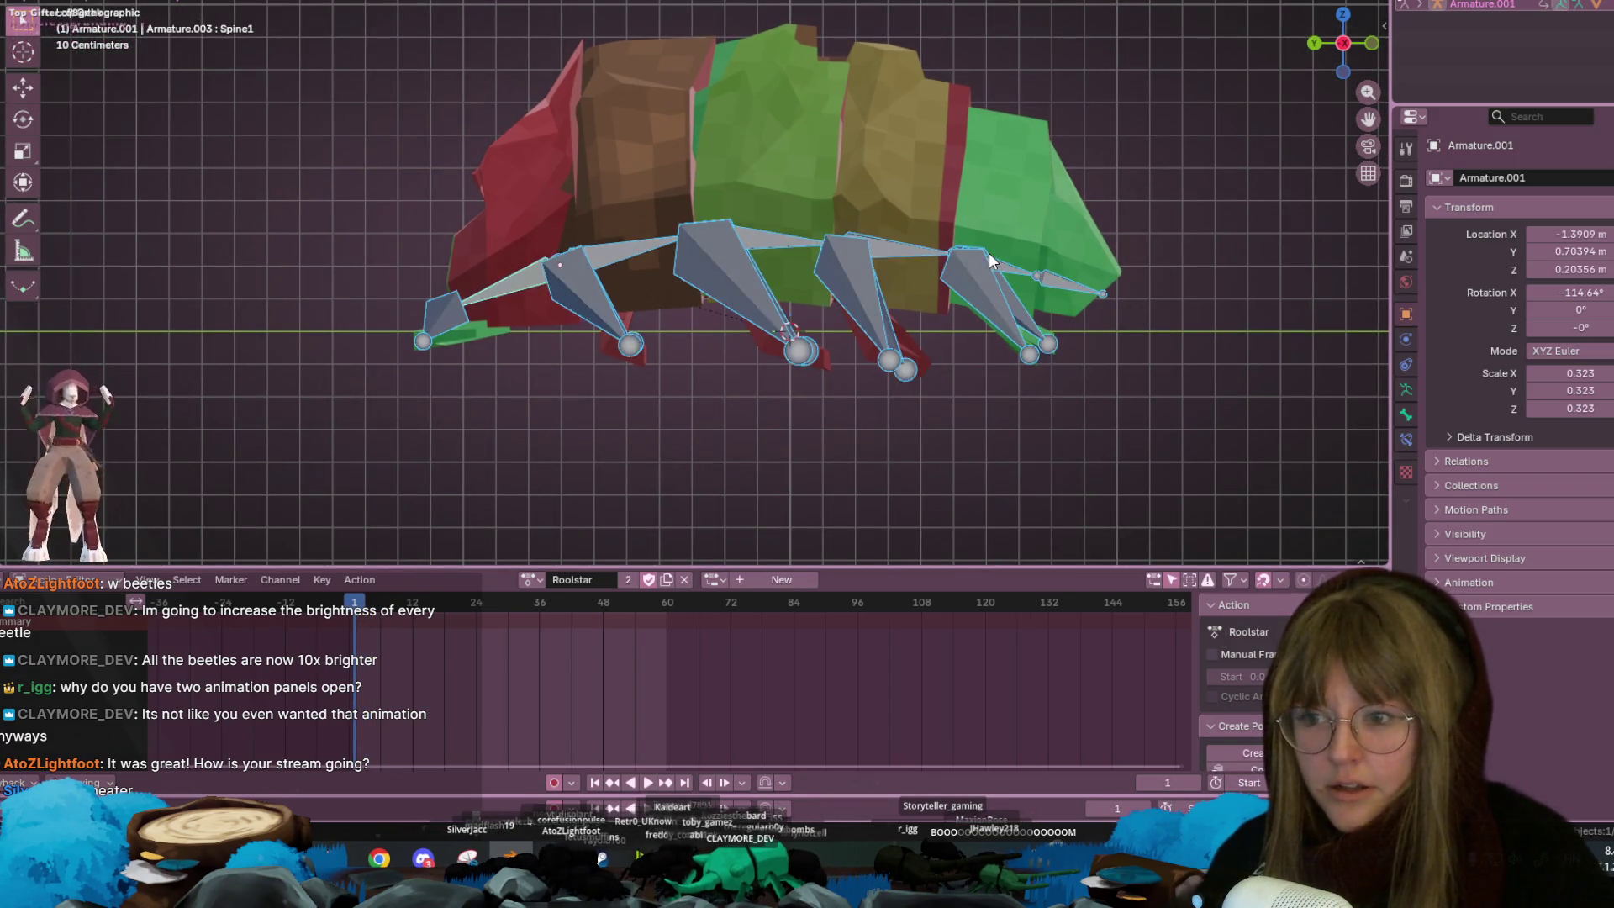
{"action": "key", "text": "i"}
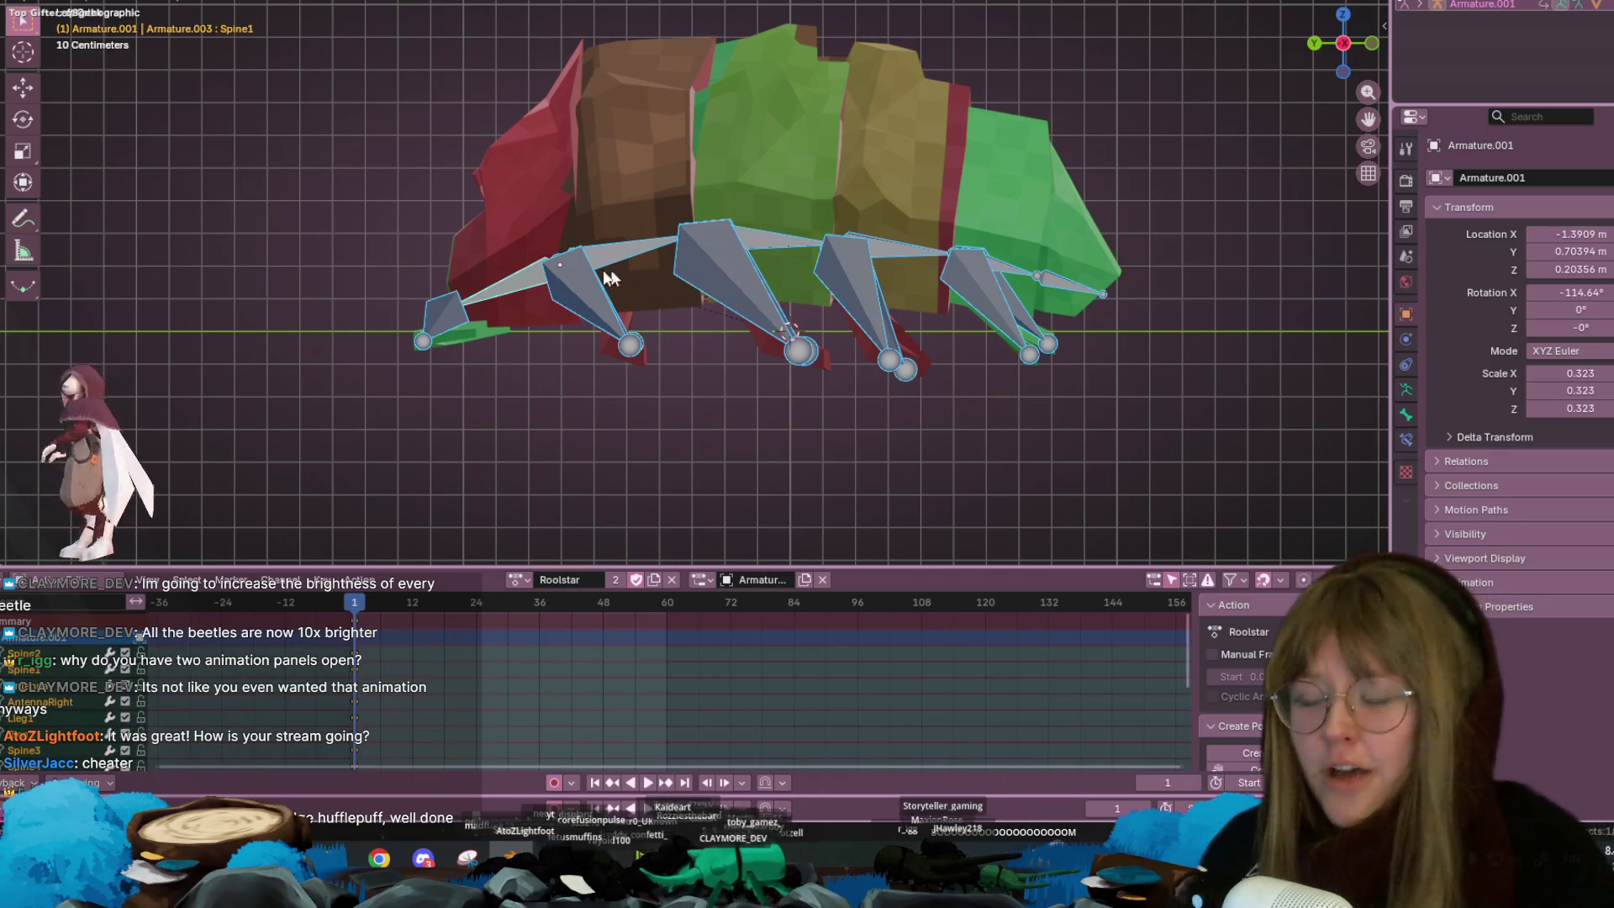
At frame 12, in left orthographic view, rotate Spine2 to start curling the body
{"action": "mouse_move", "coordinate": [370, 606]}
{"action": "left_mouse_down"}
{"action": "mouse_move", "coordinate": [457, 607]}
{"action": "mouse_move", "coordinate": [430, 632]}
{"action": "mouse_move", "coordinate": [412, 623]}
{"action": "left_mouse_up"}
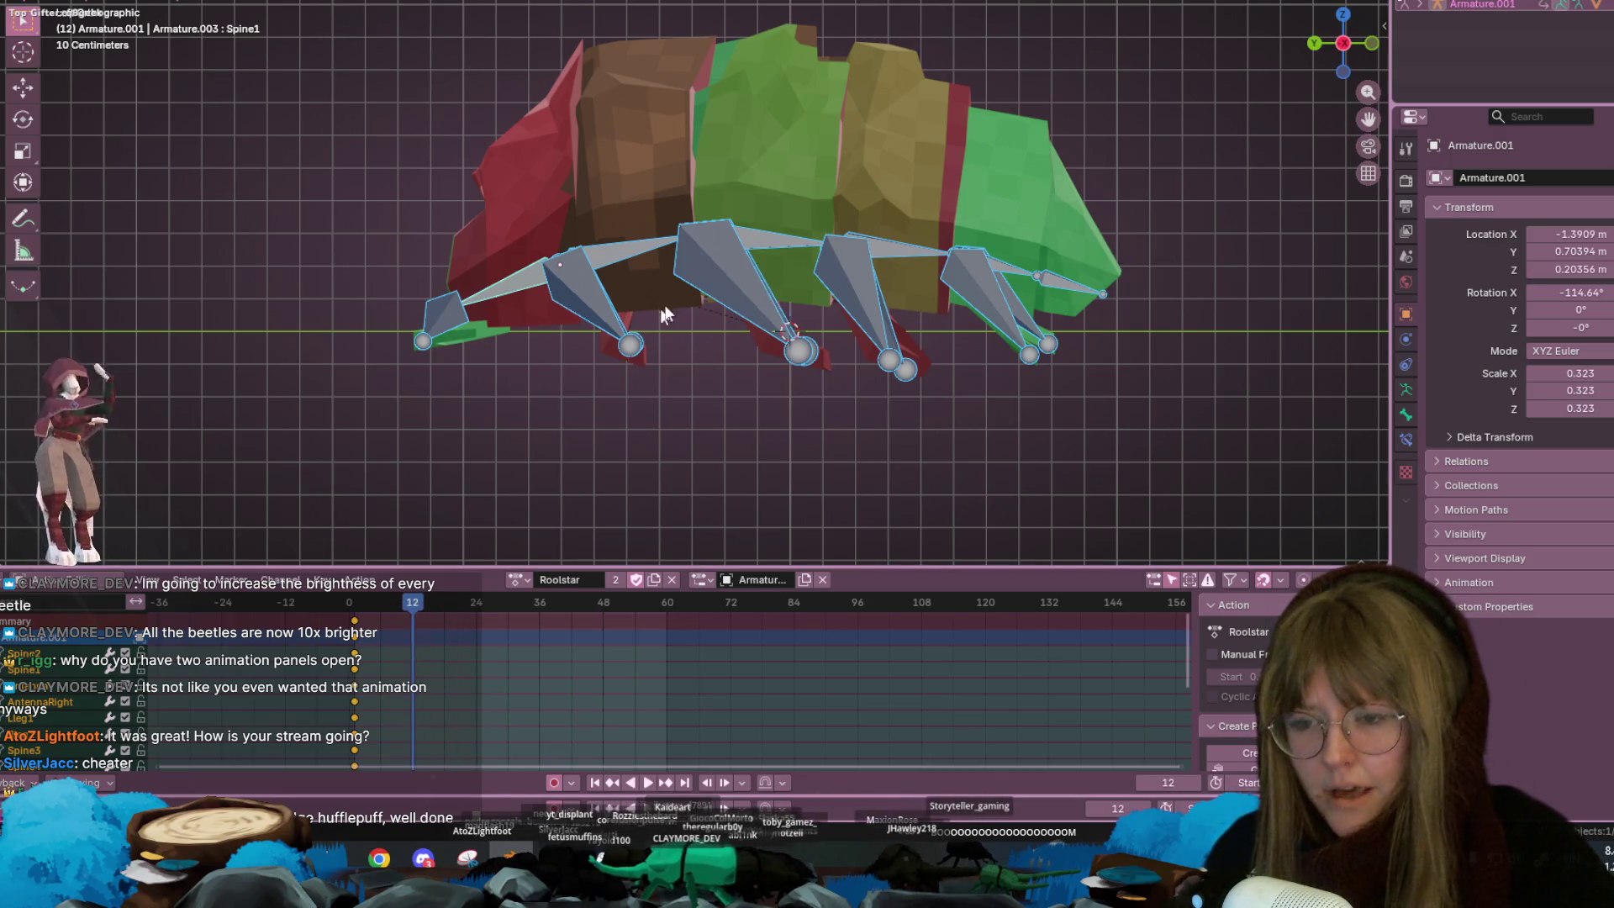
{"action": "left_click", "coordinate": [647, 244]}
{"action": "left_click_drag", "start_coordinate": [1335, 25], "coordinate": [1324, 76]}
{"action": "left_click", "coordinate": [1339, 32]}
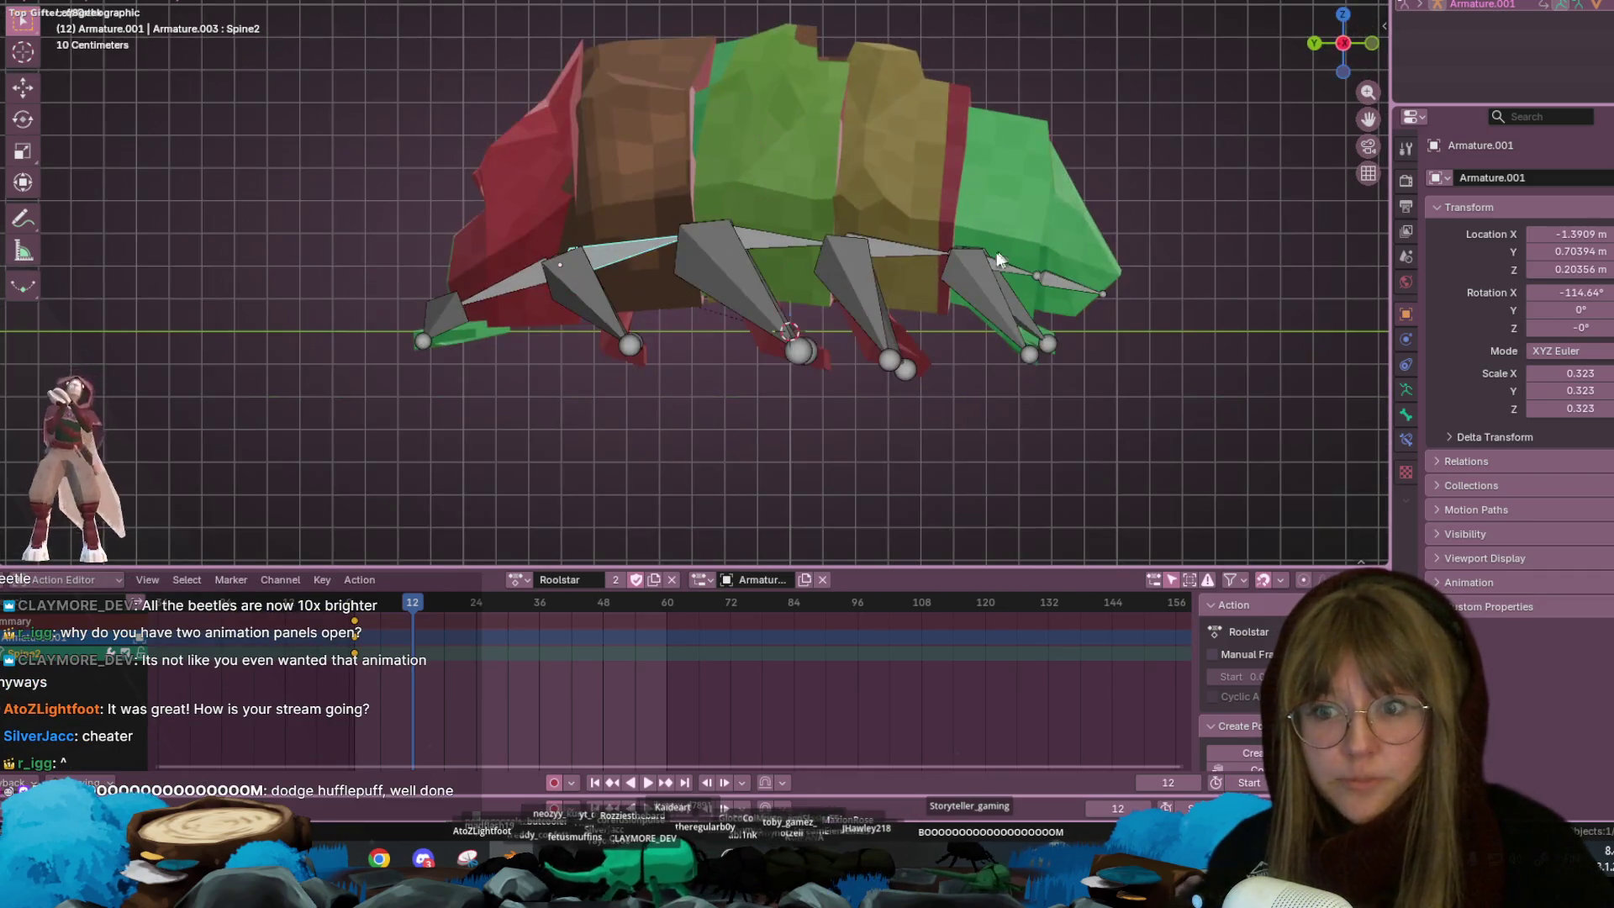
{"action": "scroll", "coordinate": [741, 203], "scroll_direction": "down", "scroll_amount": 2}
{"action": "key", "text": "r"}
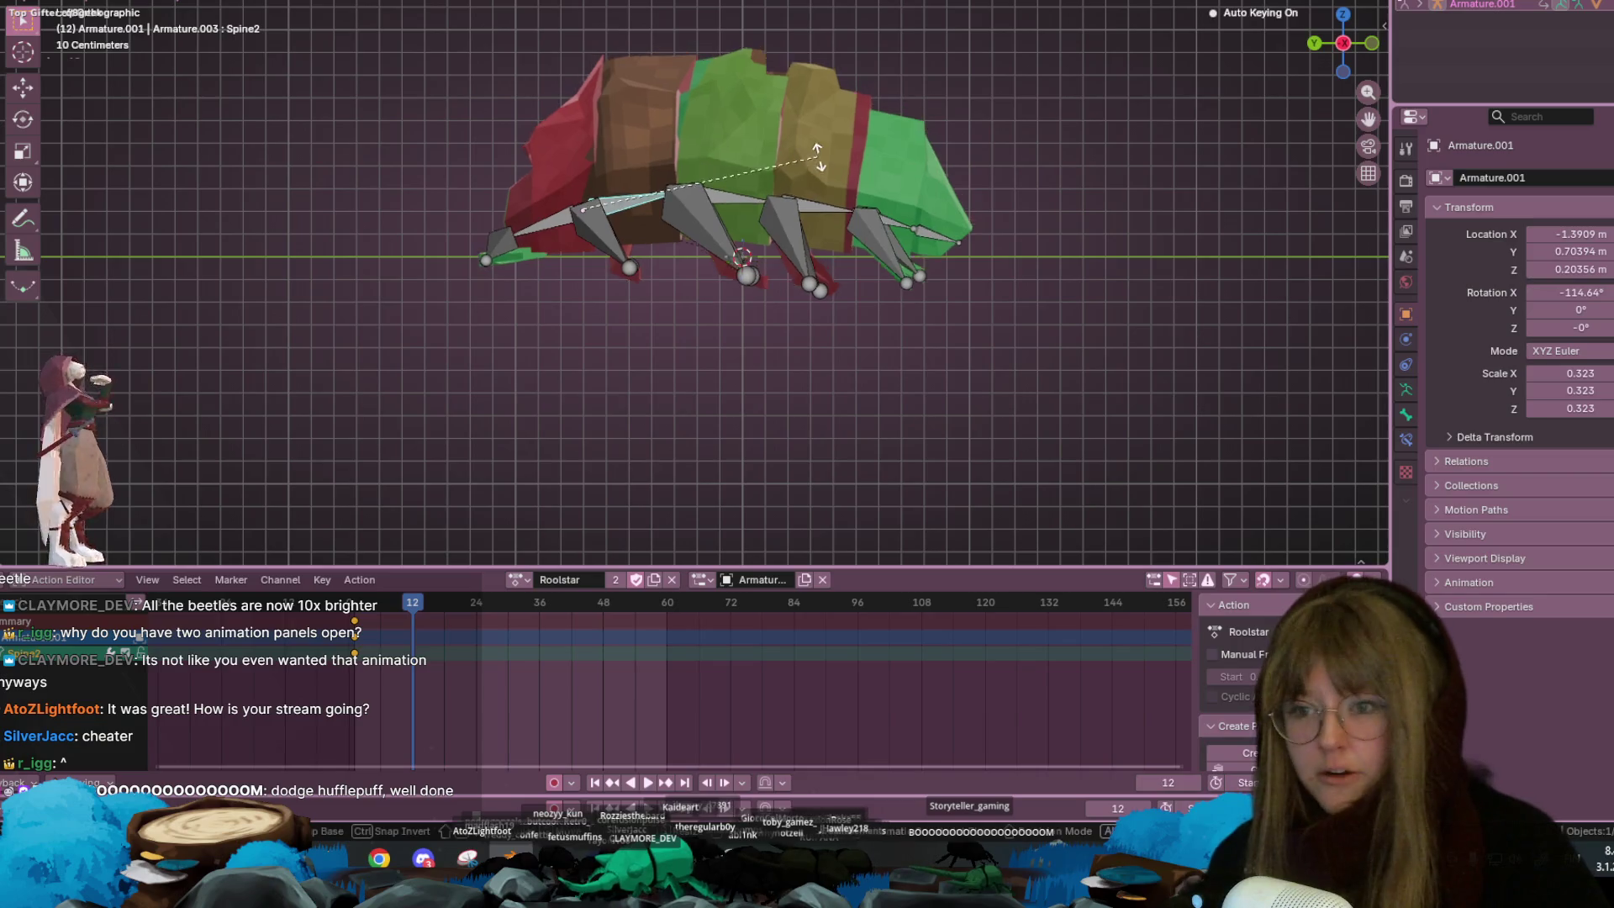
{"action": "left_click", "coordinate": [830, 180]}
{"action": "key", "text": "r"}
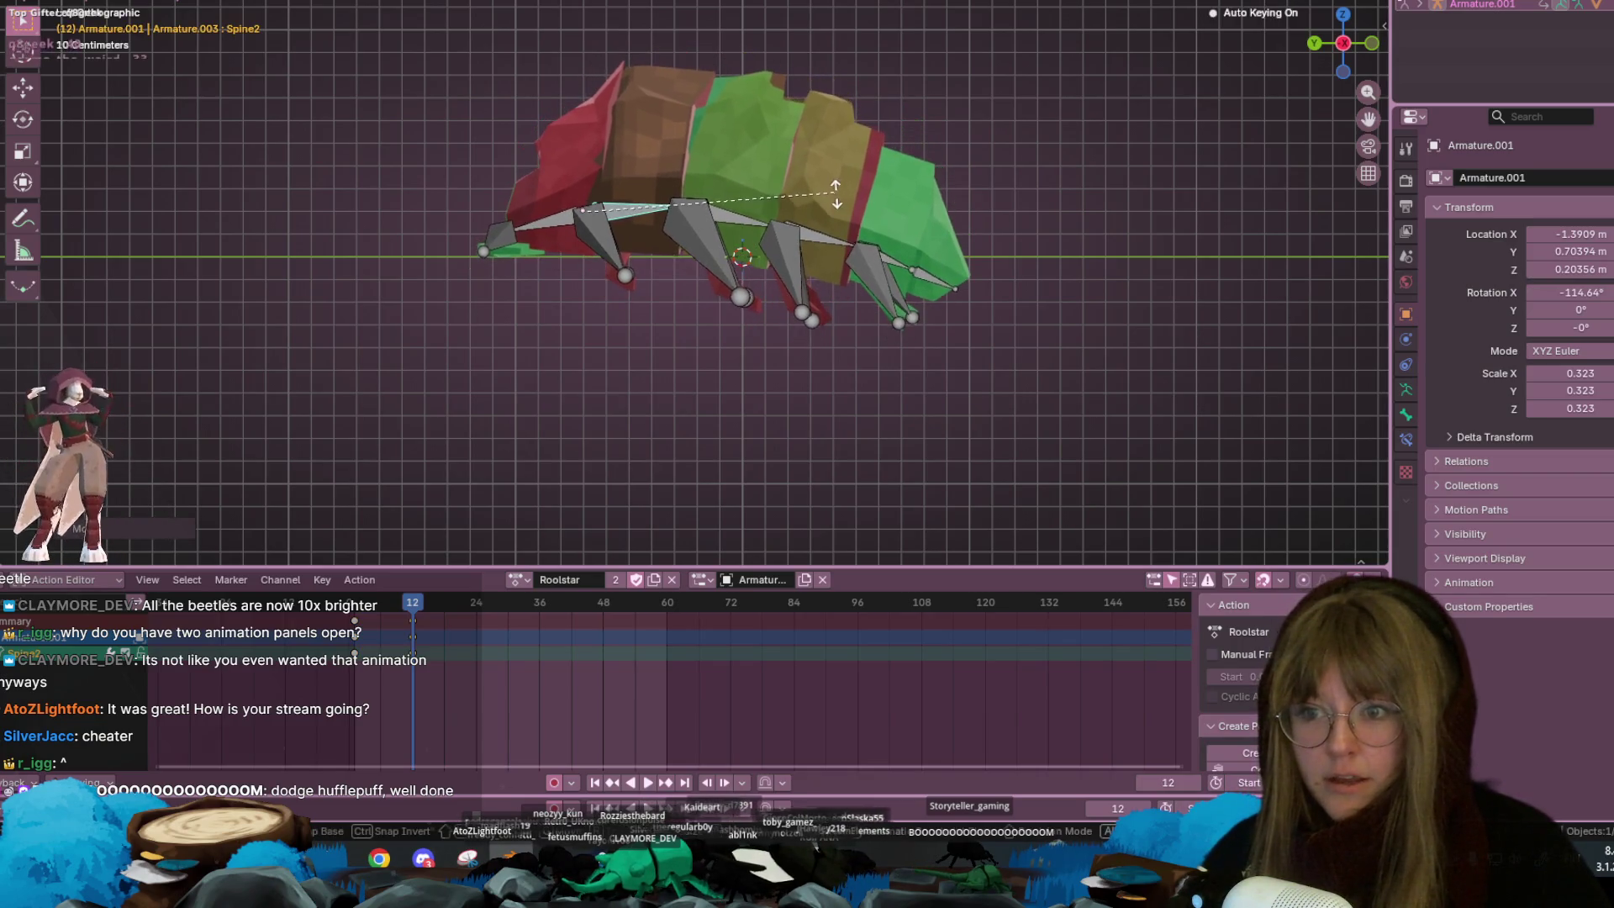
{"action": "left_click", "coordinate": [865, 196]}
Rotate Spine3, Spine4, the next spine bone and Spine6, then start rotating Spine1
{"action": "left_click", "coordinate": [760, 225]}
{"action": "key", "text": "r"}
{"action": "left_click", "coordinate": [828, 196]}
{"action": "left_click", "coordinate": [870, 217]}
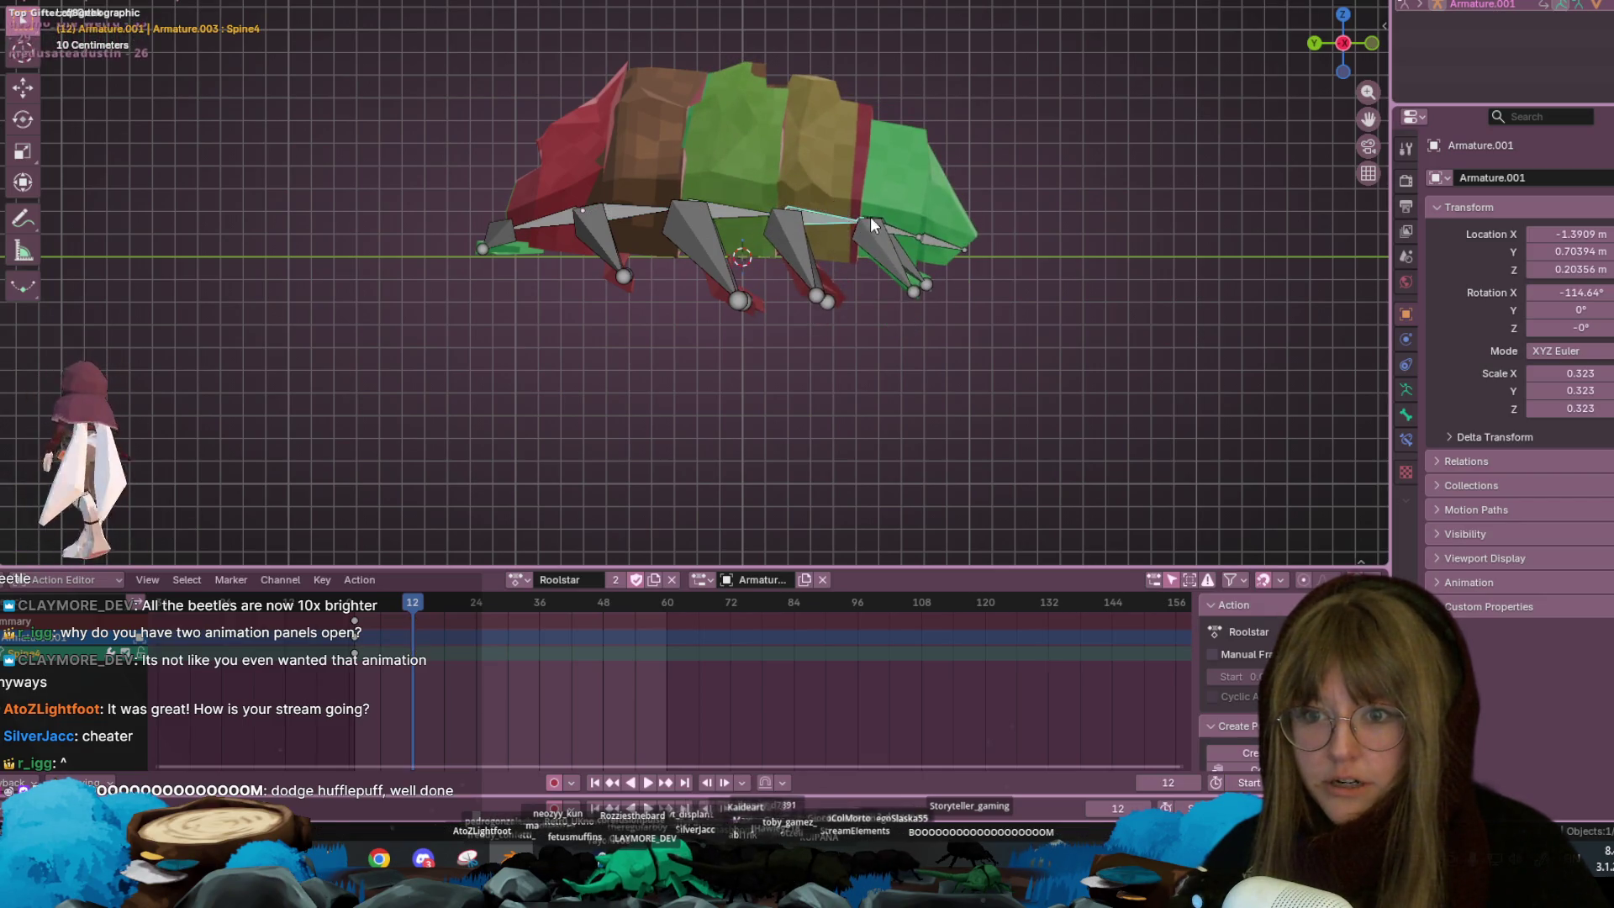
{"action": "key", "text": "r"}
{"action": "left_click", "coordinate": [897, 208]}
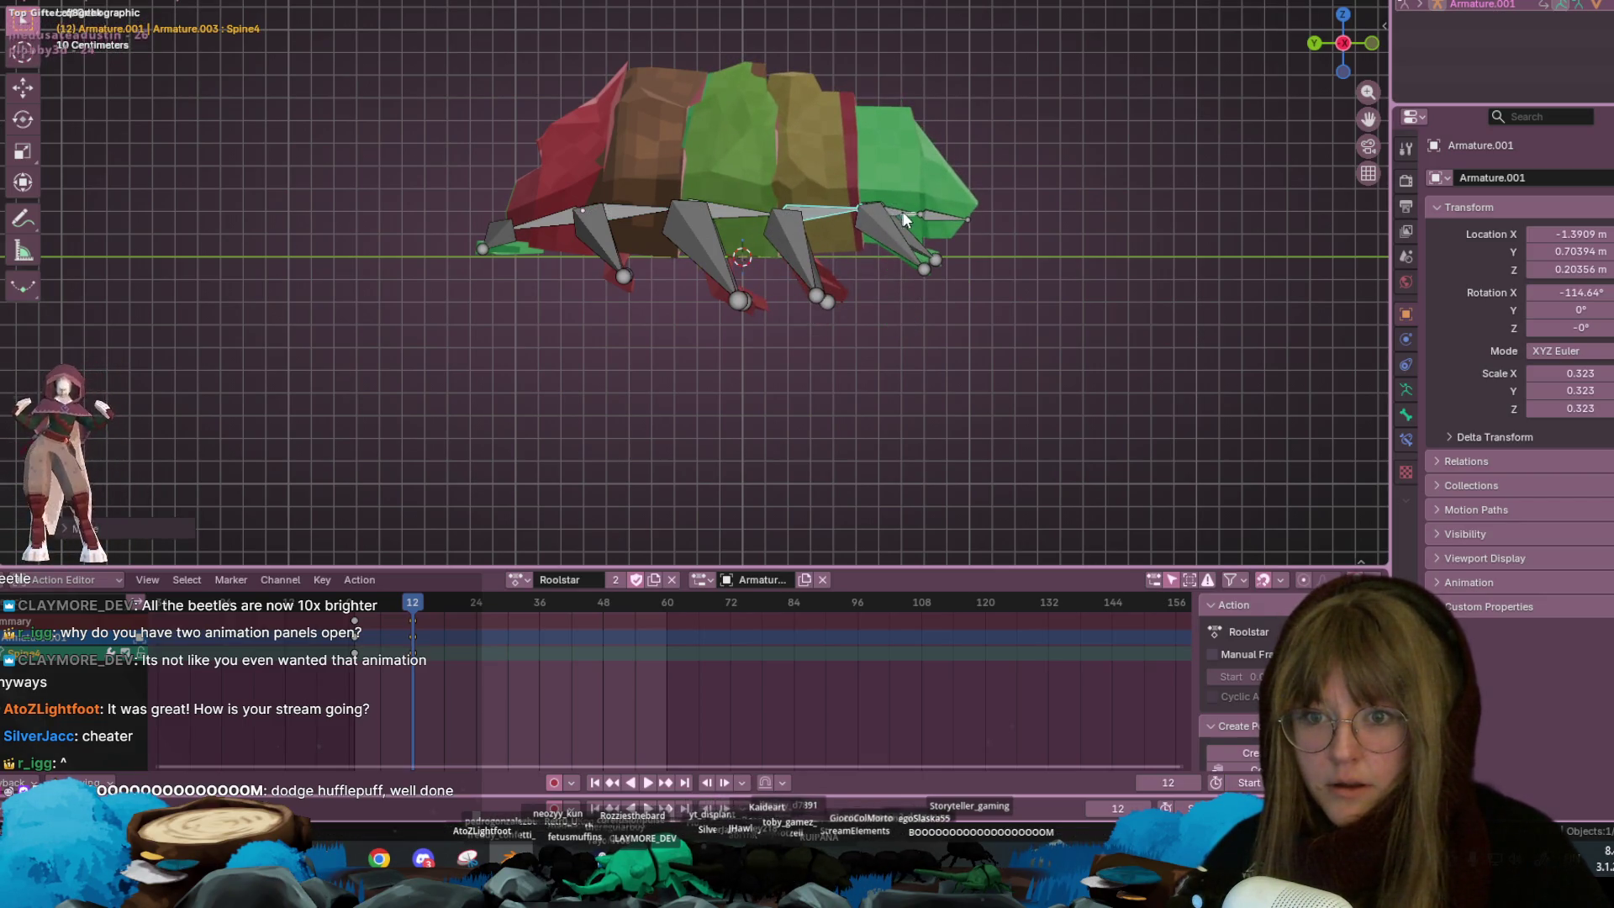
{"action": "left_click", "coordinate": [912, 212]}
{"action": "key", "text": "r"}
{"action": "left_click", "coordinate": [959, 206]}
{"action": "left_click", "coordinate": [943, 190]}
{"action": "key", "text": "r"}
{"action": "left_click", "coordinate": [964, 181]}
{"action": "left_click", "coordinate": [557, 214]}
{"action": "key", "text": "r"}
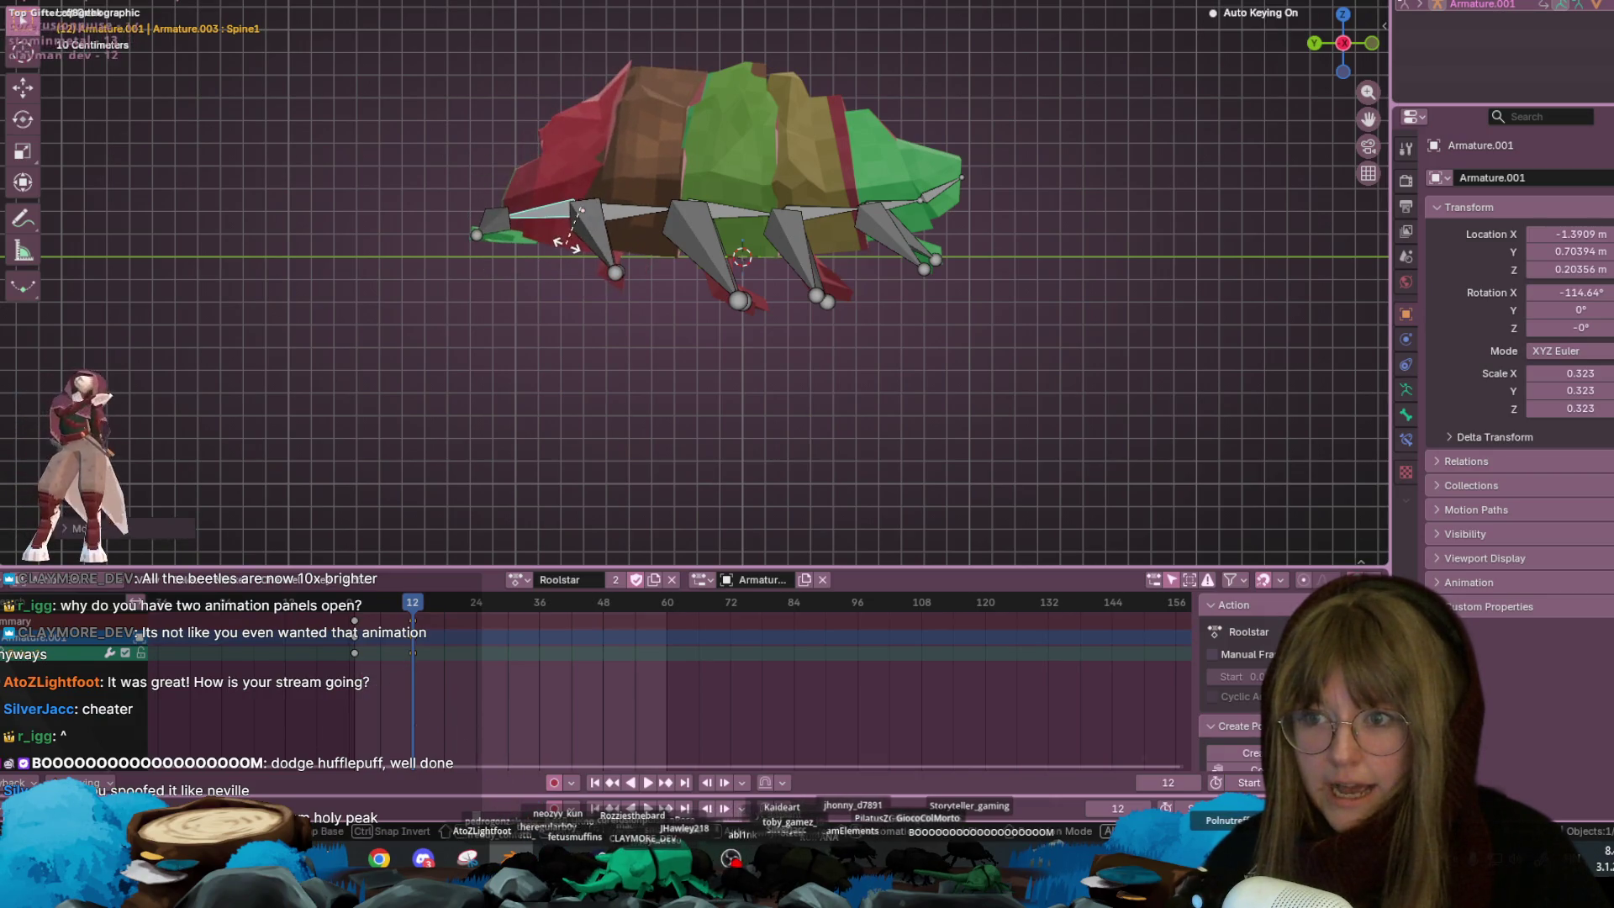
Rotate the tail and front leg bones at frame 12, then switch to Solid shading
{"action": "key", "text": "g"}
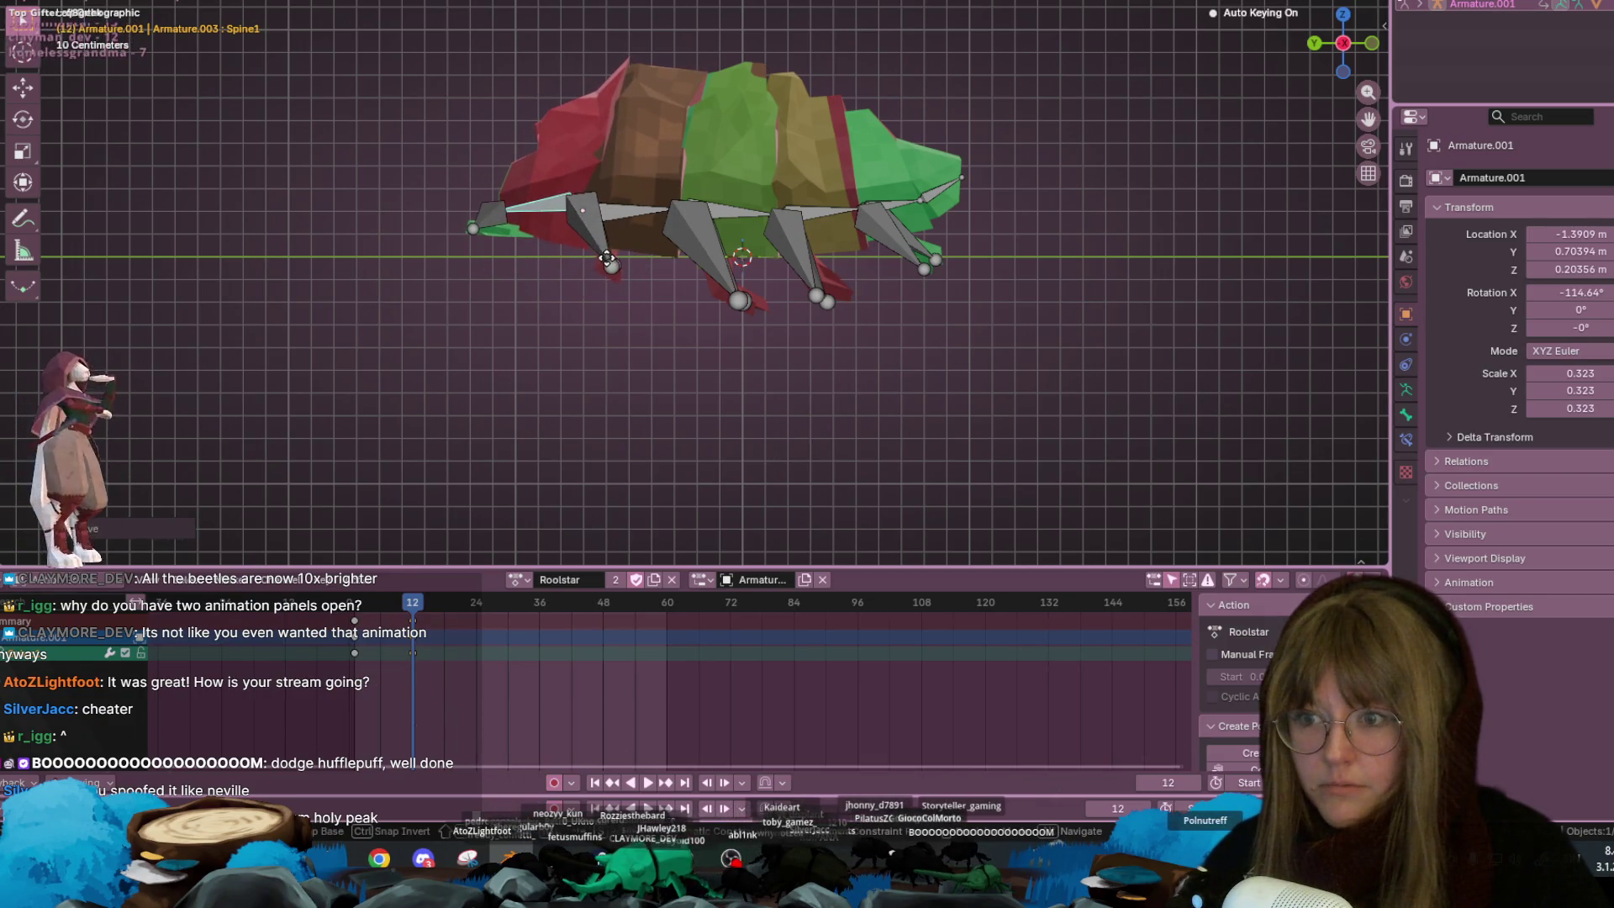
{"action": "right_click", "coordinate": [671, 326]}
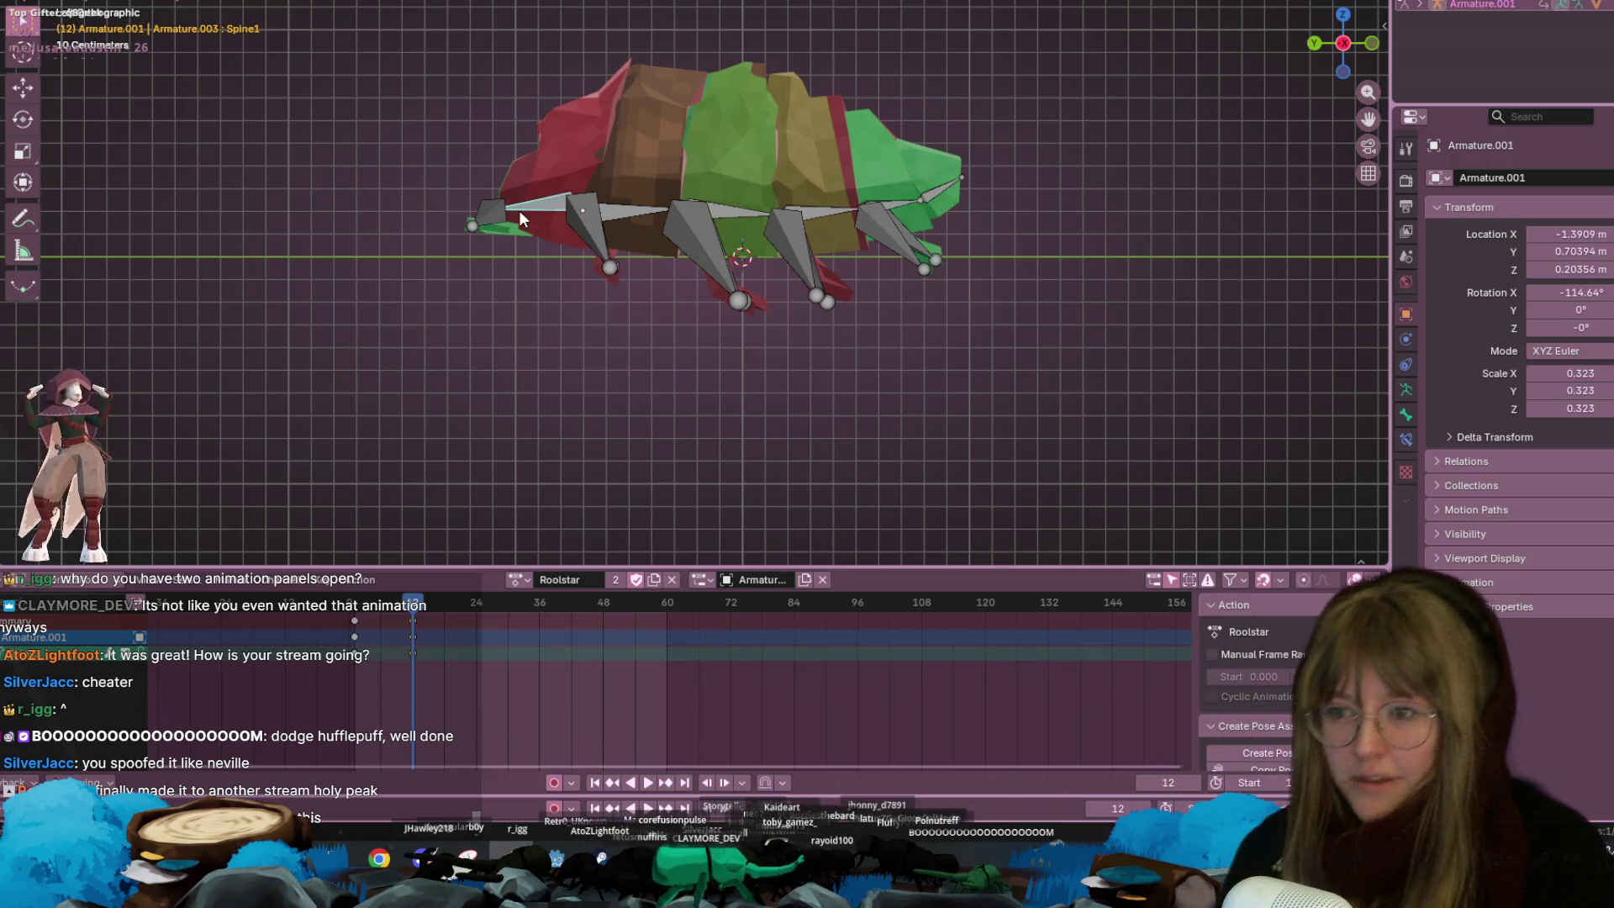
{"action": "key", "text": "r"}
{"action": "left_click", "coordinate": [1214, 74]}
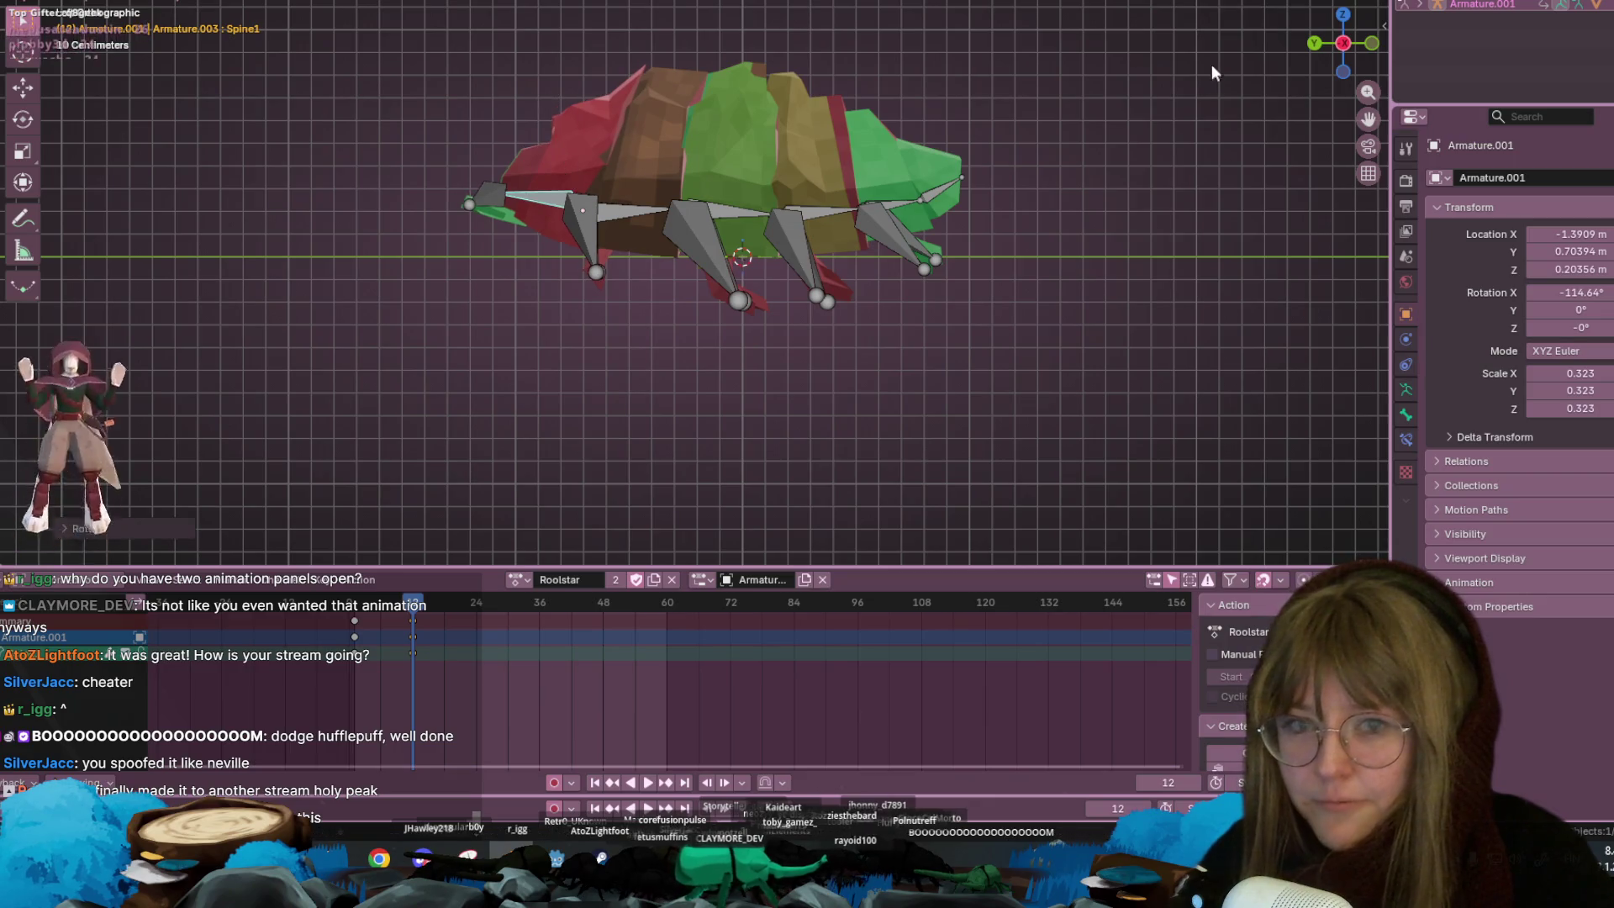
{"action": "middle_click_drag", "start_coordinate": [1074, 82], "coordinate": [1069, 122], "text": "shift"}
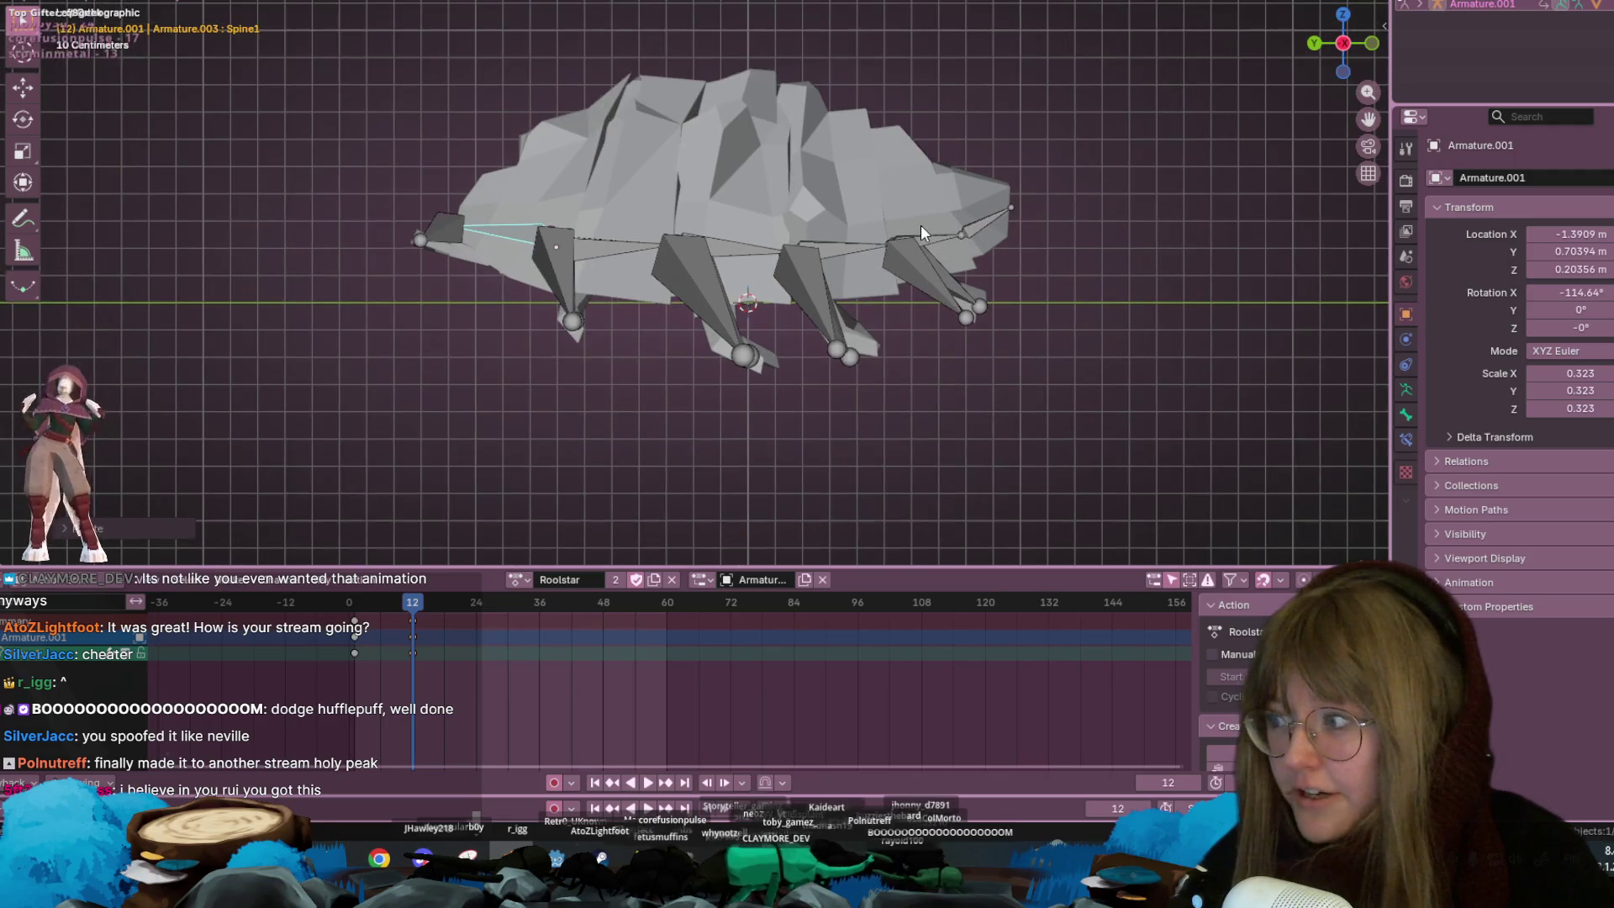
Re-rotate the Spine2 bone at frame 12 and switch to Front view
{"action": "mouse_move", "coordinate": [926, 222]}
{"action": "middle_mouse_down", "text": "shift"}
{"action": "mouse_move", "coordinate": [901, 249]}
{"action": "mouse_move", "coordinate": [977, 250]}
{"action": "middle_mouse_up", "text": "shift"}
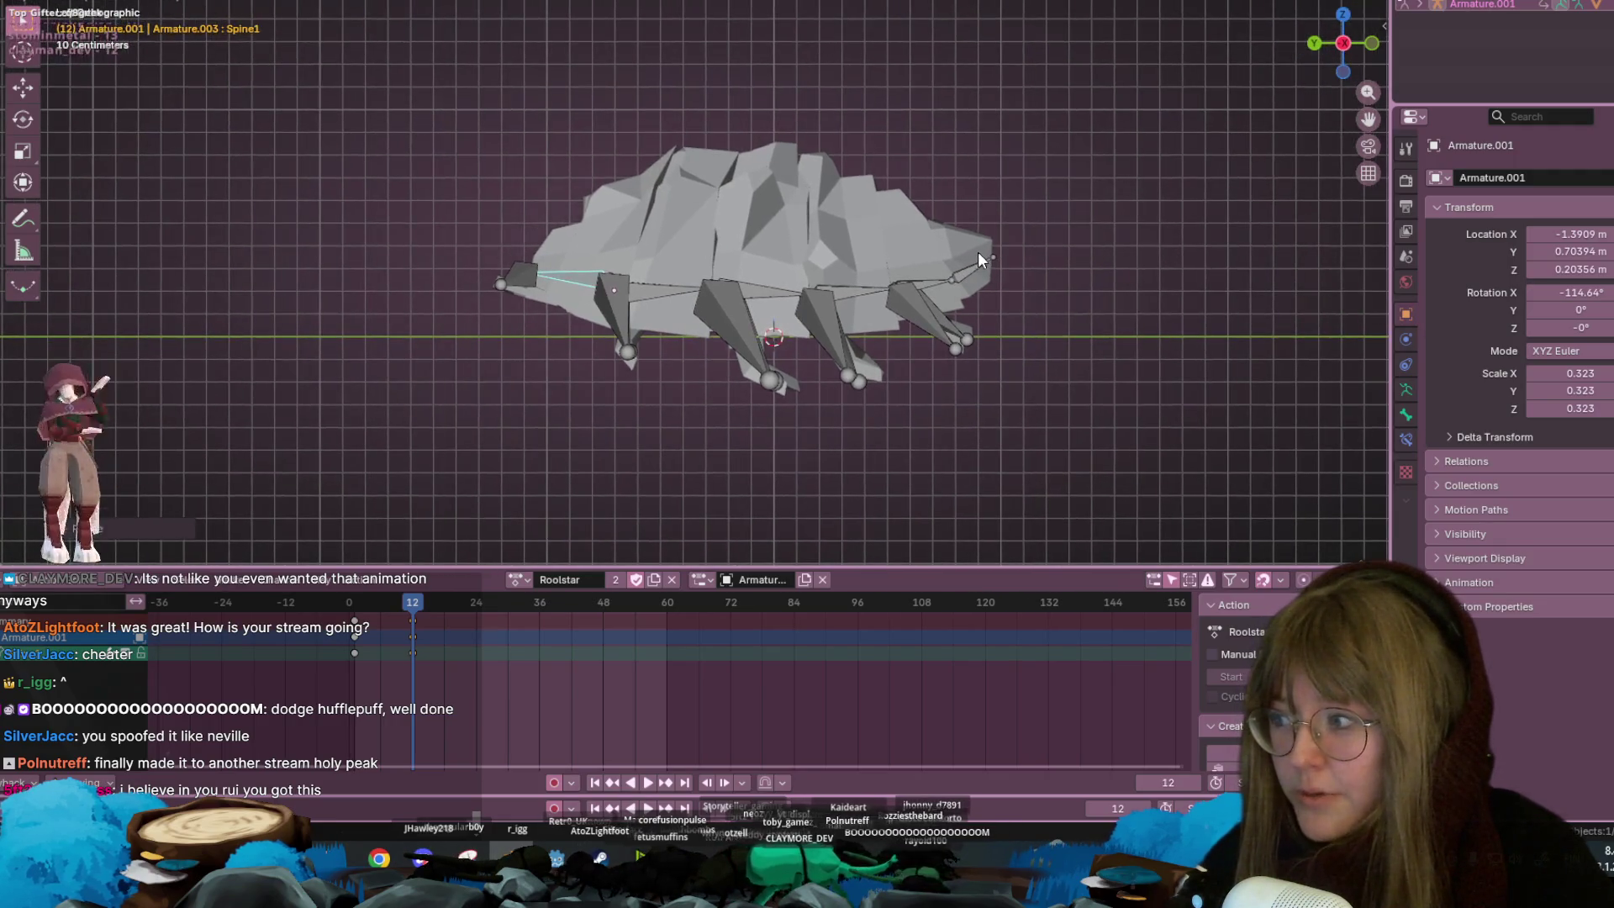
{"action": "left_click", "coordinate": [661, 303]}
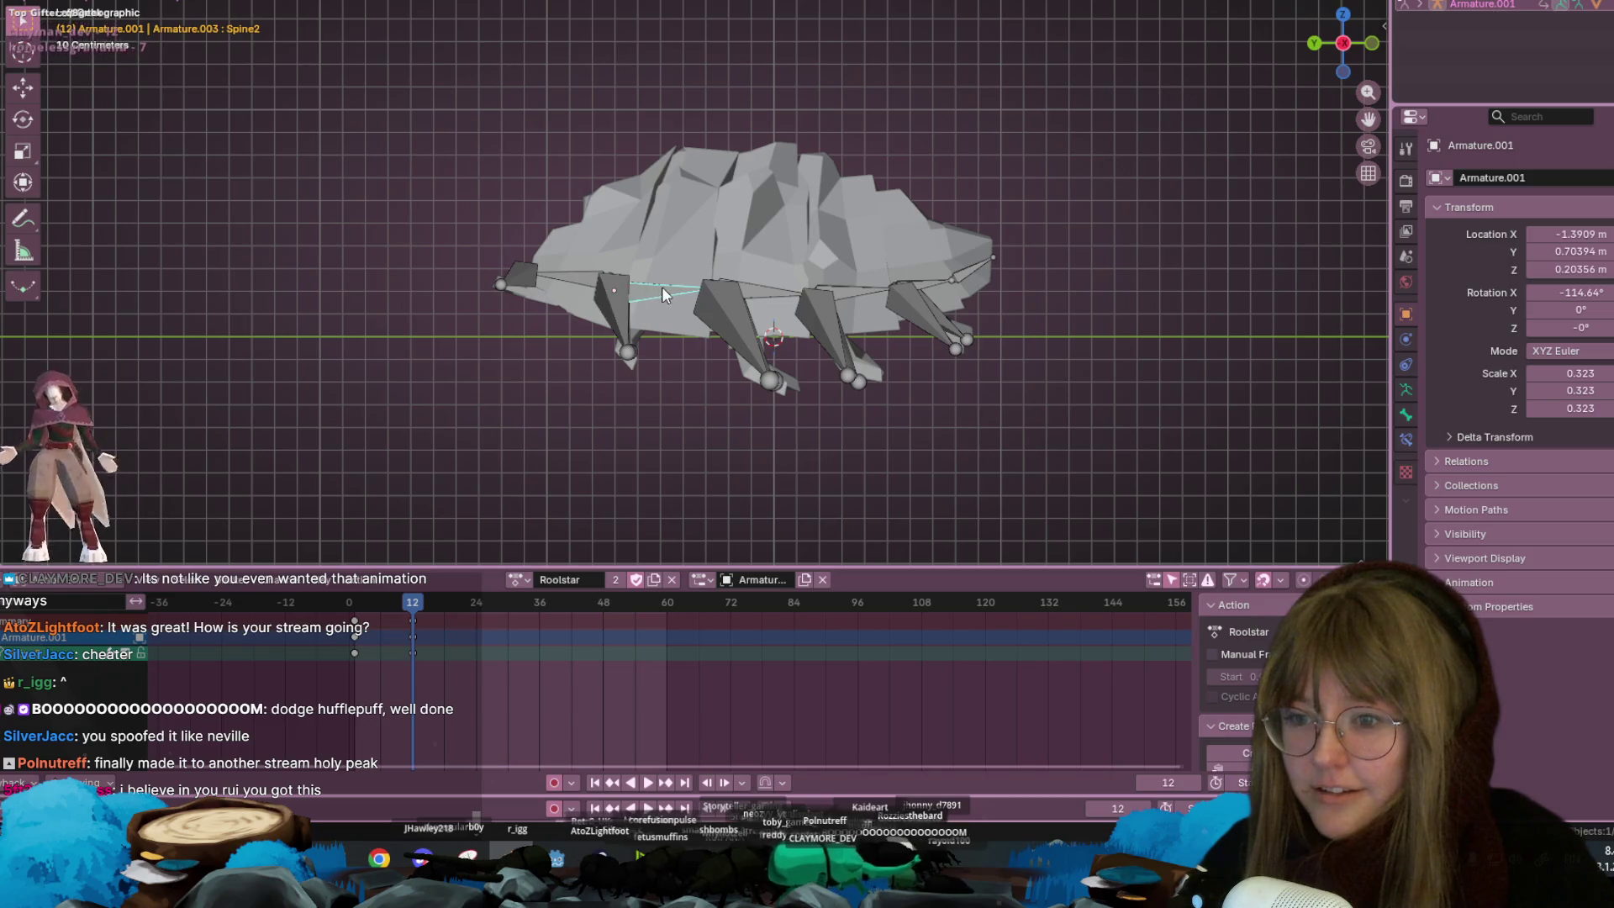
{"action": "key", "text": "r"}
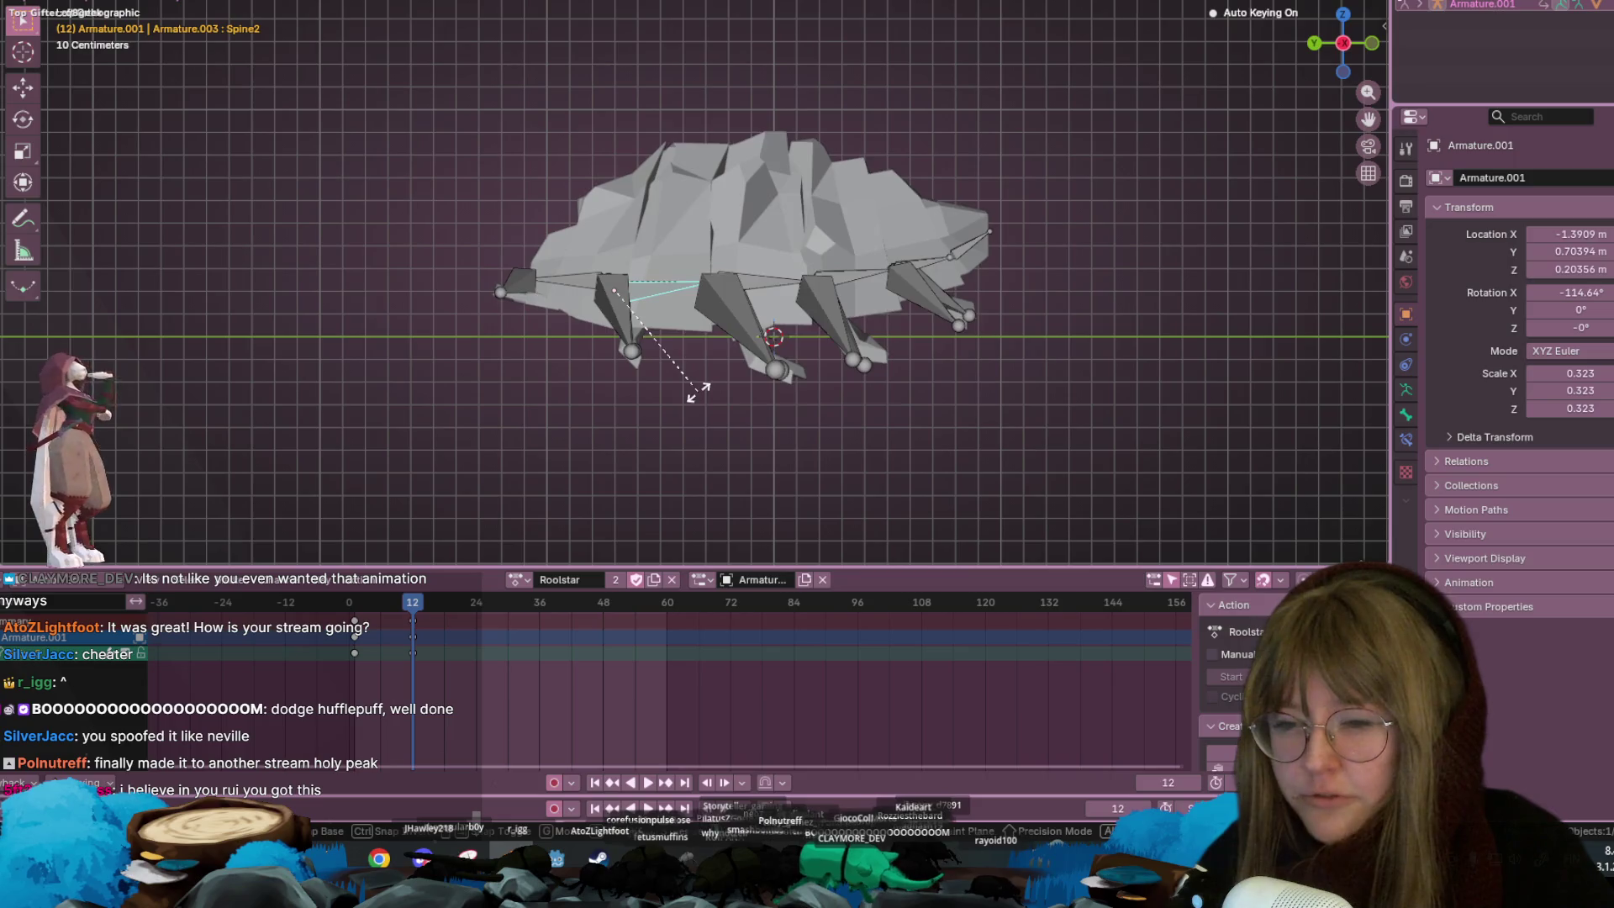
{"action": "left_click", "coordinate": [695, 395]}
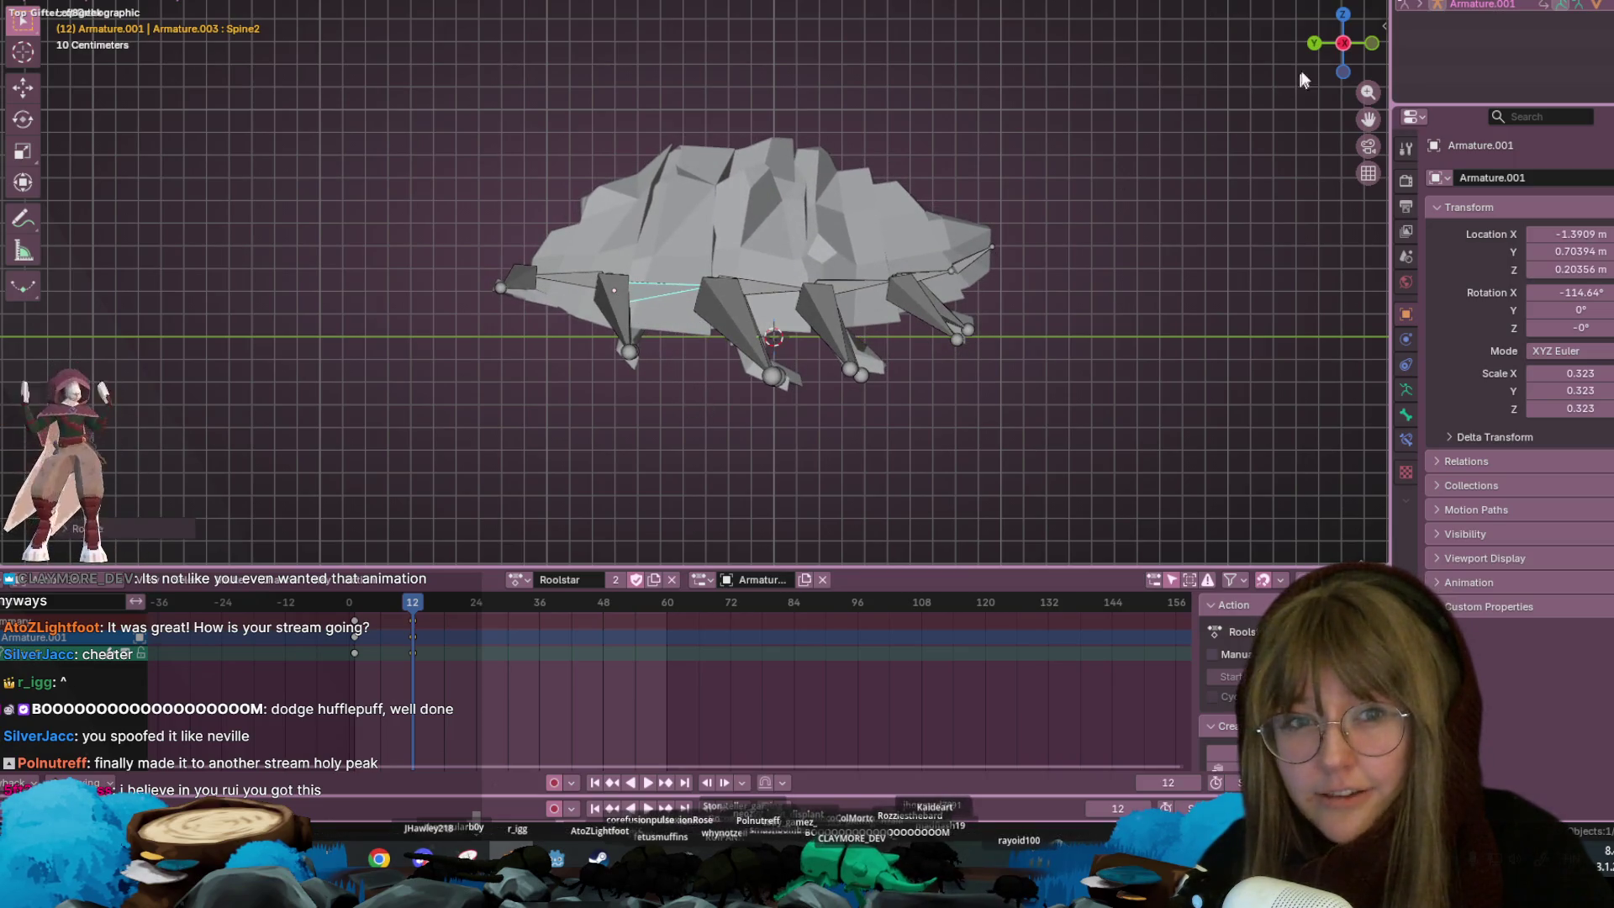
{"action": "left_click", "coordinate": [1372, 43]}
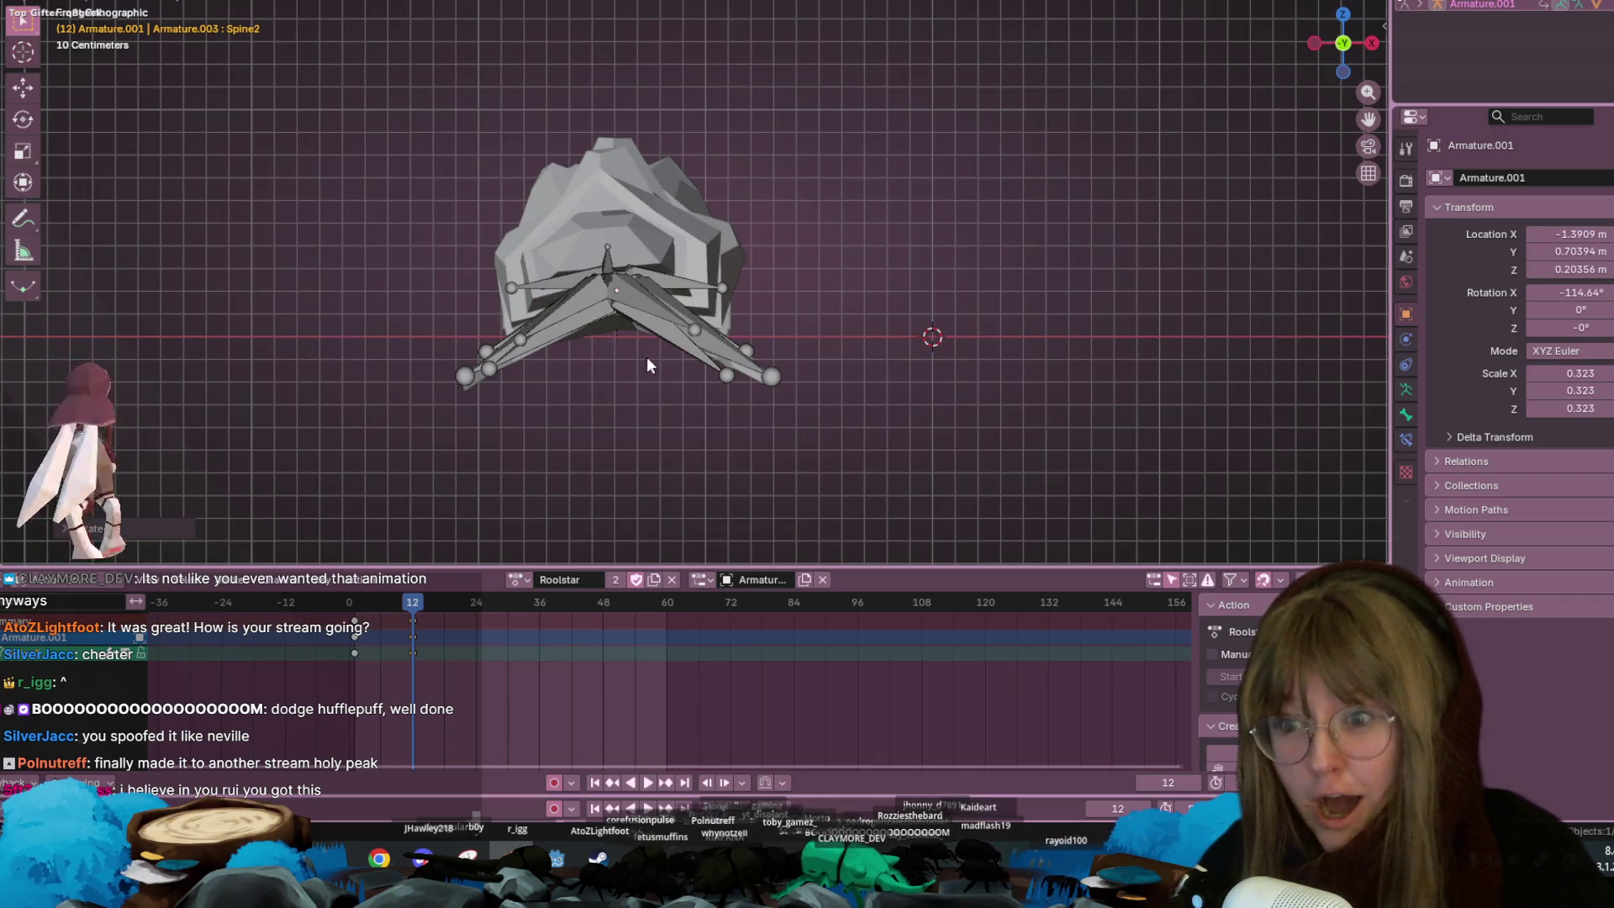
Rotate the right and left leg chains upward at frame 12
{"action": "left_click_drag", "start_coordinate": [748, 404], "coordinate": [663, 309]}
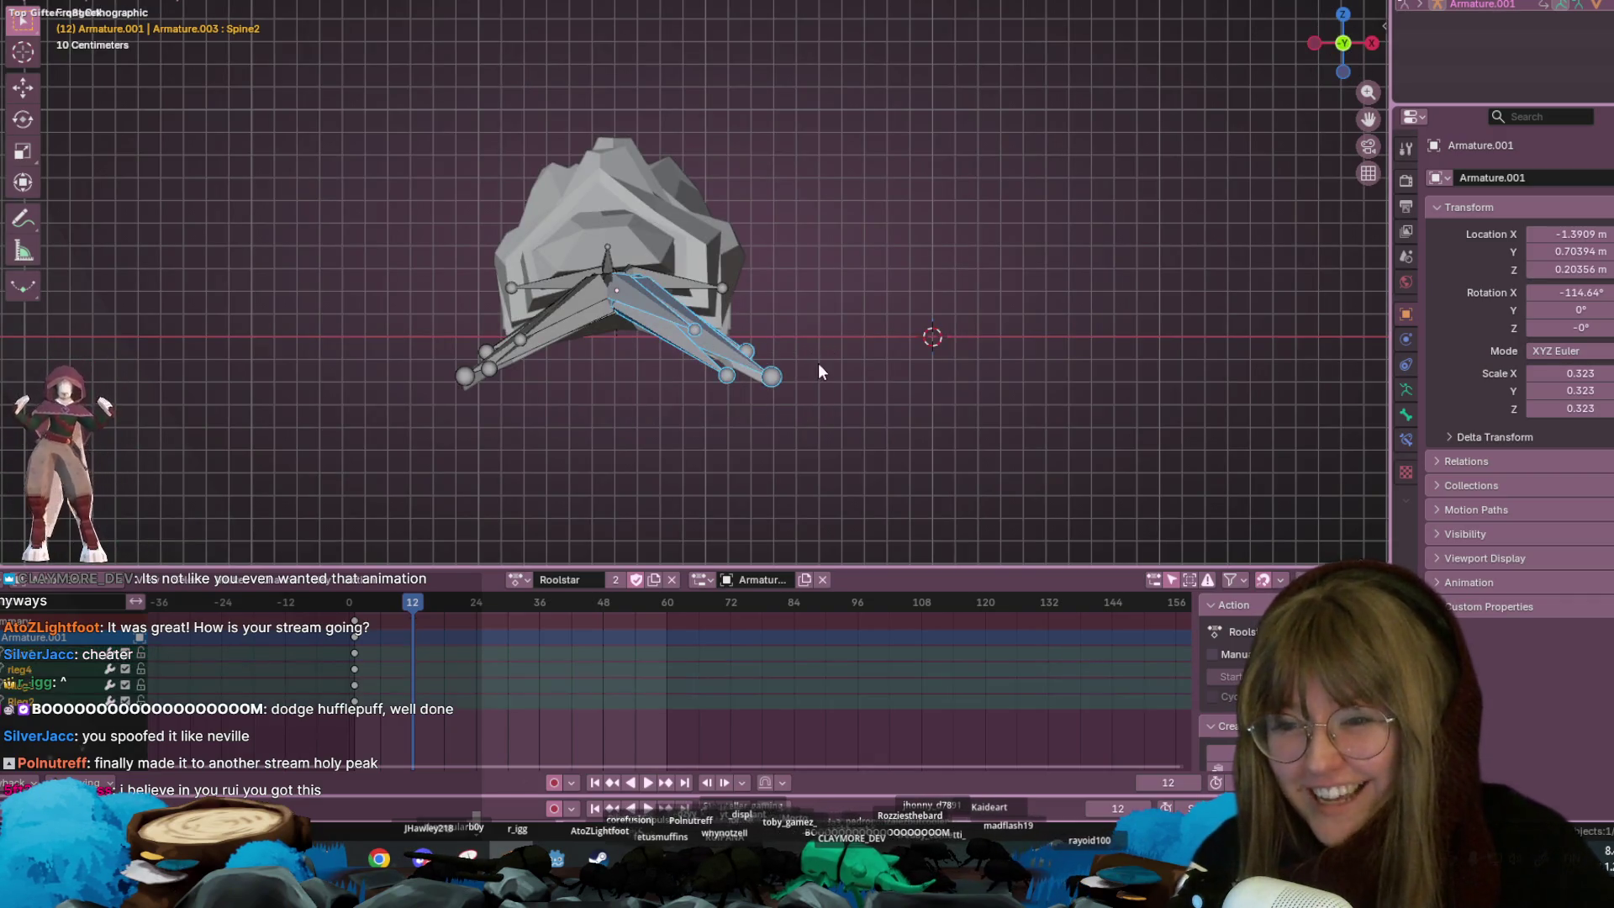
{"action": "key", "text": "r"}
{"action": "left_click", "coordinate": [922, 223]}
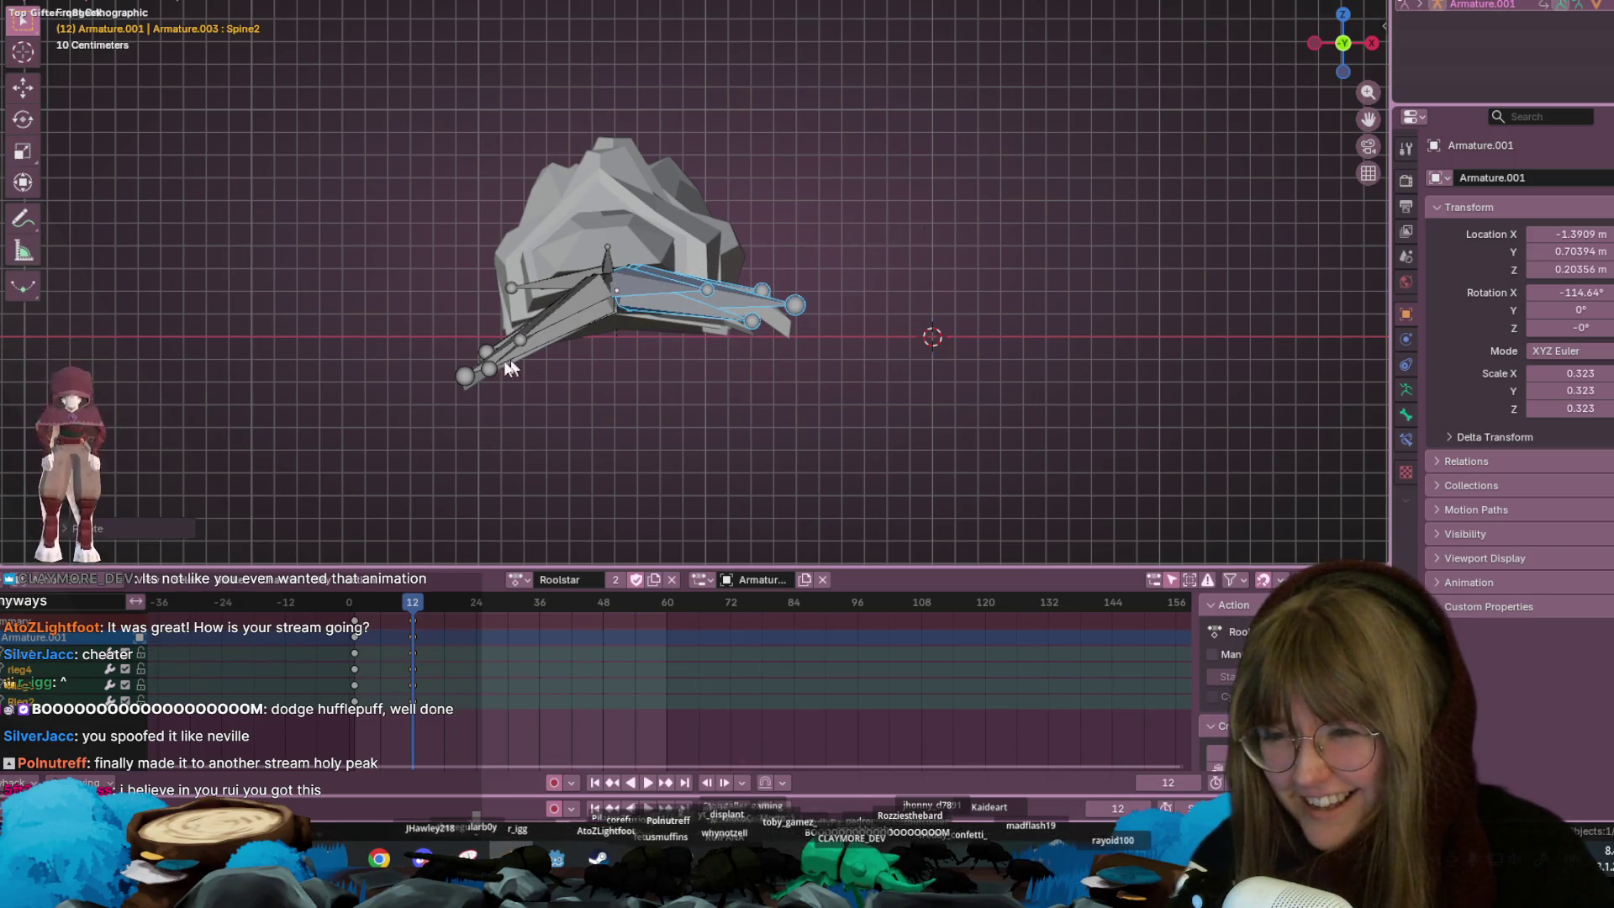
{"action": "left_click_drag", "start_coordinate": [419, 318], "coordinate": [528, 408]}
{"action": "key", "text": "r"}
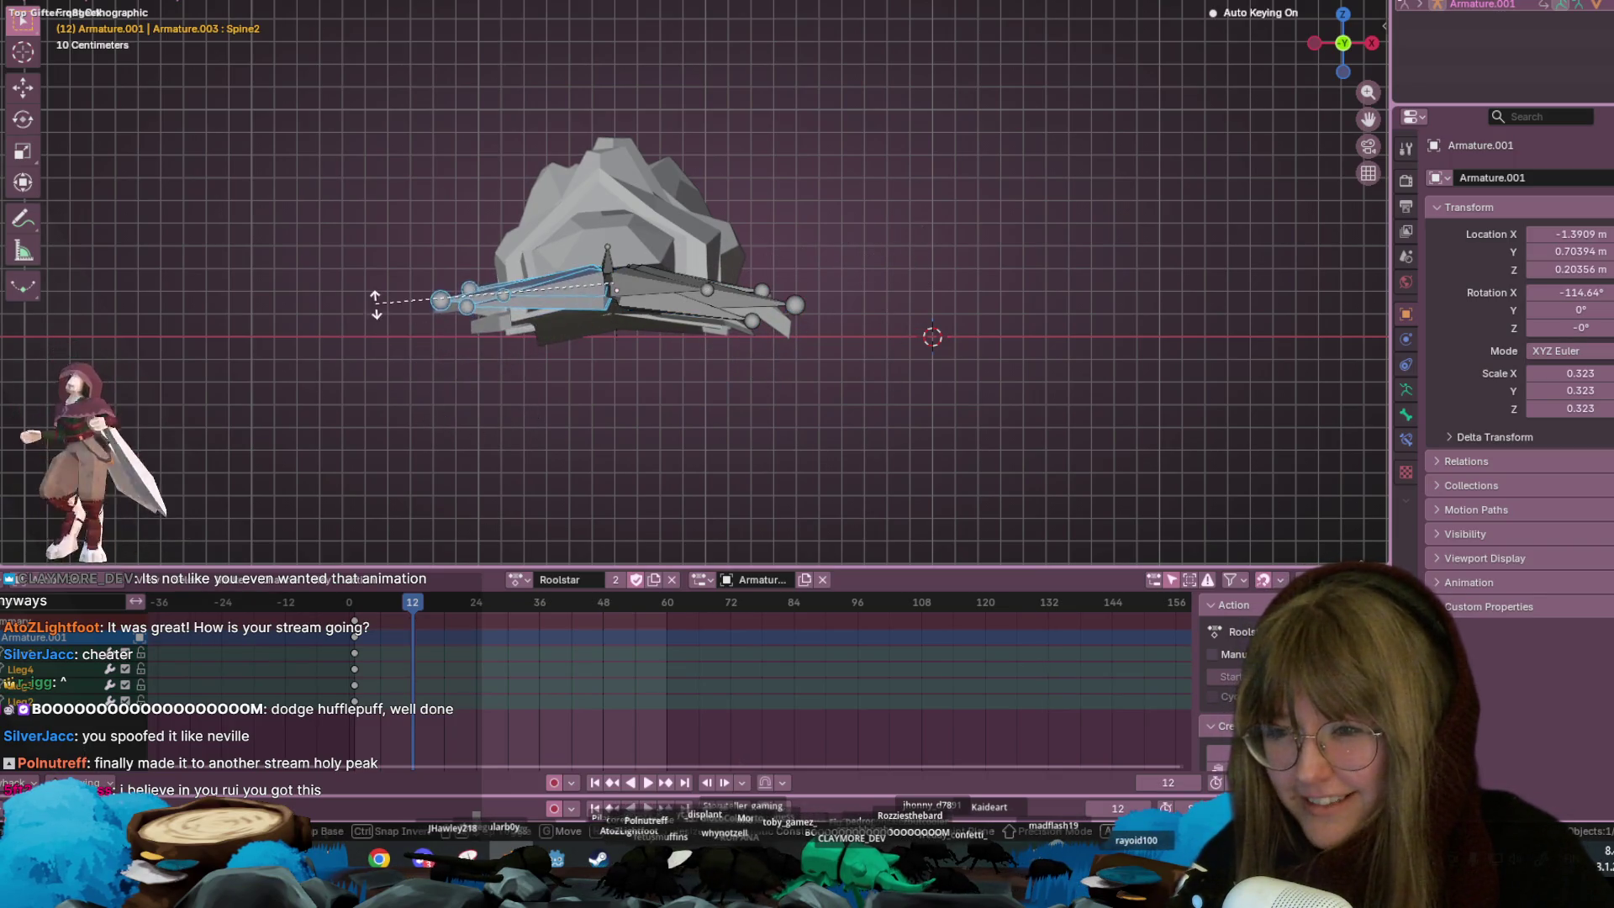
{"action": "left_click", "coordinate": [378, 290]}
{"action": "mouse_move", "coordinate": [457, 271]}
{"action": "middle_mouse_down"}
{"action": "mouse_move", "coordinate": [750, 351]}
{"action": "mouse_move", "coordinate": [739, 407]}
{"action": "mouse_move", "coordinate": [500, 388]}
{"action": "mouse_move", "coordinate": [881, 345]}
{"action": "mouse_move", "coordinate": [659, 302]}
{"action": "mouse_move", "coordinate": [654, 264]}
{"action": "middle_mouse_up"}
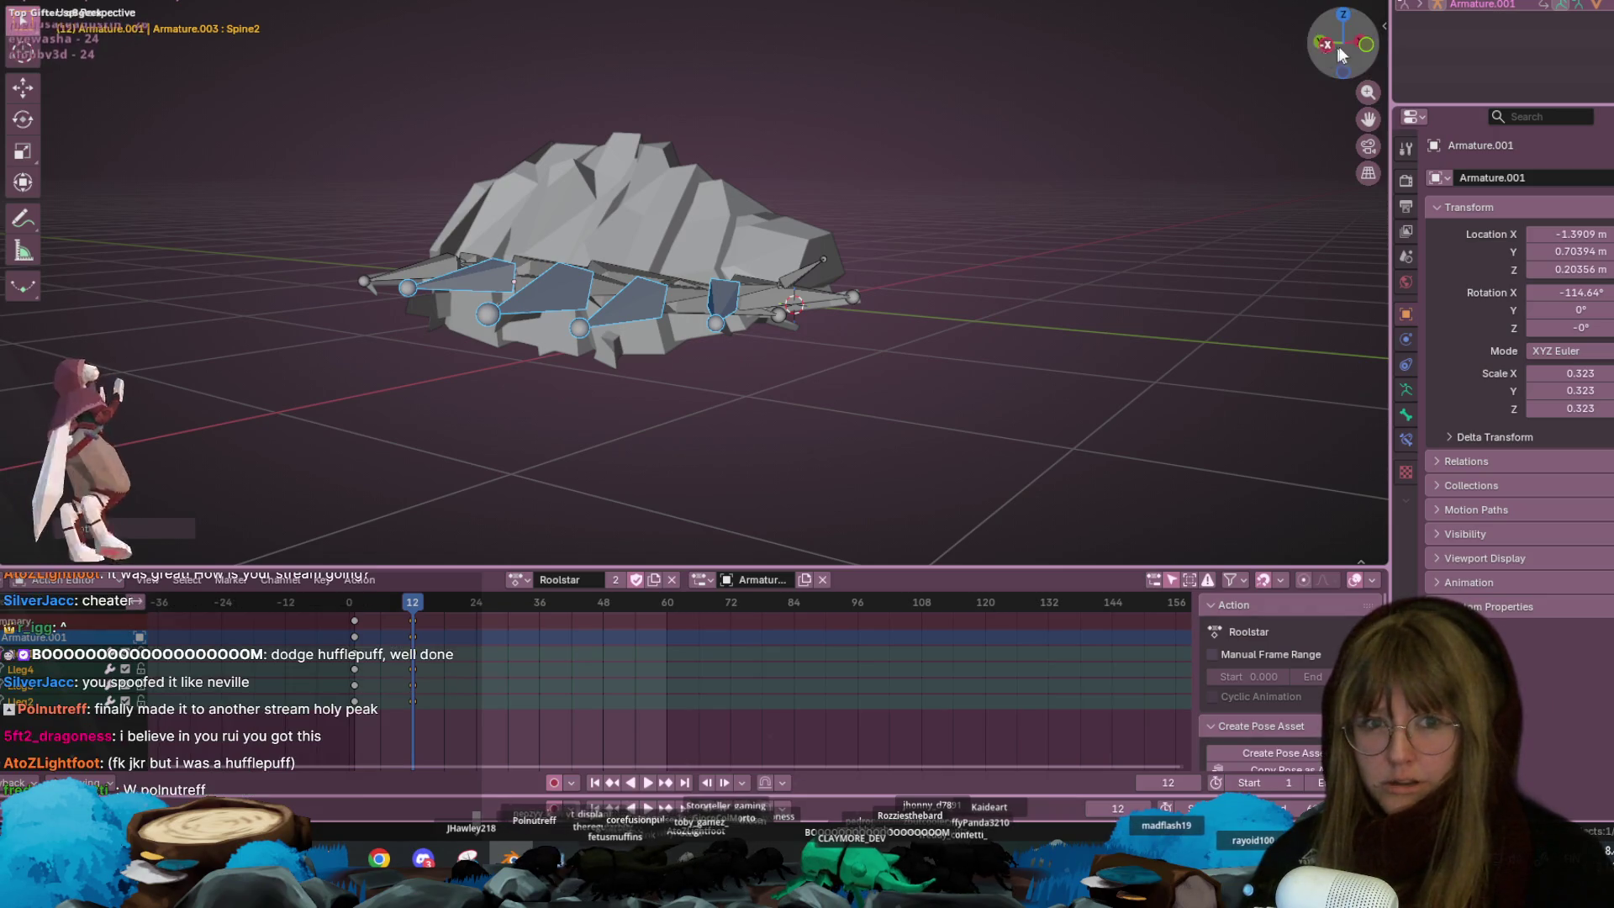
{"action": "left_click", "coordinate": [1368, 46]}
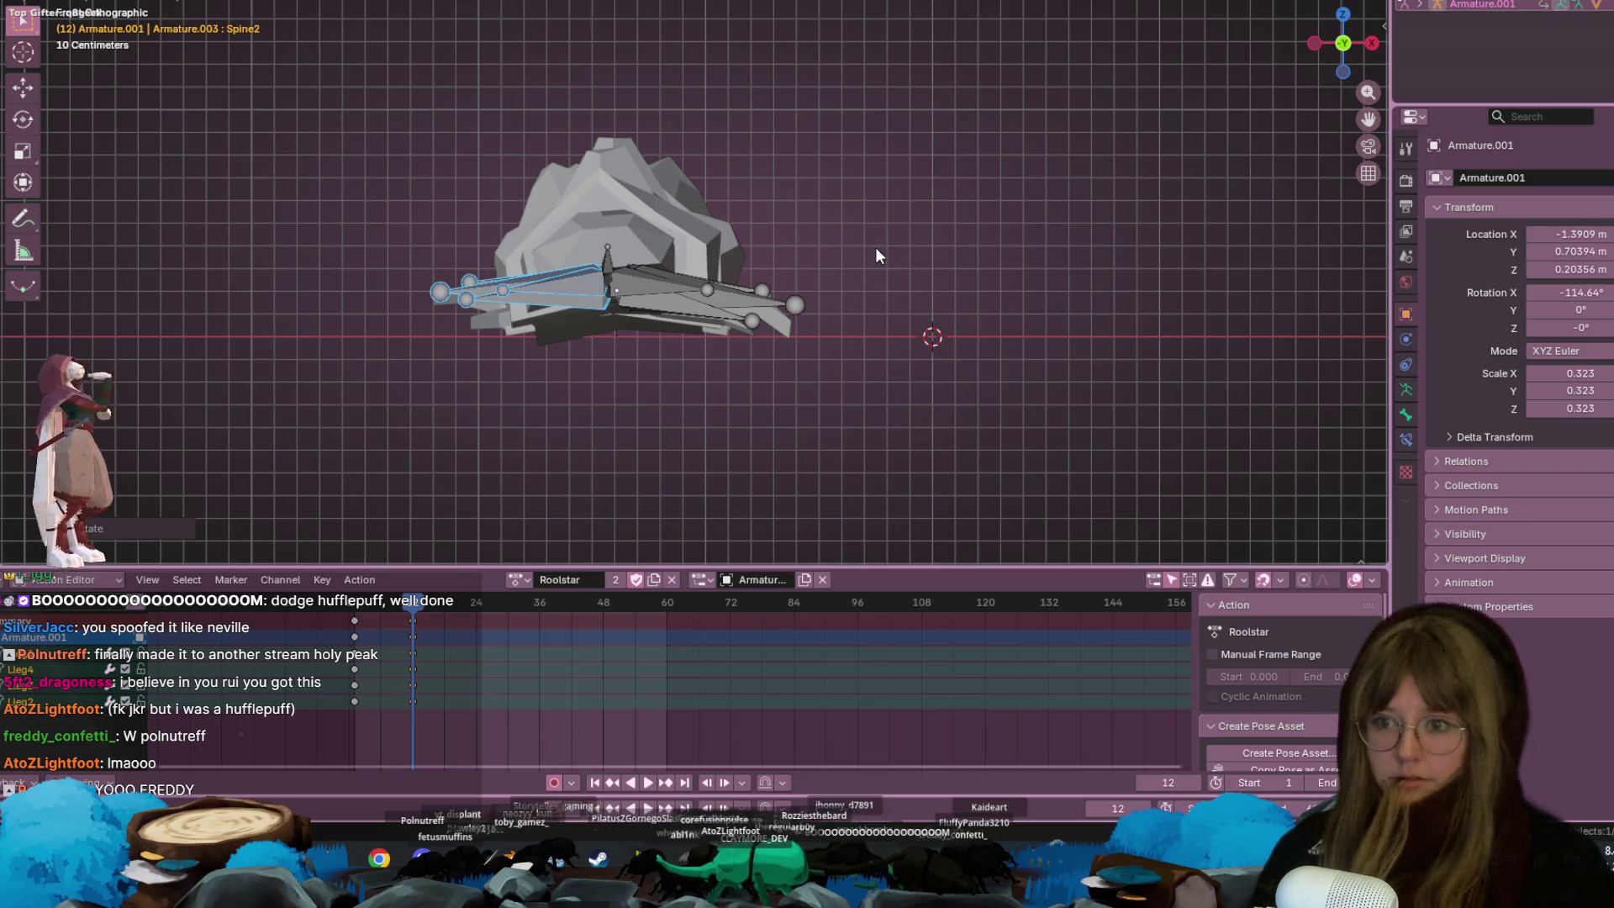
At frame 15, rotate the left and right leg bones back down
{"action": "left_click_drag", "start_coordinate": [407, 602], "coordinate": [431, 602]}
{"action": "key", "text": "space"}
{"action": "key", "text": "Escape"}
{"action": "left_click_drag", "start_coordinate": [359, 204], "coordinate": [482, 323]}
{"action": "left_click_drag", "start_coordinate": [446, 222], "coordinate": [523, 274]}
{"action": "key", "text": "r"}
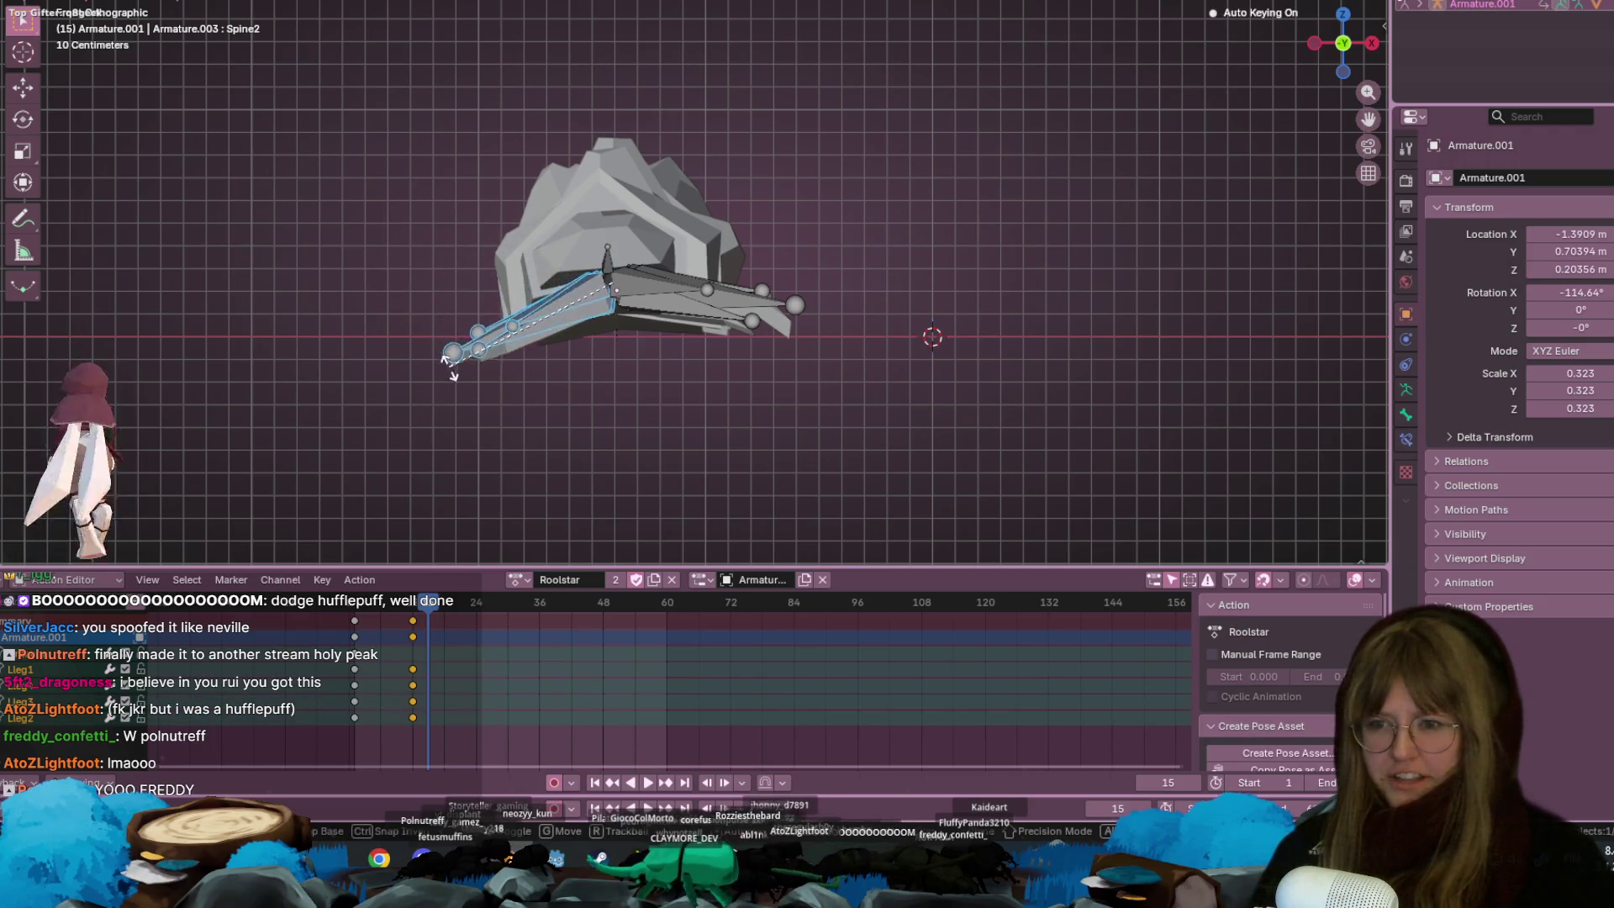
{"action": "left_click", "coordinate": [863, 215]}
{"action": "left_click", "coordinate": [687, 251]}
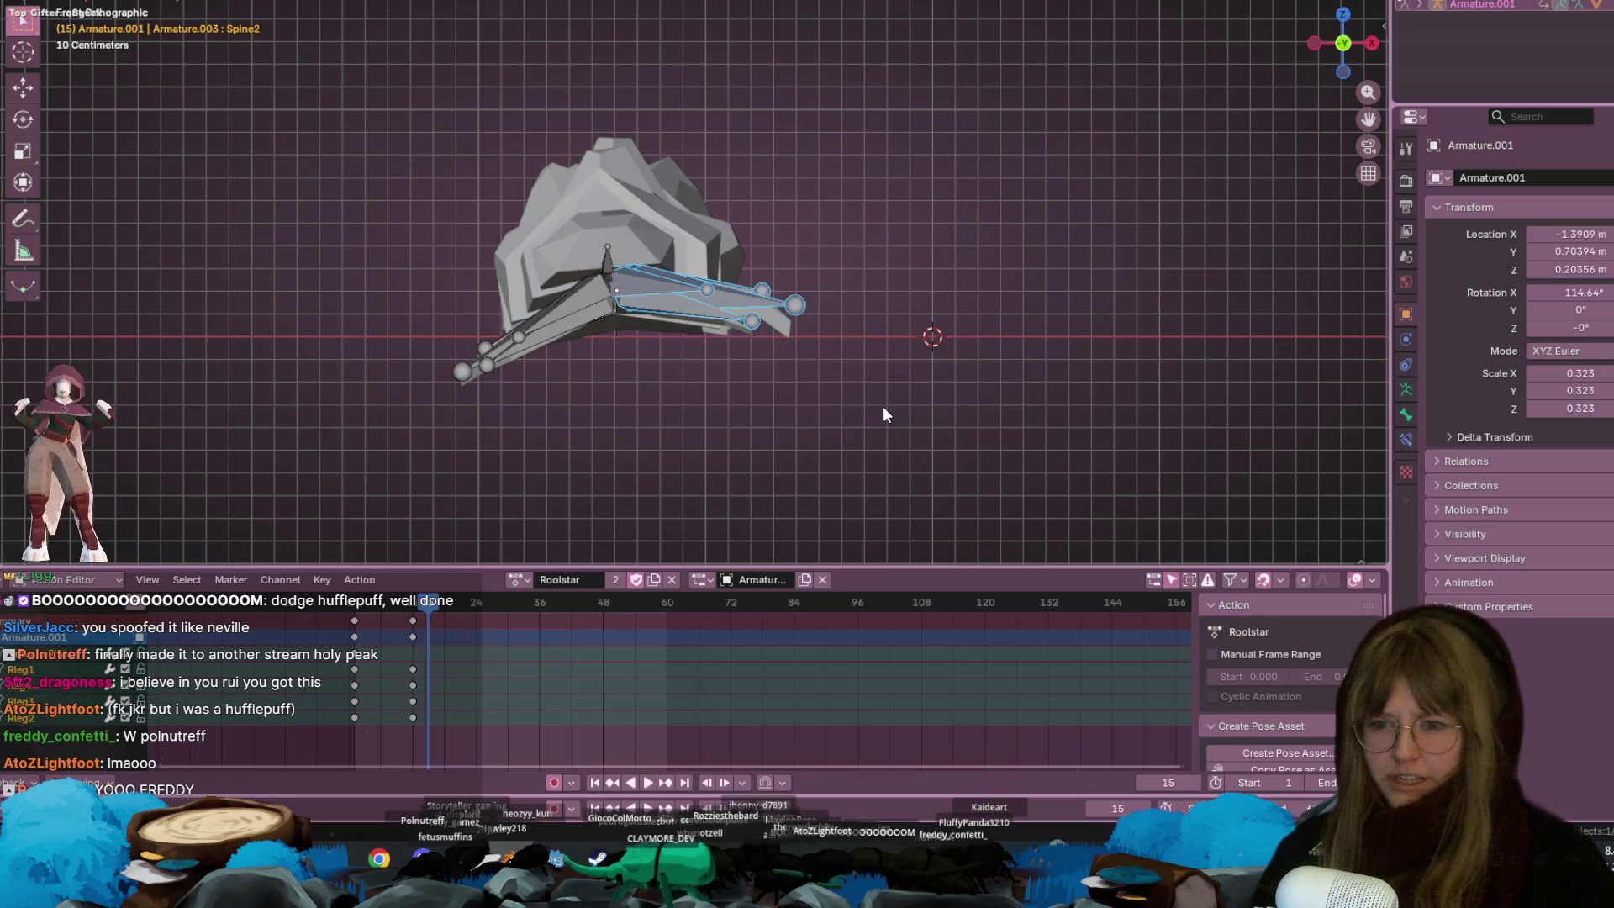
{"action": "key", "text": "r"}
{"action": "left_click", "coordinate": [820, 529]}
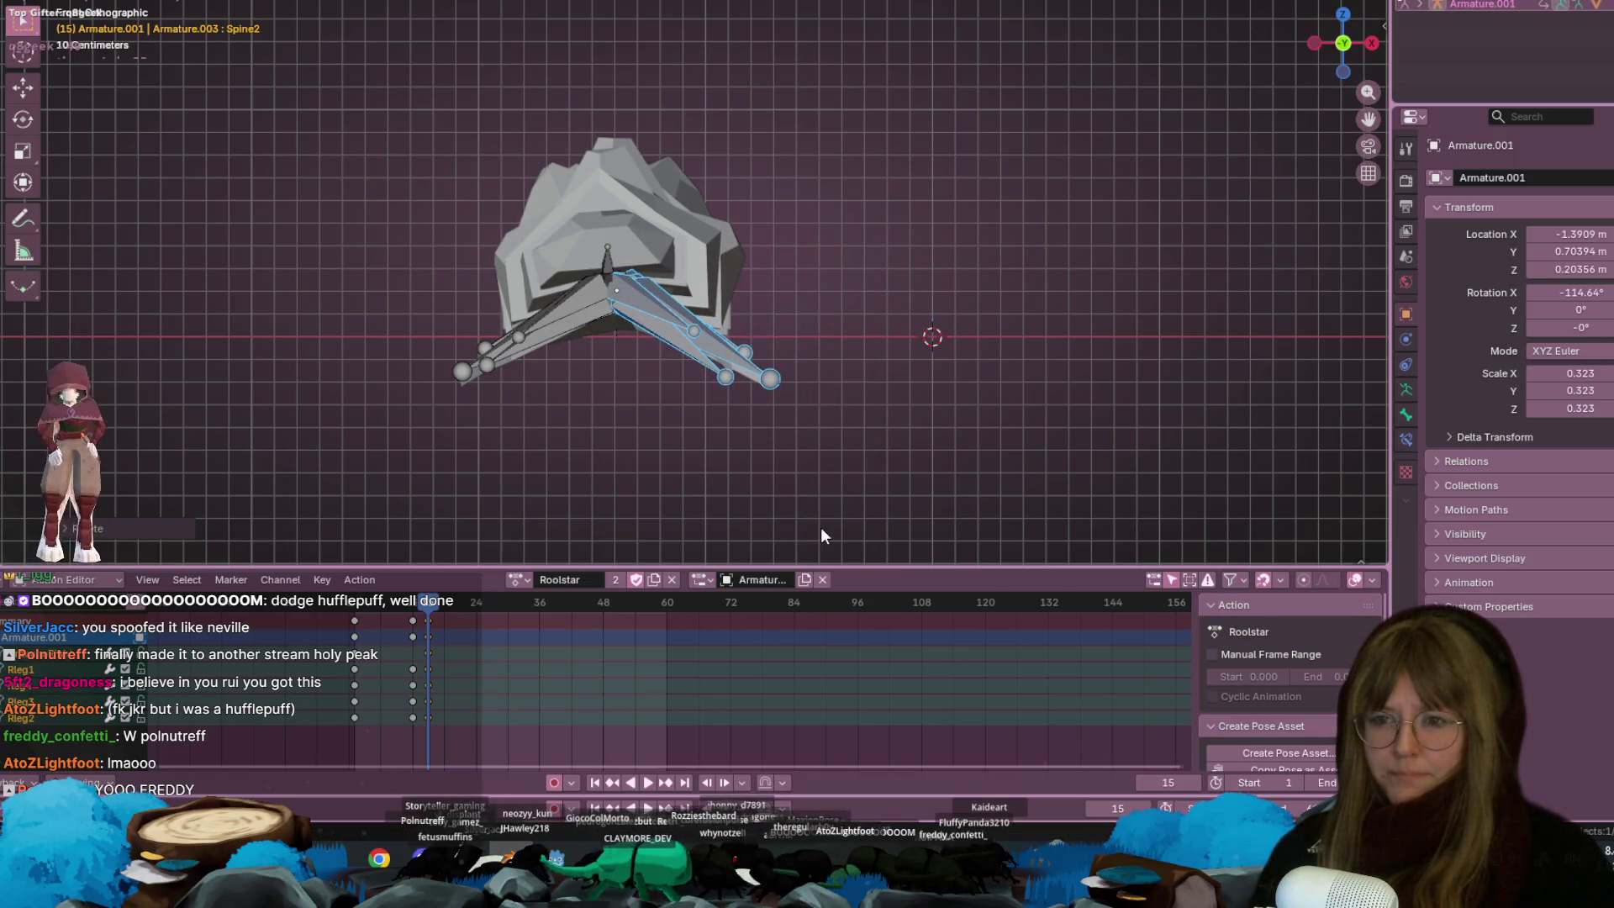
{"action": "left_click", "coordinate": [1313, 45]}
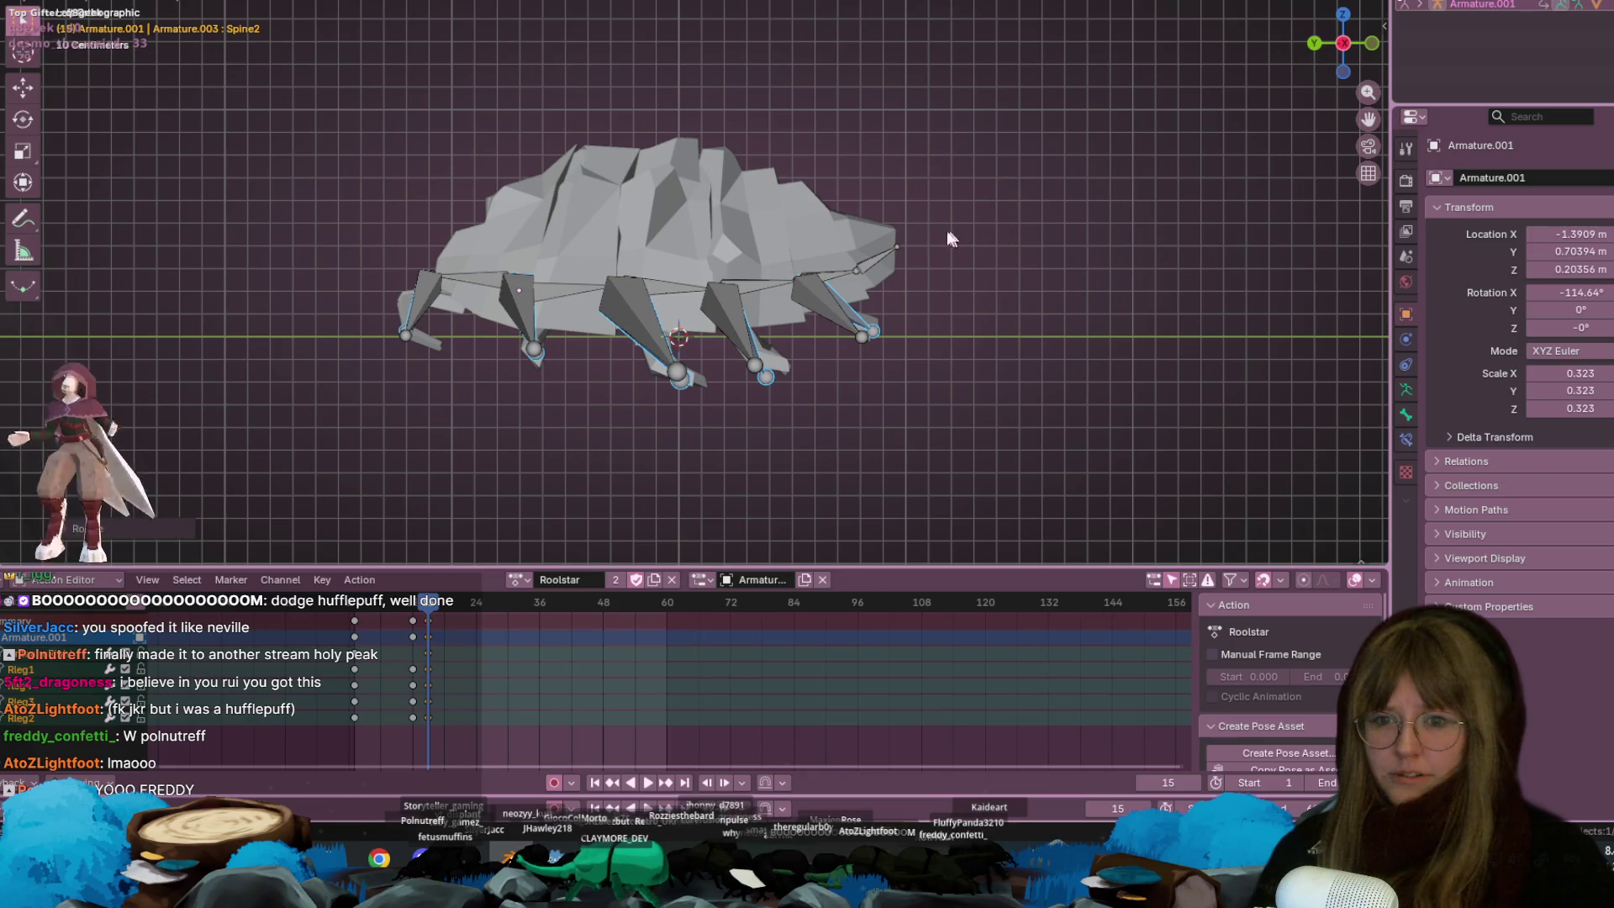
At frame 15, tilt the Spine6 neck down, then rotate Spine1 and Spine4 downward
{"action": "left_click_drag", "start_coordinate": [819, 163], "coordinate": [971, 269]}
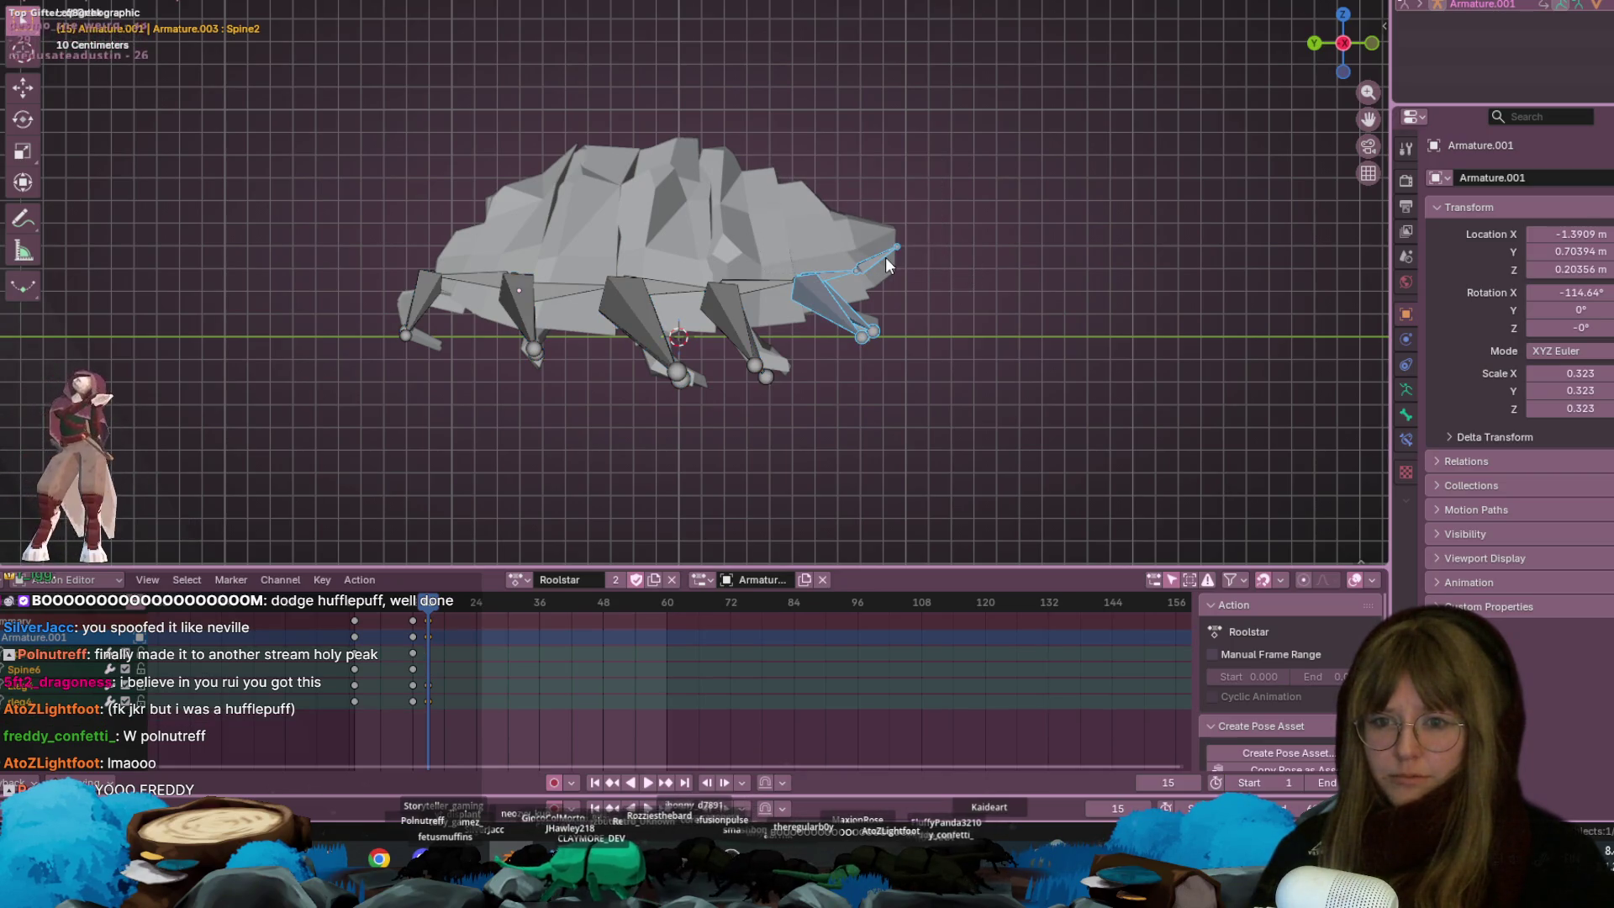
{"action": "left_click", "coordinate": [845, 270]}
{"action": "key", "text": "r"}
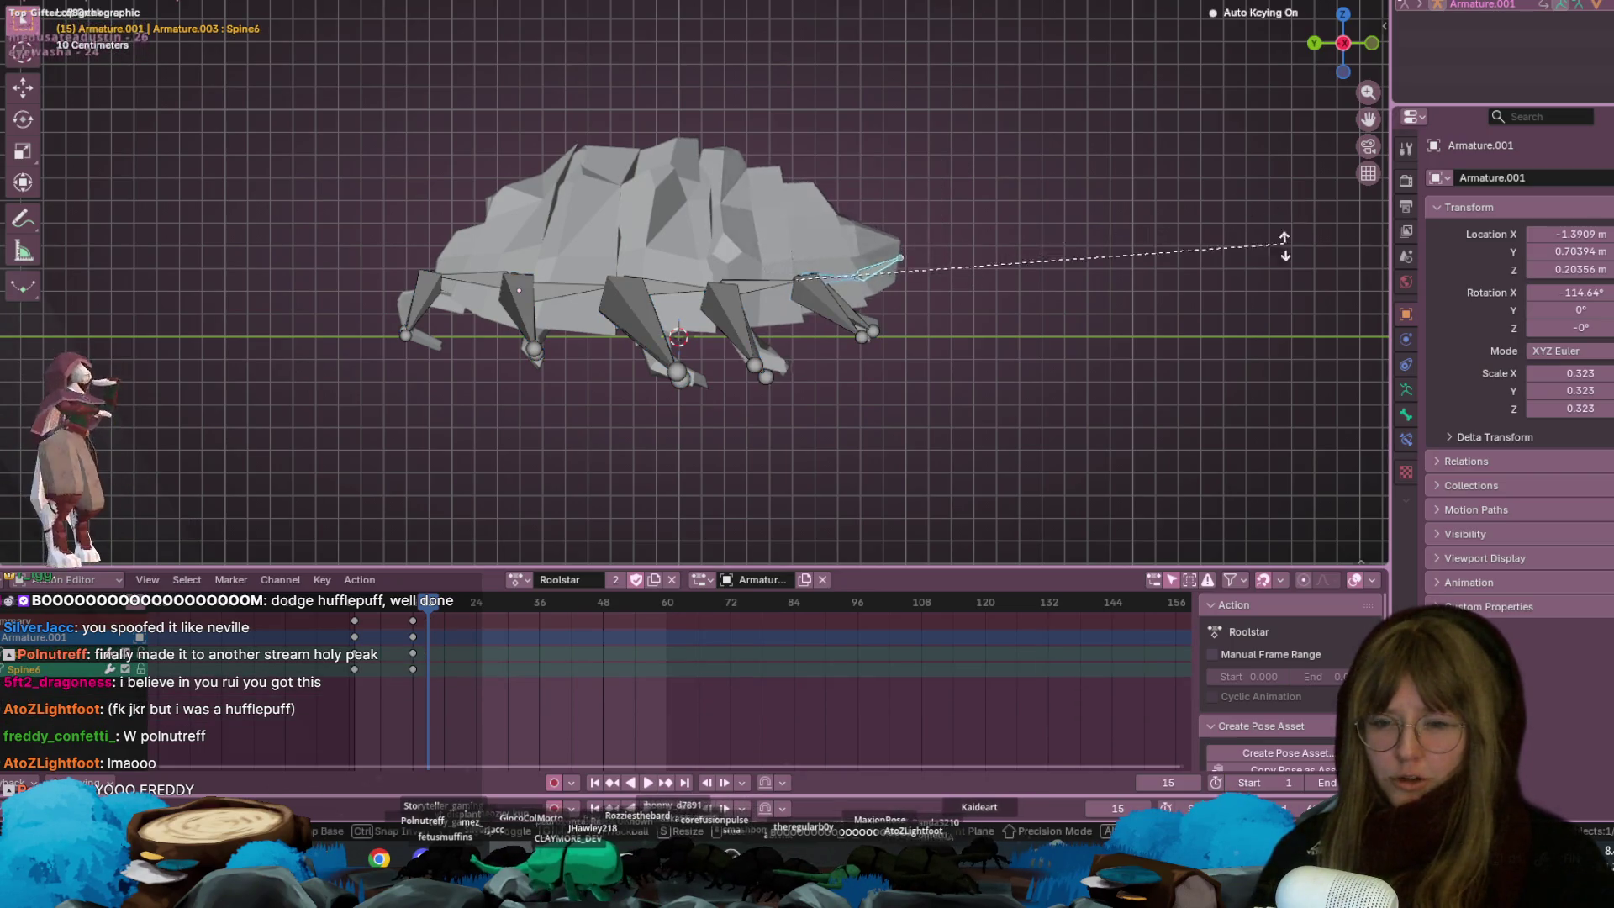
{"action": "left_click", "coordinate": [1021, 464]}
{"action": "key", "text": "r"}
{"action": "left_click", "coordinate": [964, 353]}
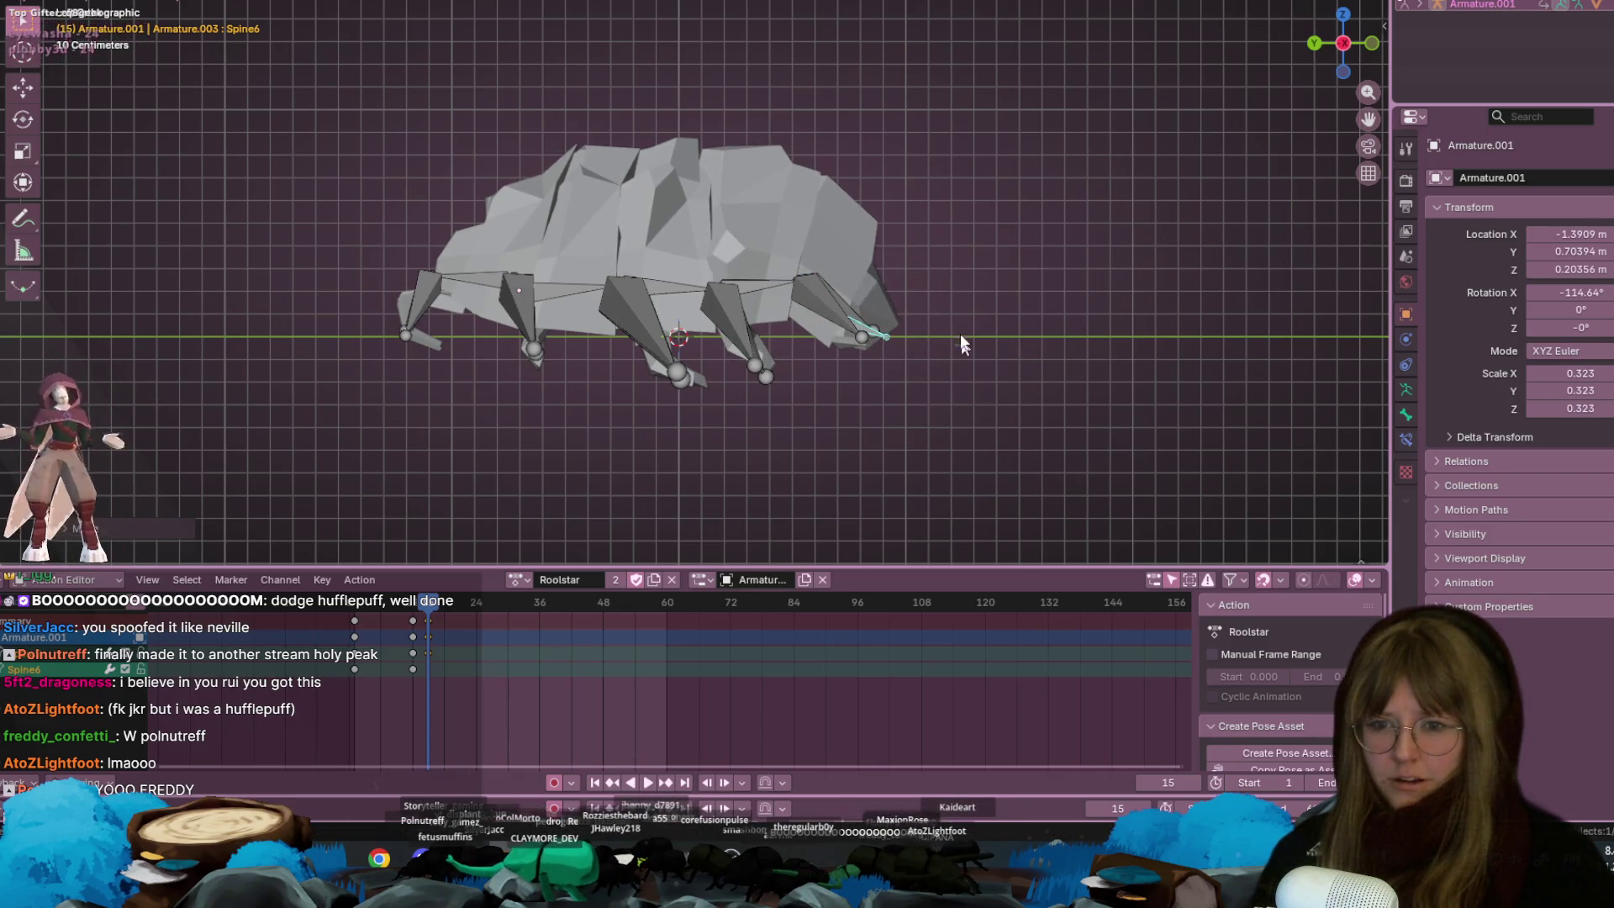
{"action": "left_click", "coordinate": [515, 293]}
{"action": "key", "text": "r"}
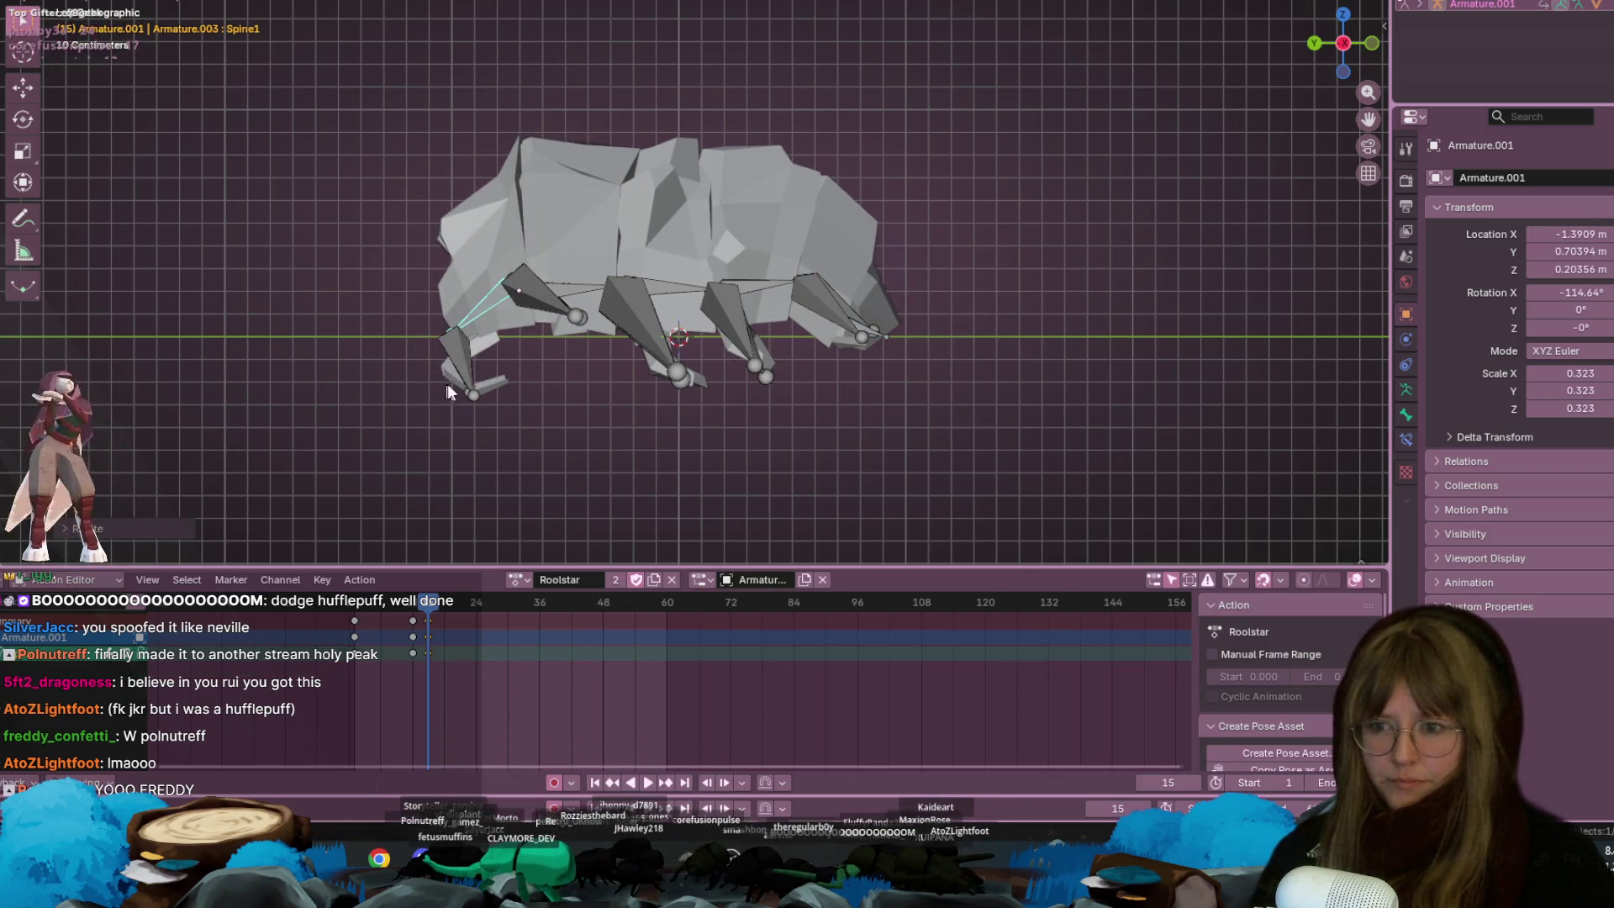
{"action": "left_click", "coordinate": [456, 398]}
{"action": "left_click", "coordinate": [743, 283]}
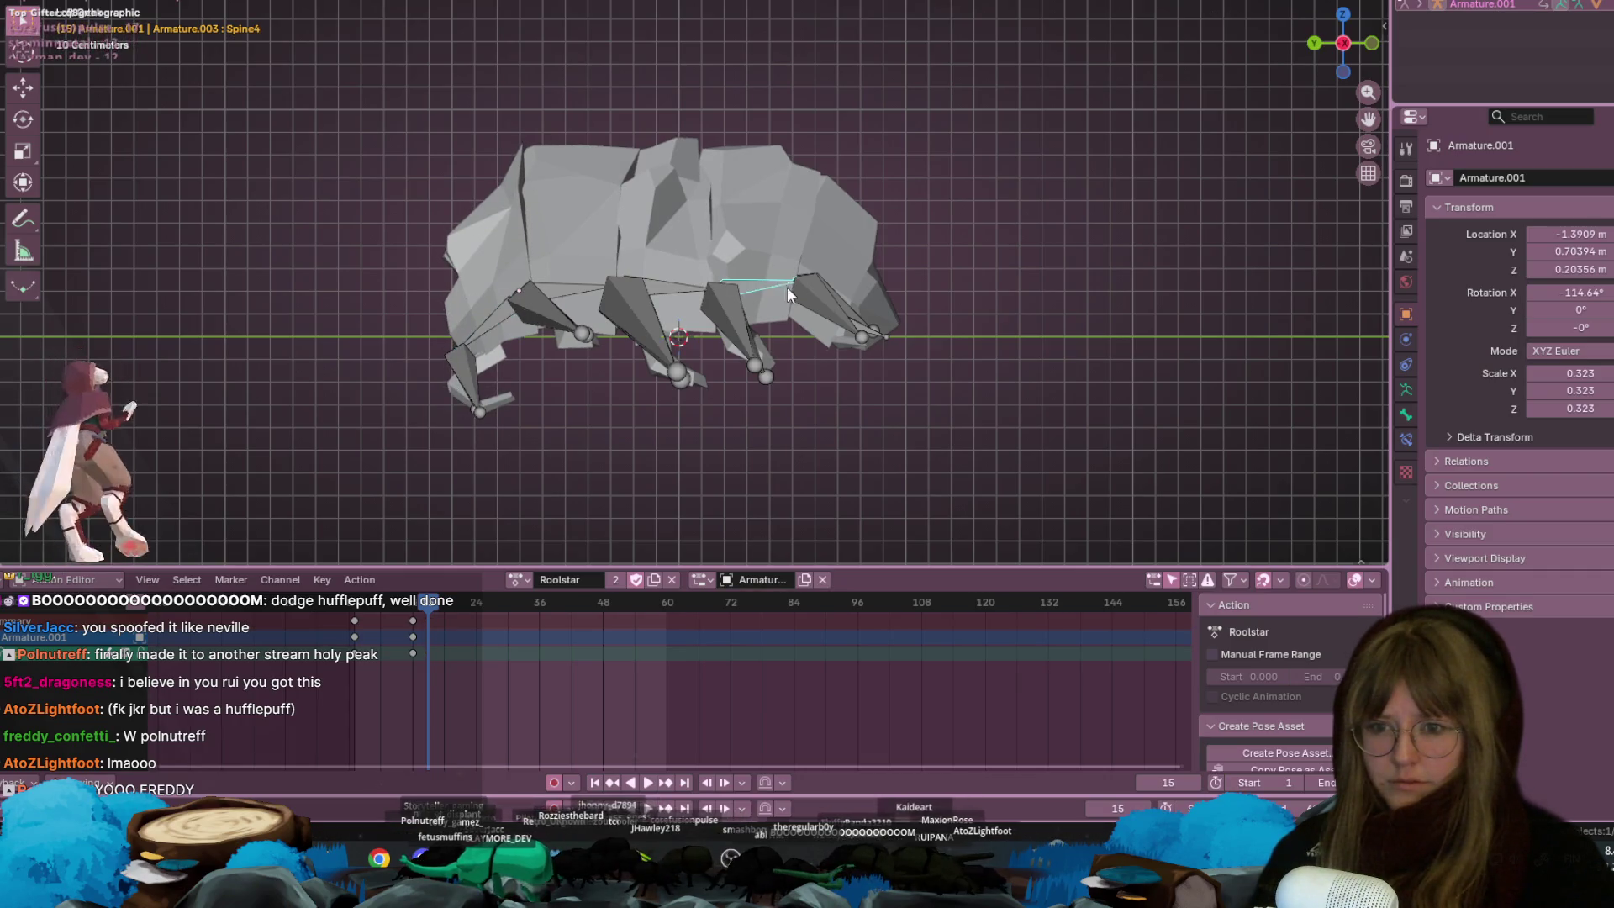
{"action": "key", "text": "r"}
{"action": "left_click", "coordinate": [343, 65]}
Move all bones upward to lift the rig, then go to frame 22
{"action": "key", "text": "a"}
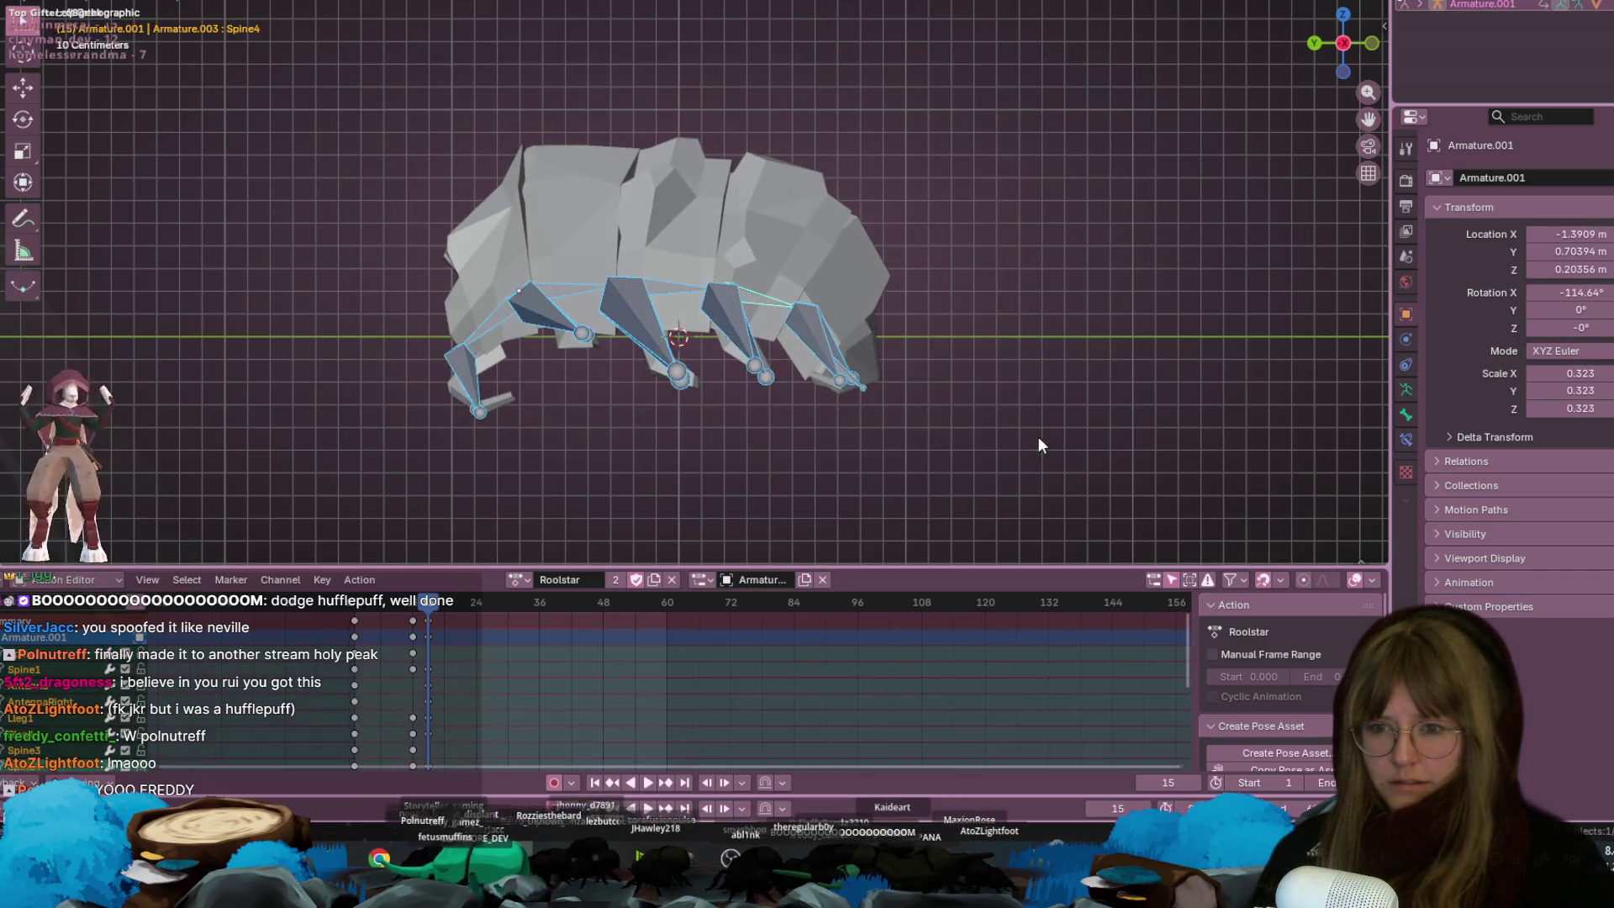
{"action": "key", "text": "g"}
{"action": "left_click", "coordinate": [1042, 375]}
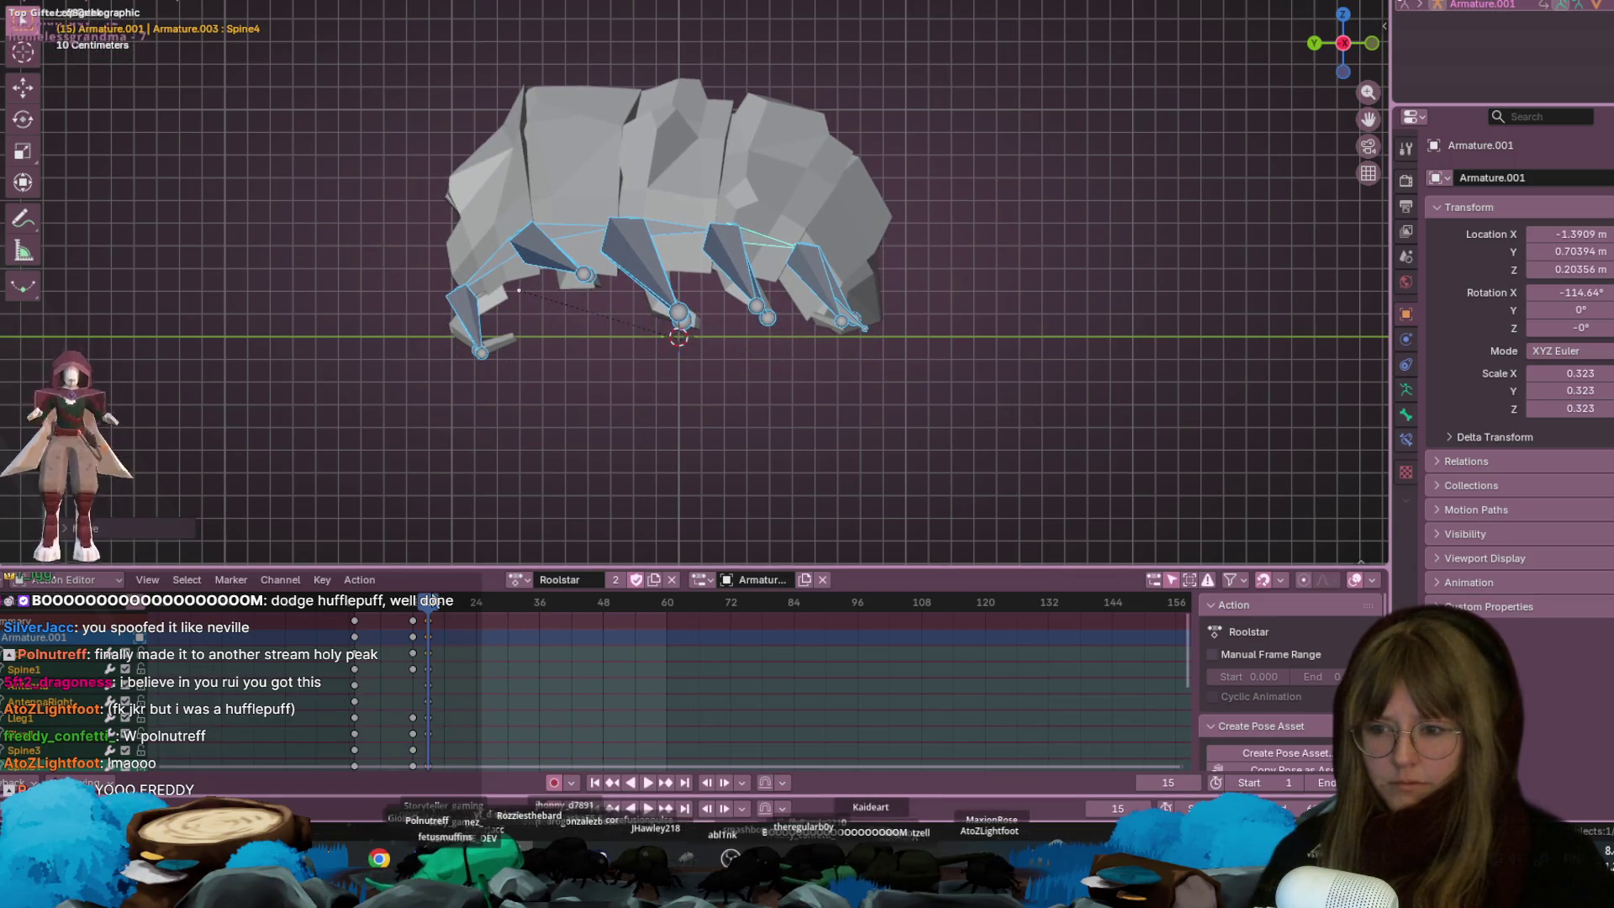
{"action": "key", "text": "Left"}
{"action": "key", "text": "Left"}
{"action": "key", "text": "Left"}
{"action": "key", "text": "Right"}
{"action": "key", "text": "Right"}
{"action": "key", "text": "Right"}
{"action": "left_click_drag", "start_coordinate": [496, 604], "coordinate": [465, 607]}
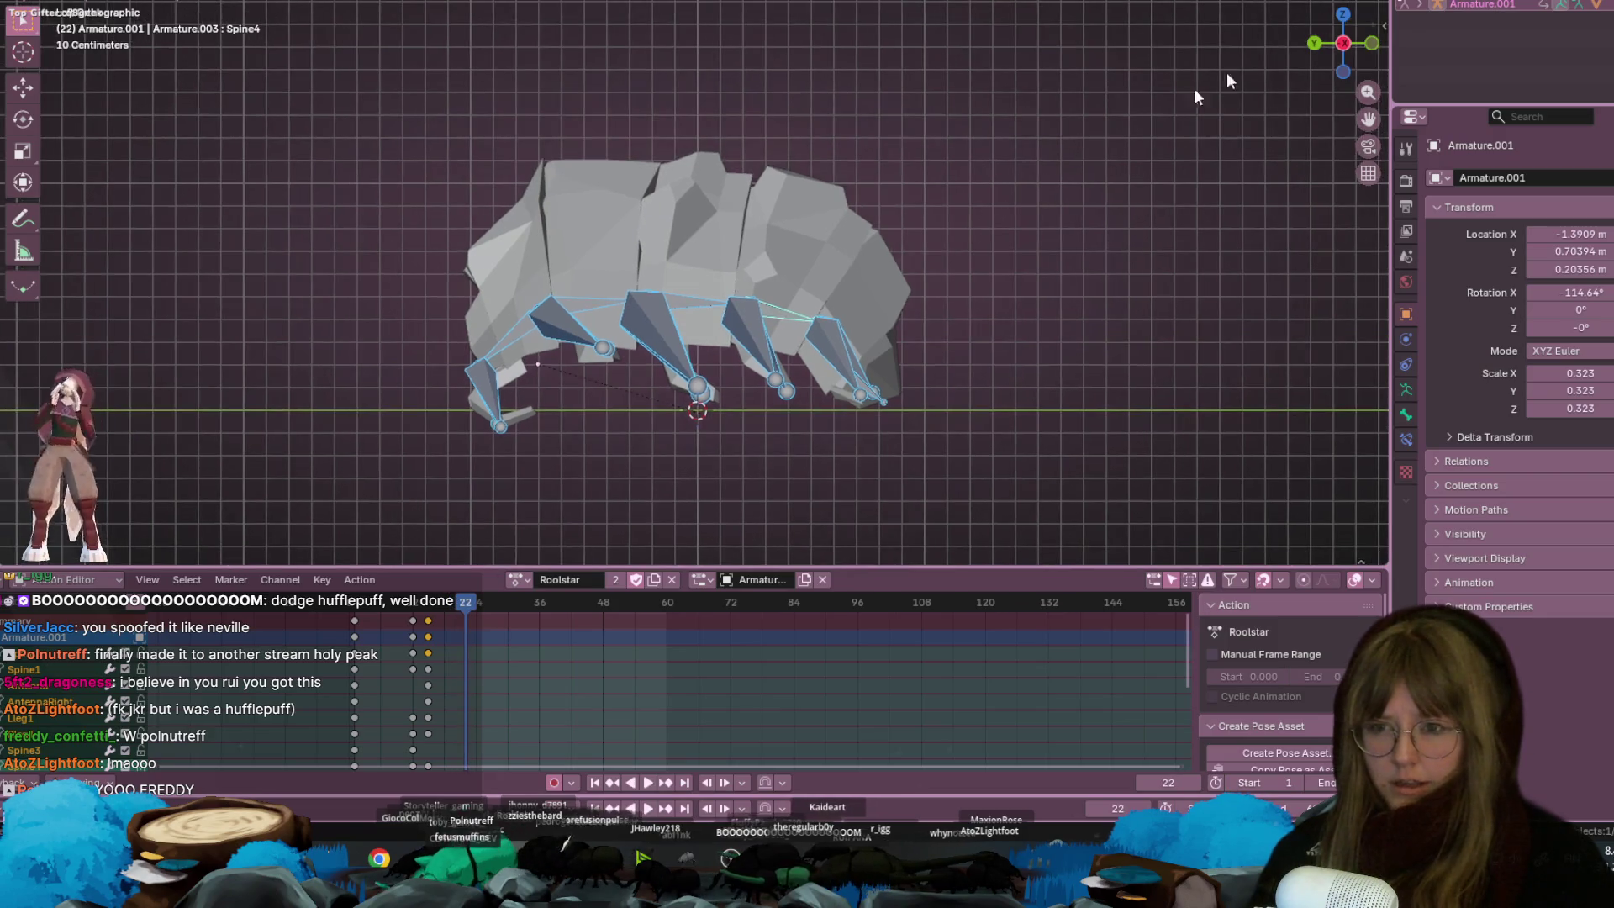
Lift the rig at frame 22 and rotate Spine3, Spine4 and Spine1 to curl the body
{"action": "scroll", "coordinate": [992, 190], "scroll_direction": "down", "scroll_amount": 2}
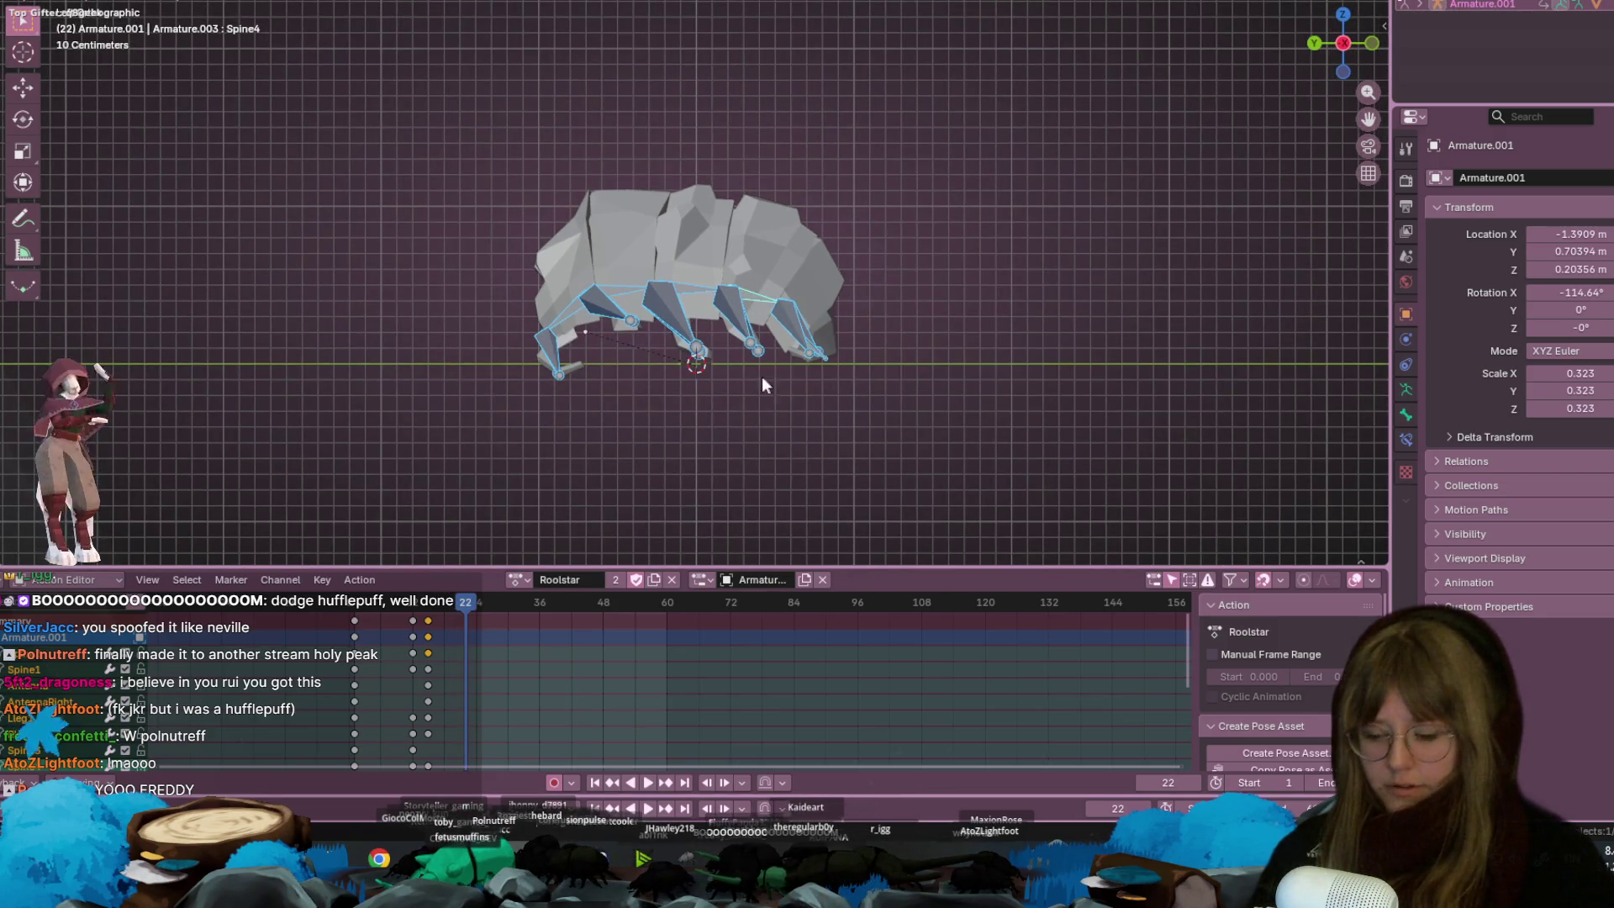
{"action": "key", "text": "g"}
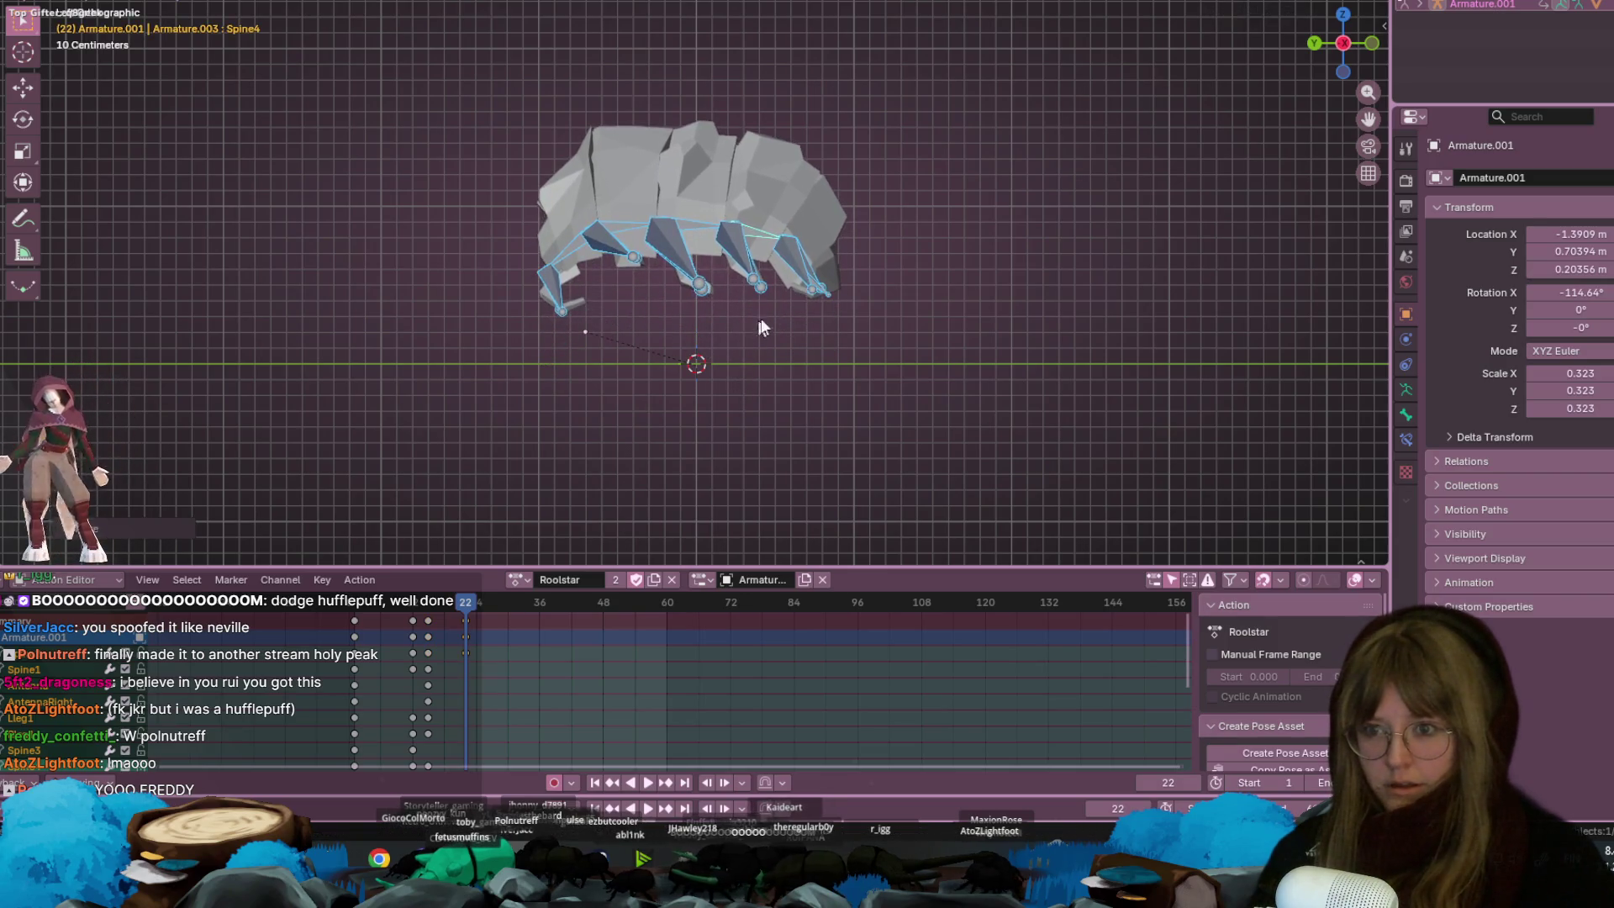
{"action": "left_click", "coordinate": [846, 225]}
{"action": "left_click", "coordinate": [706, 210]}
{"action": "key", "text": "r"}
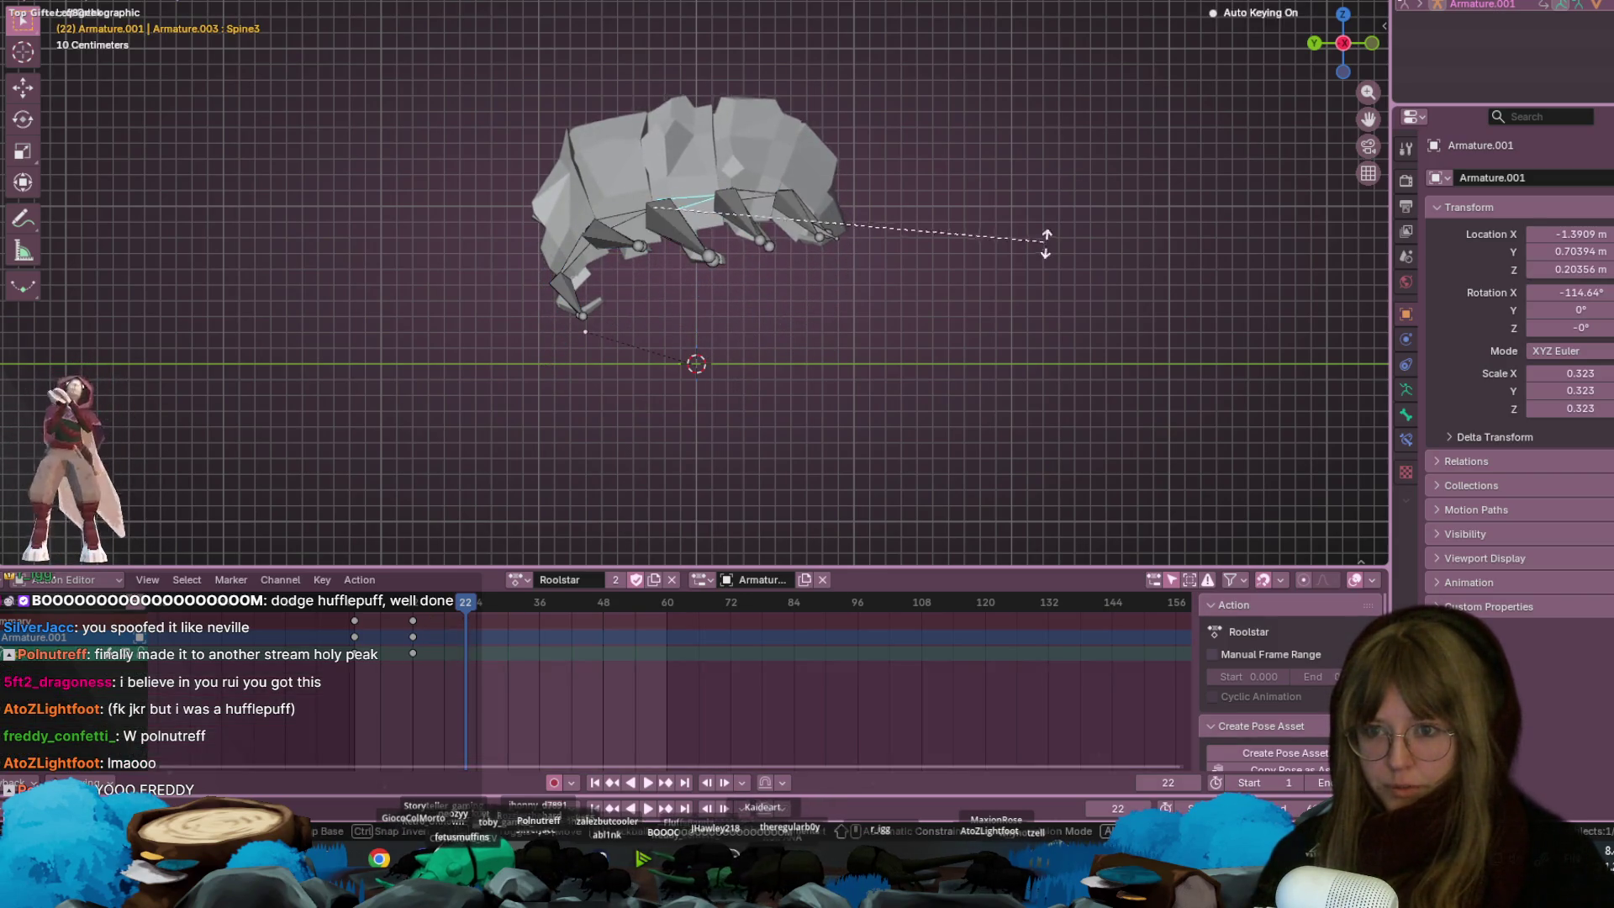
{"action": "left_click", "coordinate": [1009, 314]}
{"action": "left_click", "coordinate": [805, 226]}
{"action": "key", "text": "r"}
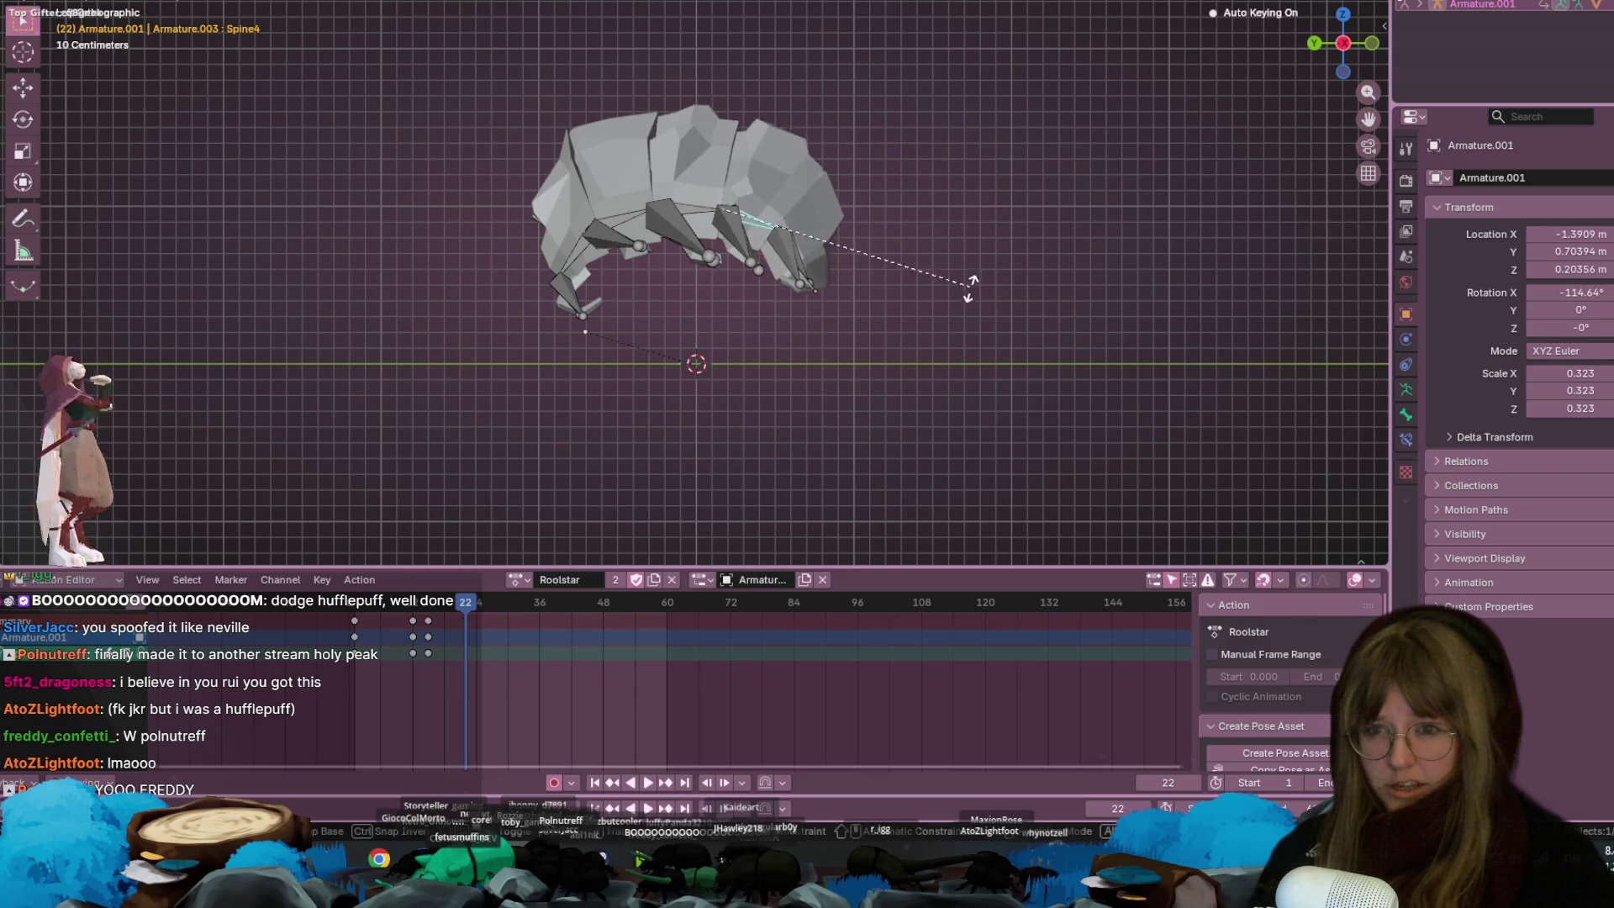
{"action": "left_click", "coordinate": [940, 341]}
{"action": "left_click", "coordinate": [572, 304]}
{"action": "key", "text": "r"}
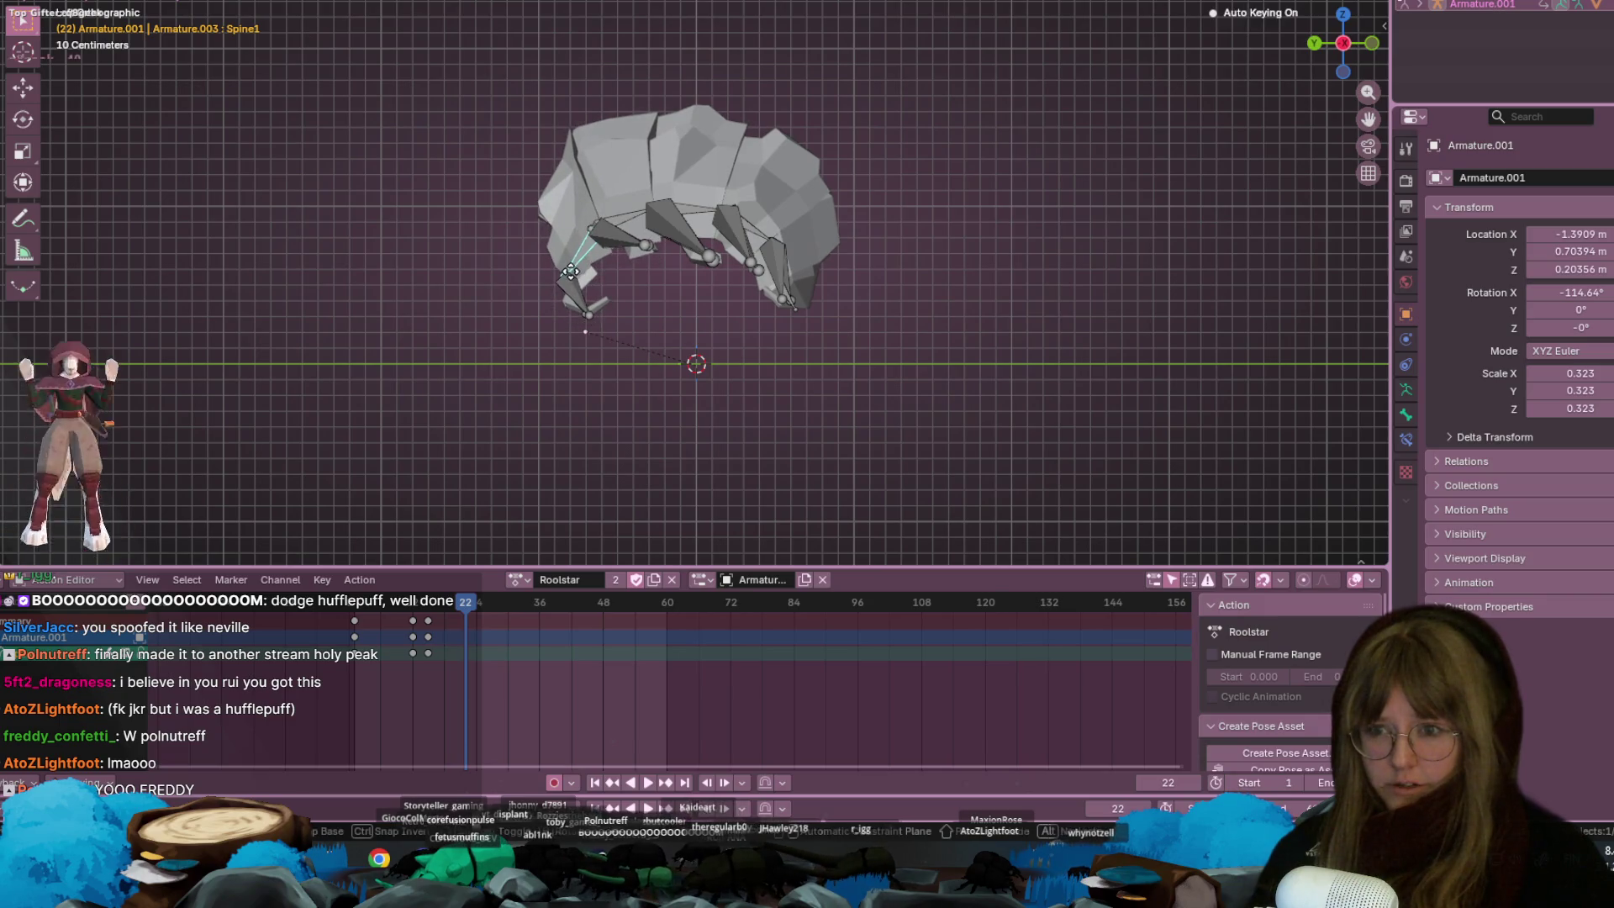
{"action": "left_click", "coordinate": [598, 360]}
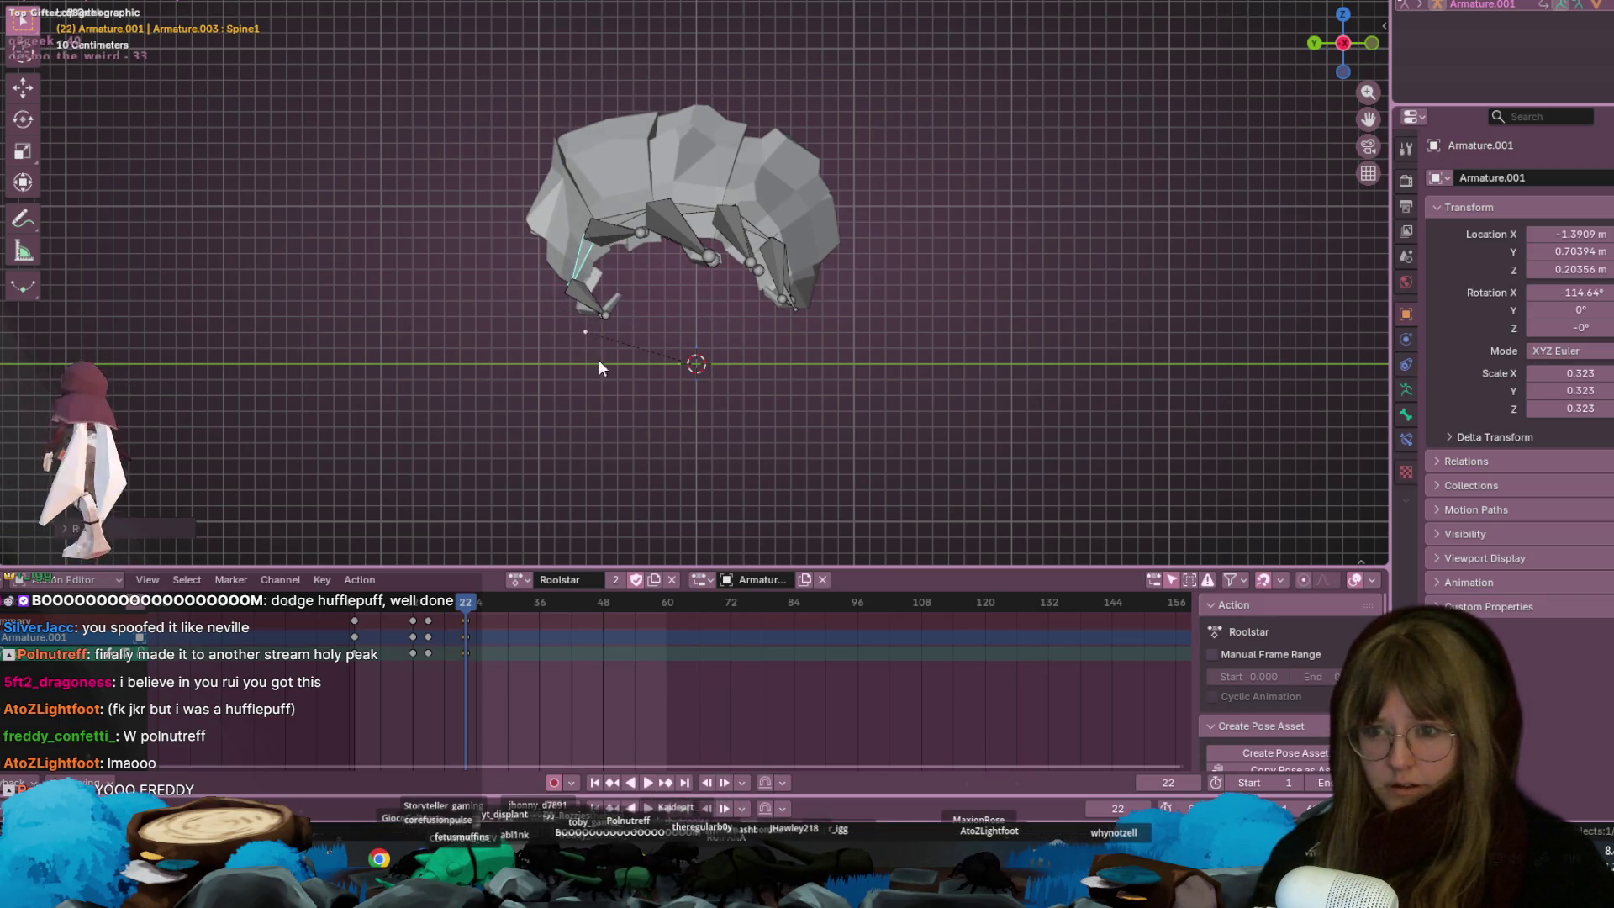
Turn the right antenna and swing the Lleg4 and rleg4 legs inward
{"action": "left_click", "coordinate": [589, 301]}
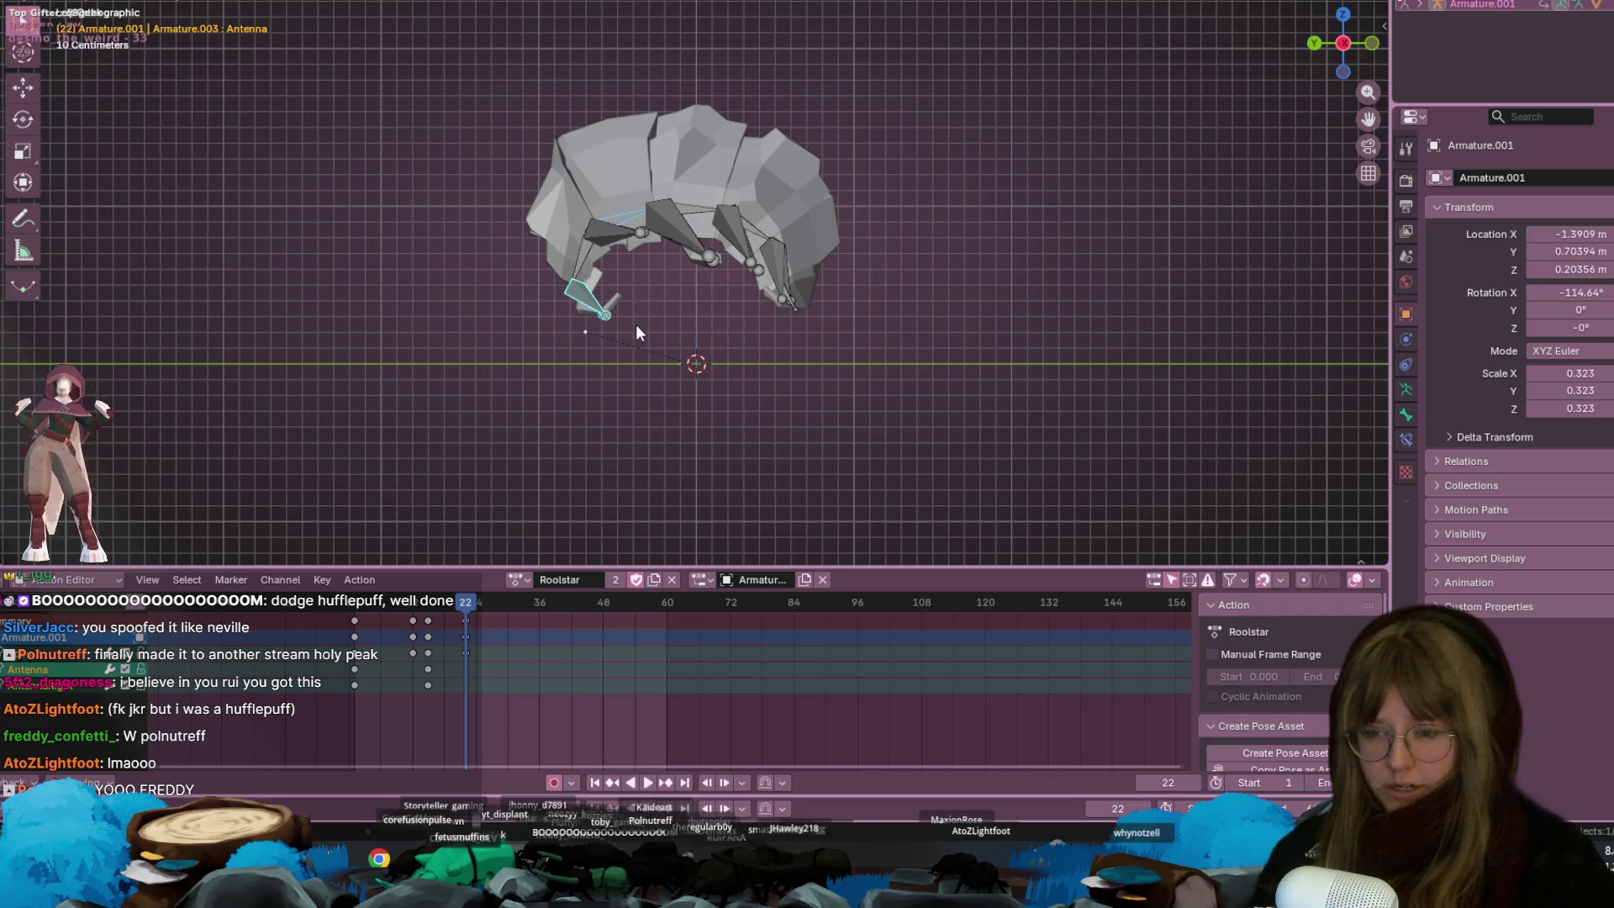
{"action": "left_click", "coordinate": [610, 299]}
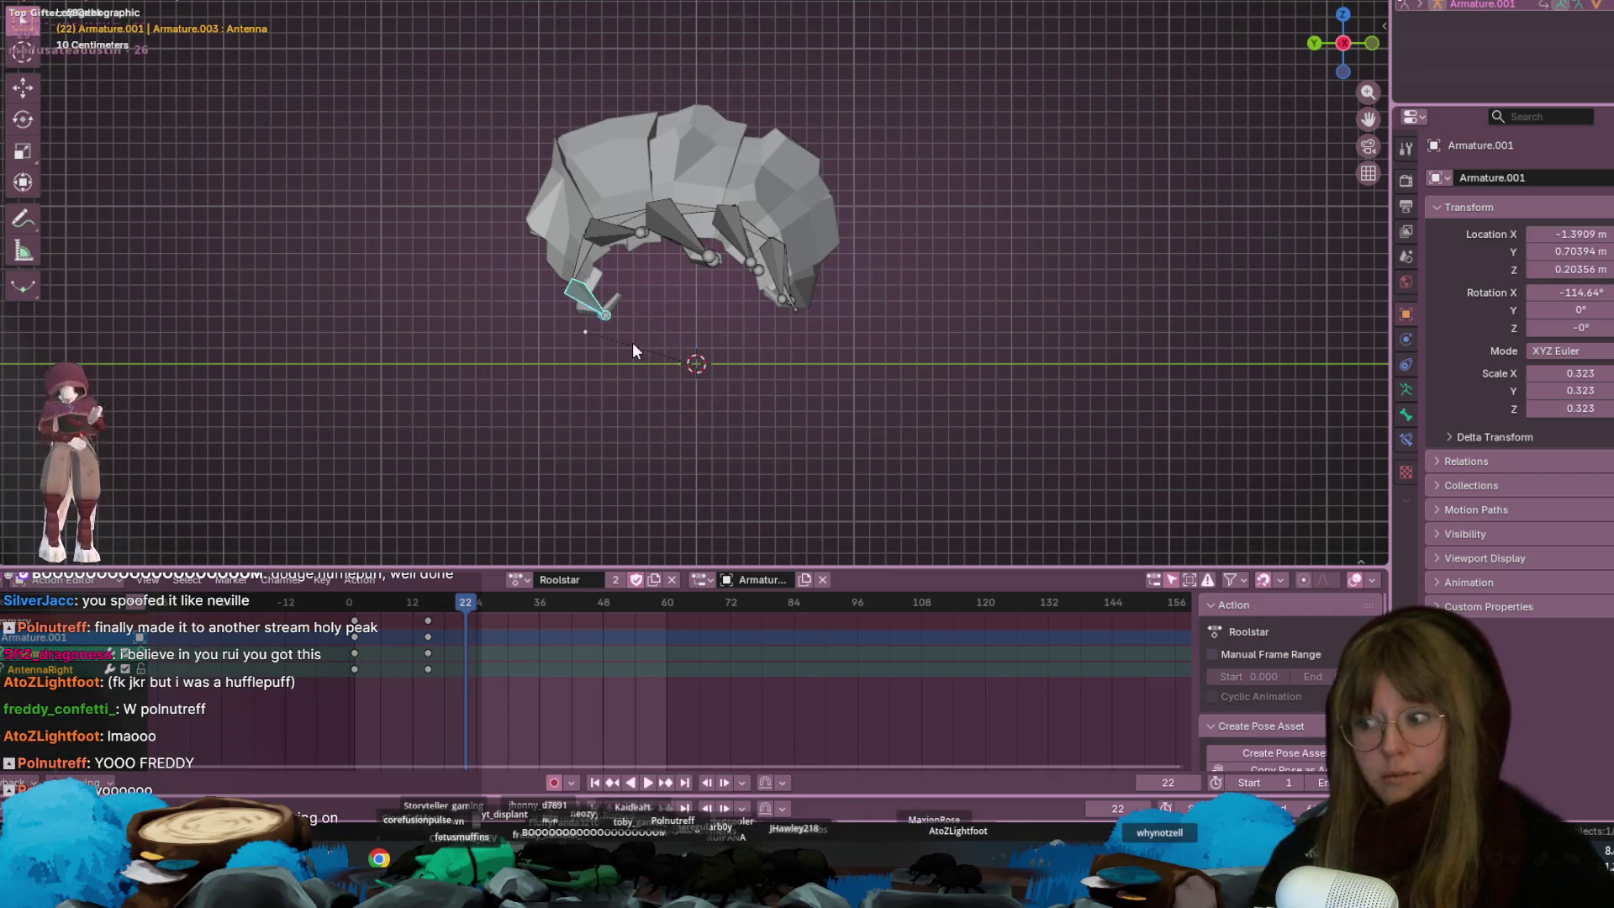
{"action": "key", "text": "r"}
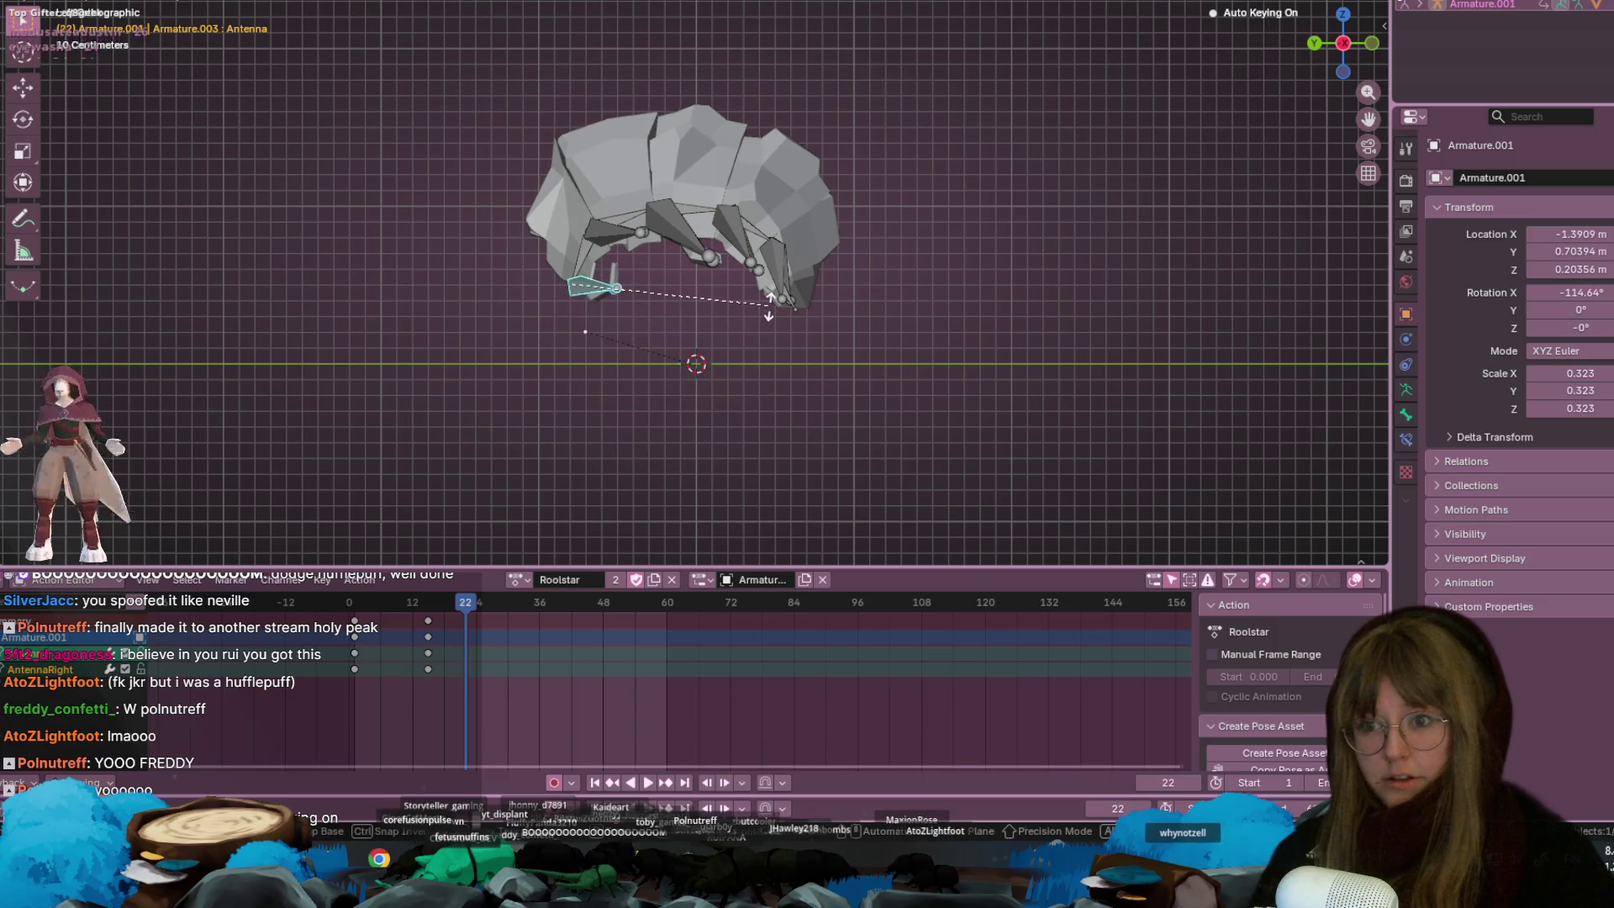
{"action": "left_click", "coordinate": [769, 275]}
{"action": "left_click", "coordinate": [779, 282]}
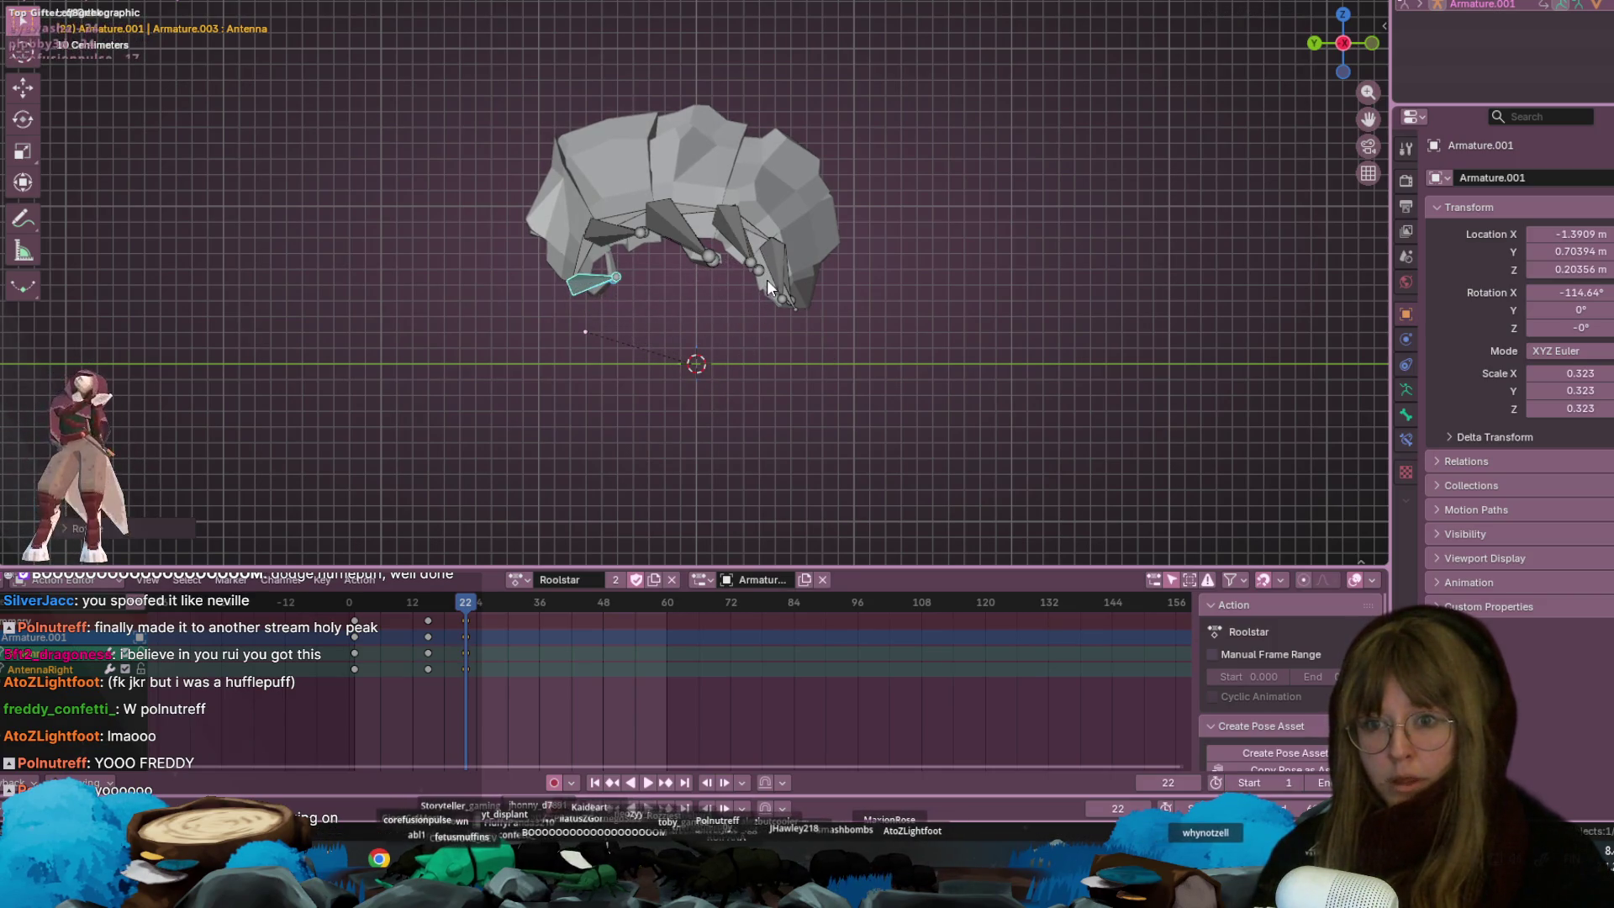
{"action": "key", "text": "r"}
{"action": "left_click", "coordinate": [760, 340]}
{"action": "left_click", "coordinate": [783, 290]}
{"action": "key", "text": "r"}
{"action": "left_click", "coordinate": [782, 357]}
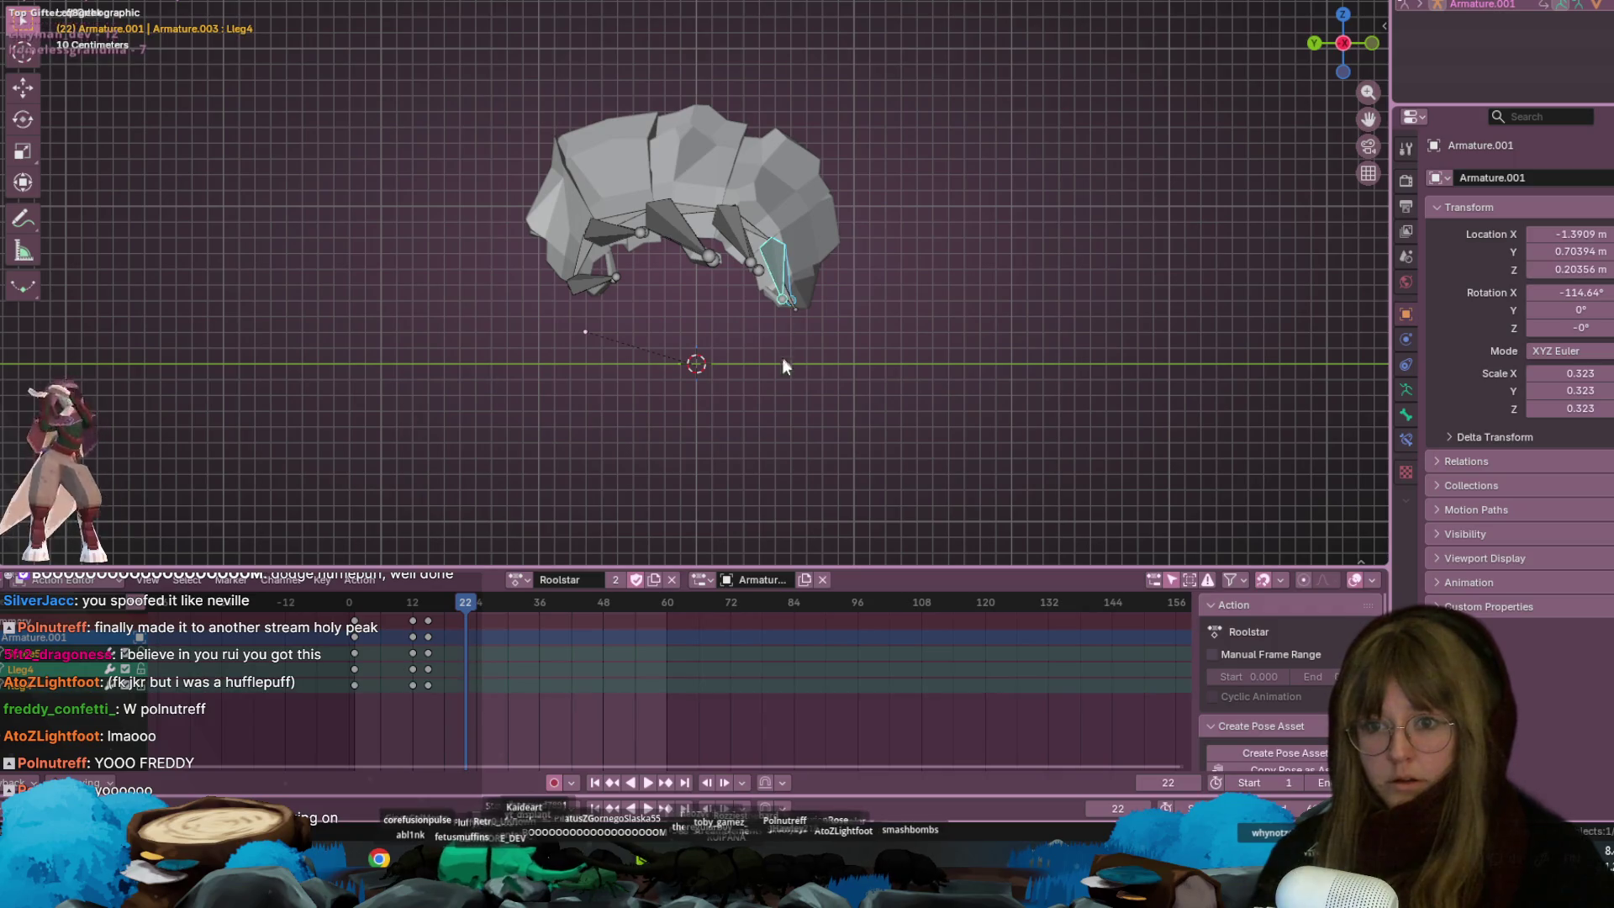
Bend Spine2 and Spine3 to curl the body further toward a ball
{"action": "mouse_move", "coordinate": [796, 374]}
{"action": "middle_mouse_down"}
{"action": "mouse_move", "coordinate": [769, 319]}
{"action": "mouse_move", "coordinate": [805, 256]}
{"action": "middle_mouse_up"}
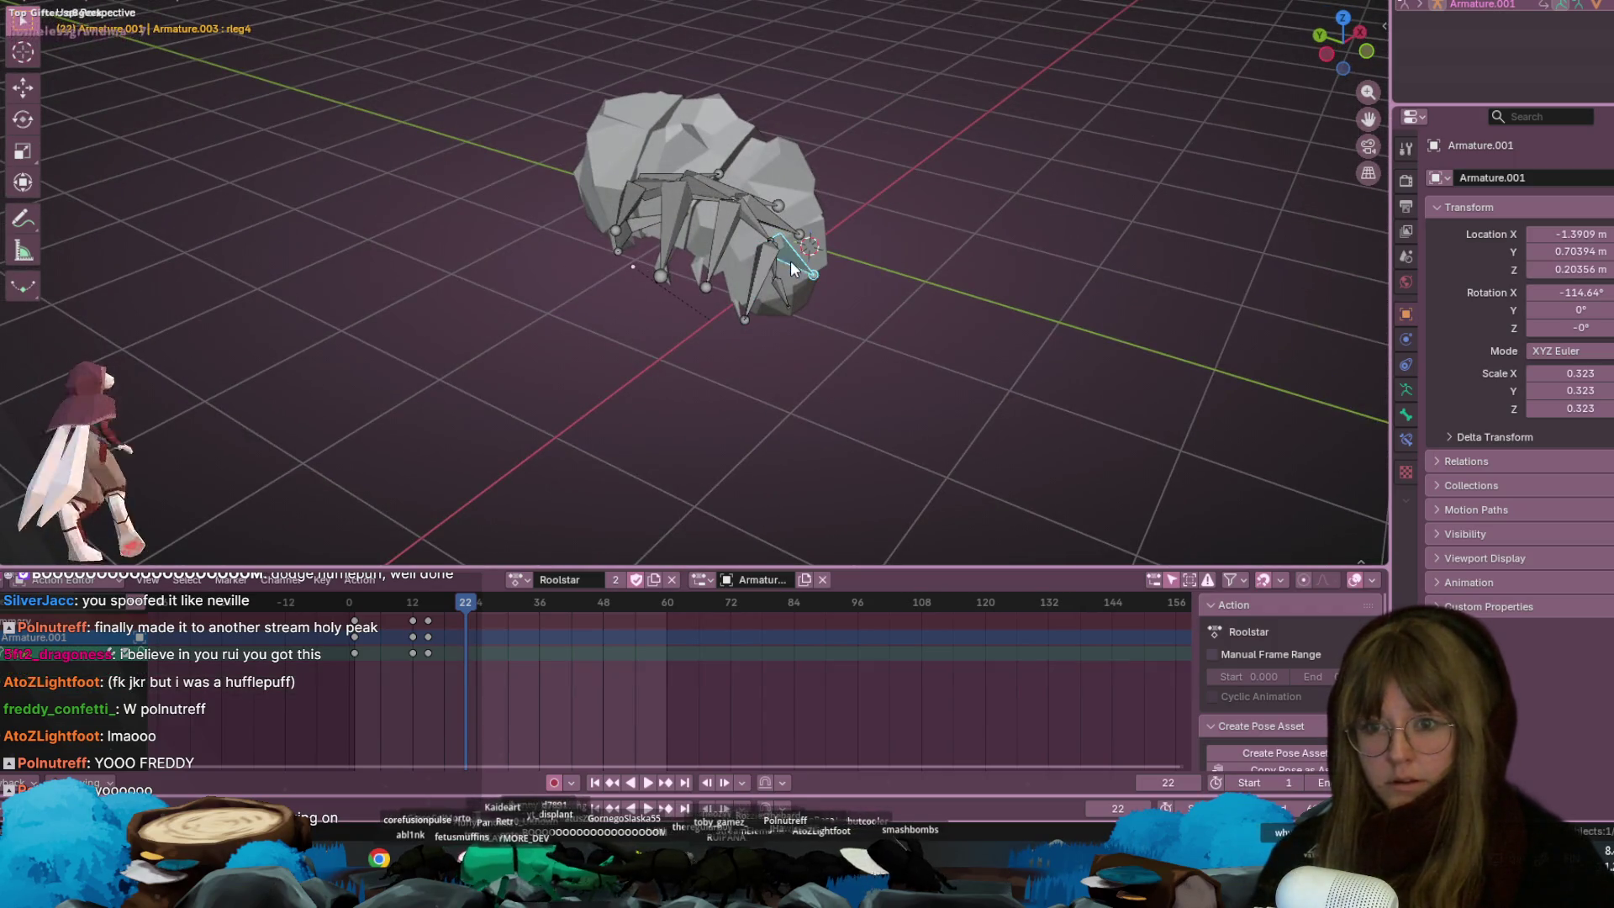
{"action": "left_click", "coordinate": [1327, 56]}
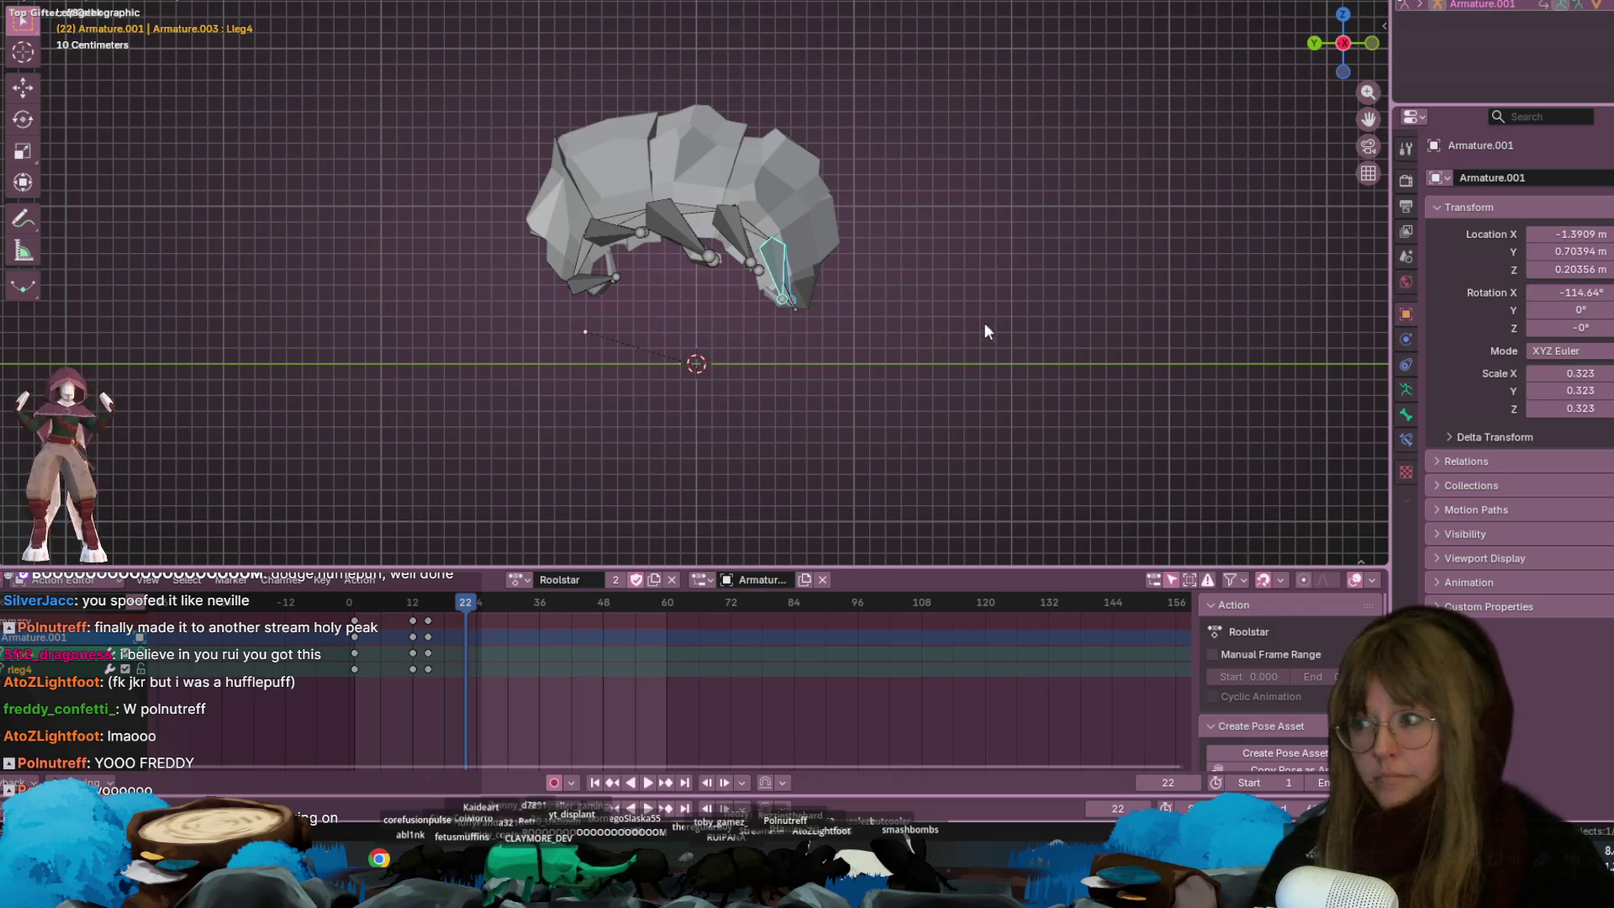
{"action": "scroll", "coordinate": [987, 245], "scroll_direction": "up", "scroll_amount": 1}
{"action": "middle_click_drag", "start_coordinate": [987, 238], "coordinate": [1075, 295], "text": "shift"}
{"action": "scroll", "coordinate": [1072, 298], "scroll_direction": "up", "scroll_amount": 1}
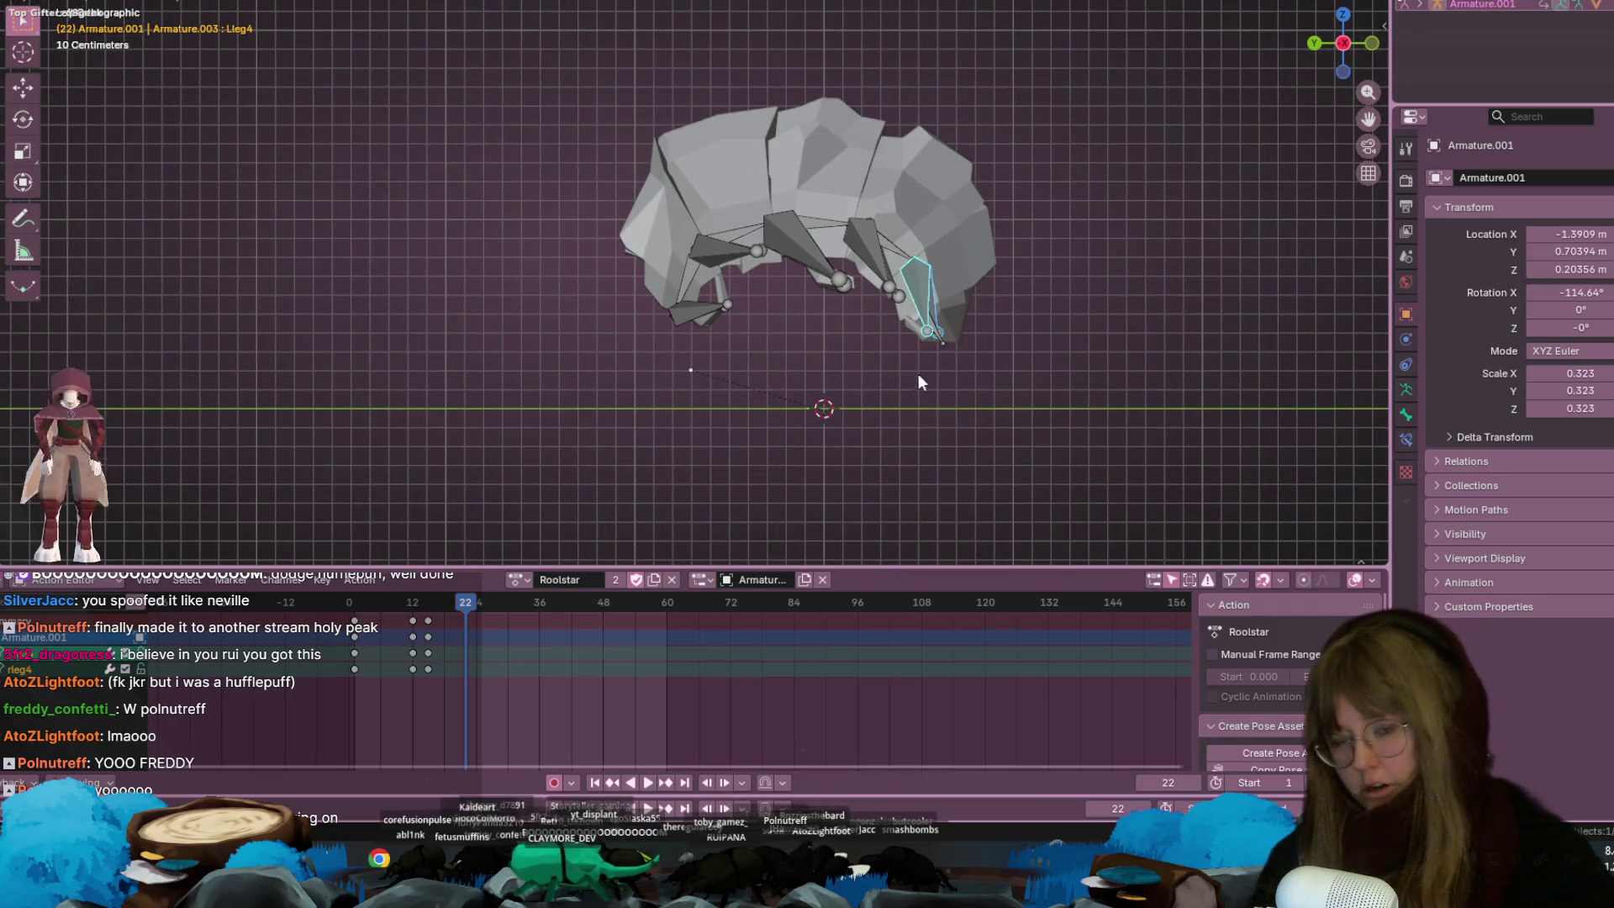
{"action": "left_click", "coordinate": [737, 238]}
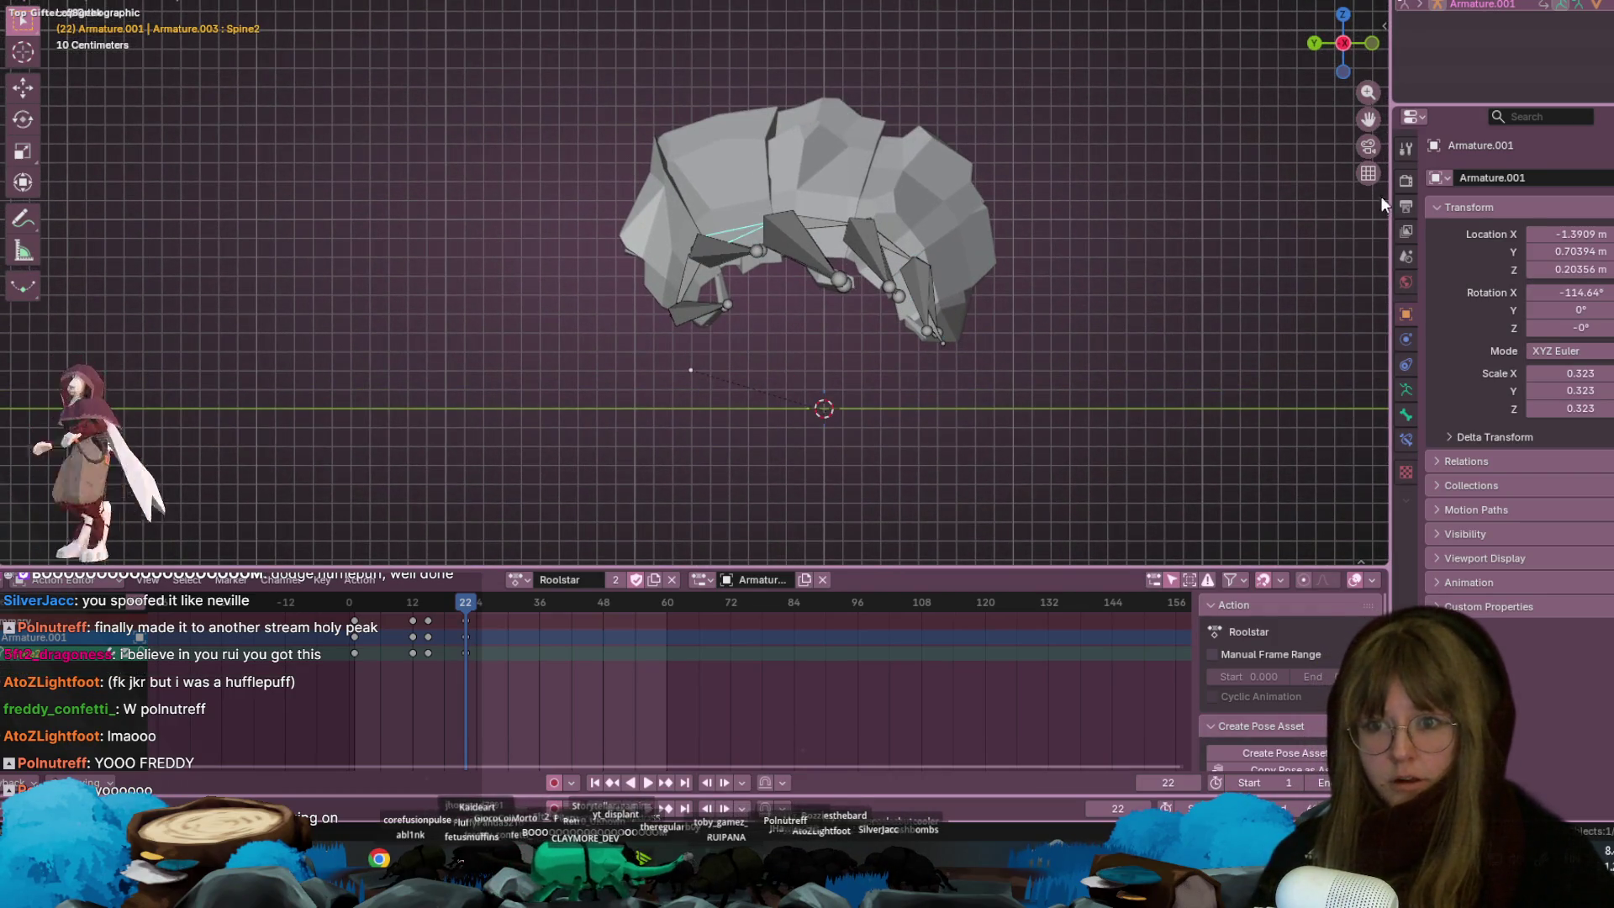
{"action": "middle_click_drag", "start_coordinate": [1091, 234], "coordinate": [1041, 284], "text": "shift"}
{"action": "mouse_move", "coordinate": [936, 260]}
{"action": "middle_mouse_down", "text": "shift"}
{"action": "mouse_move", "coordinate": [928, 290]}
{"action": "mouse_move", "coordinate": [930, 254]}
{"action": "middle_mouse_up", "text": "shift"}
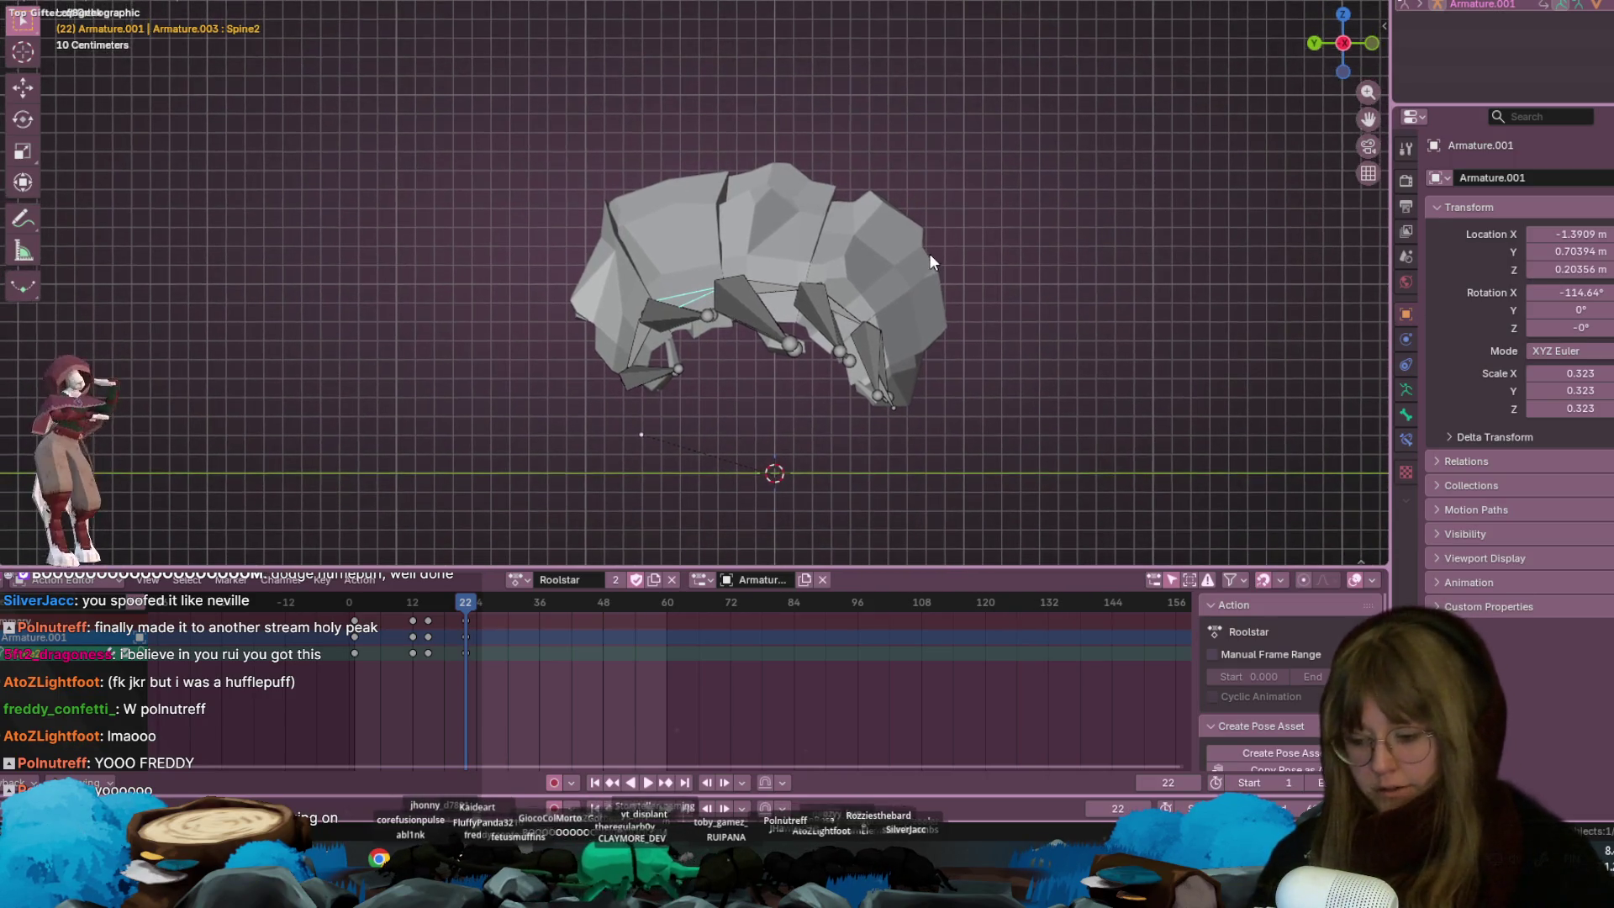
{"action": "key", "text": "r"}
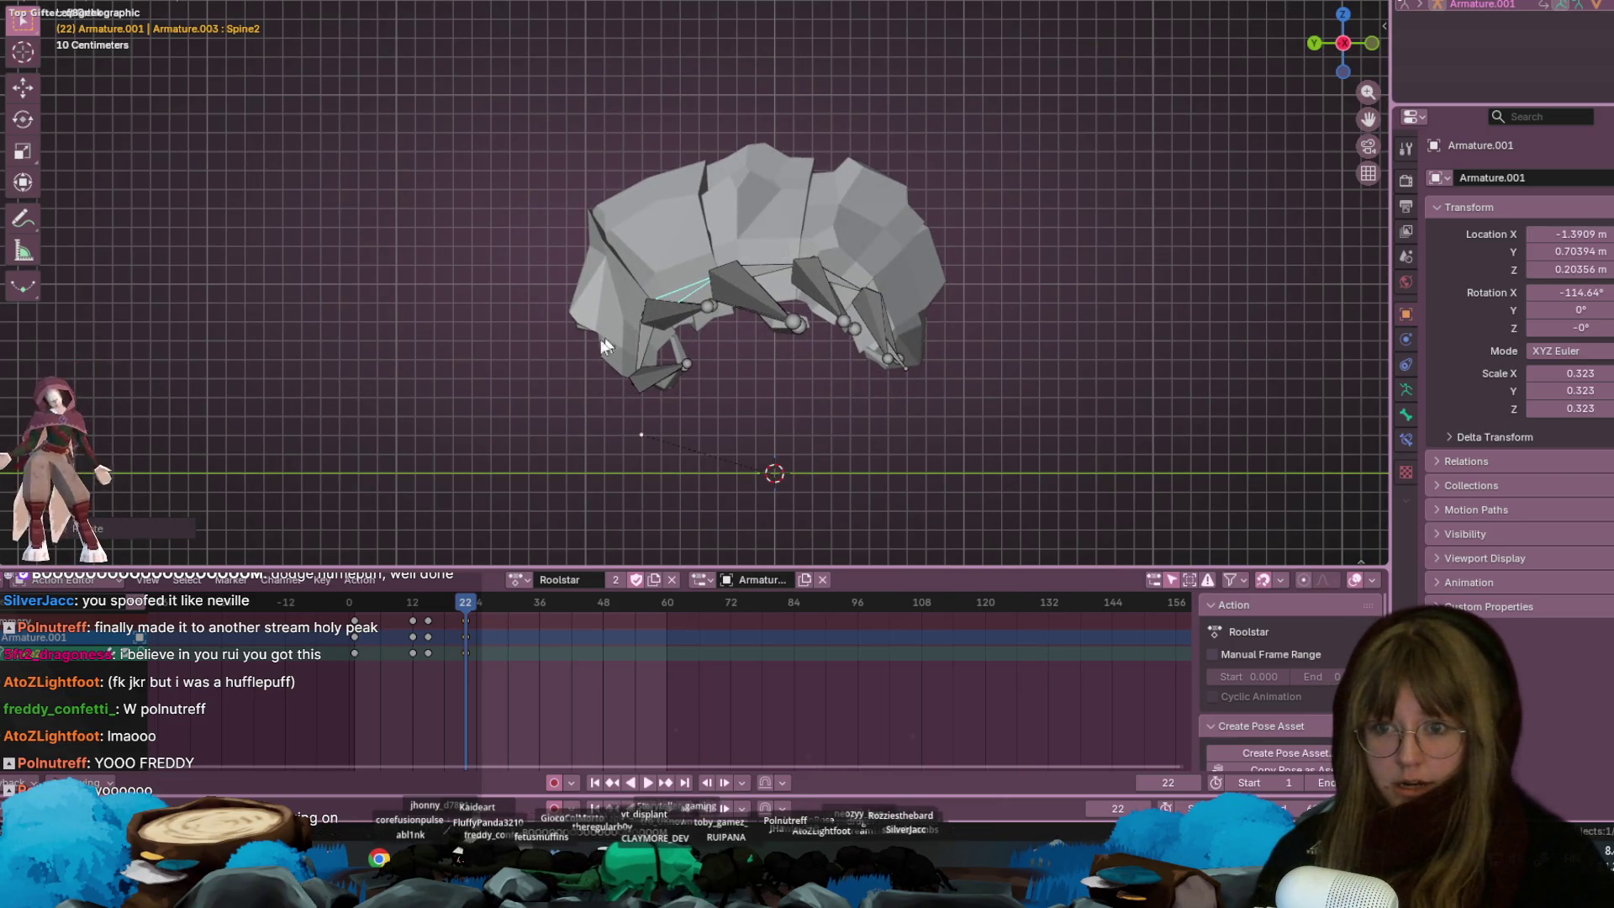
{"action": "left_click", "coordinate": [756, 273]}
{"action": "key", "text": "r"}
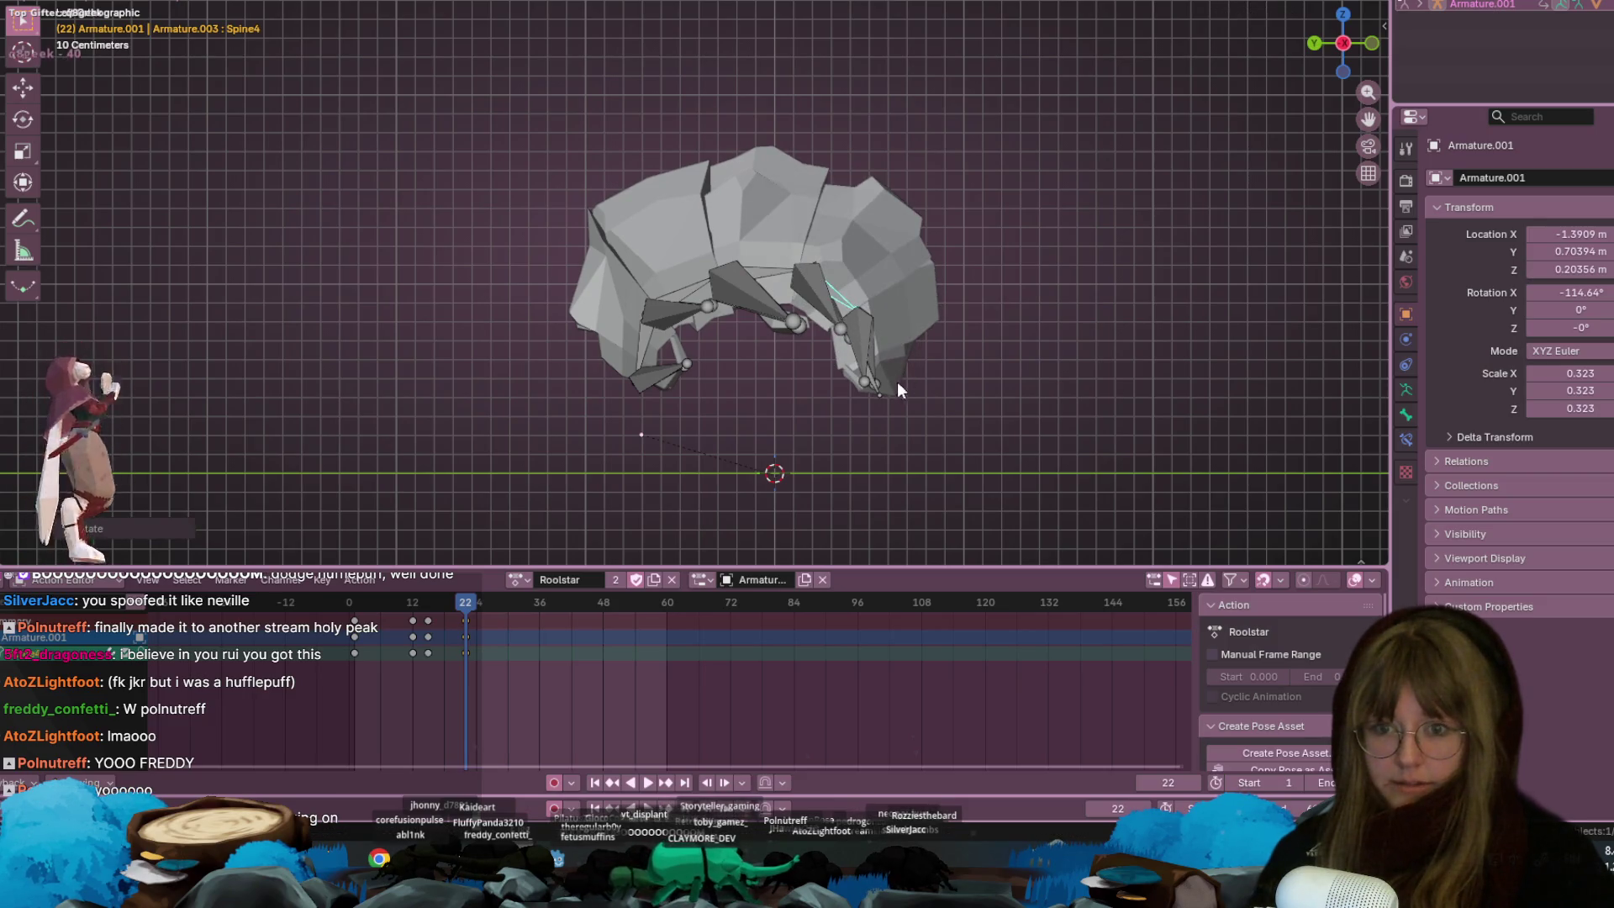
{"action": "left_click", "coordinate": [870, 360]}
{"action": "mouse_move", "coordinate": [870, 360]}
{"action": "middle_mouse_down"}
{"action": "mouse_move", "coordinate": [1012, 316]}
{"action": "mouse_move", "coordinate": [919, 295]}
{"action": "middle_mouse_up"}
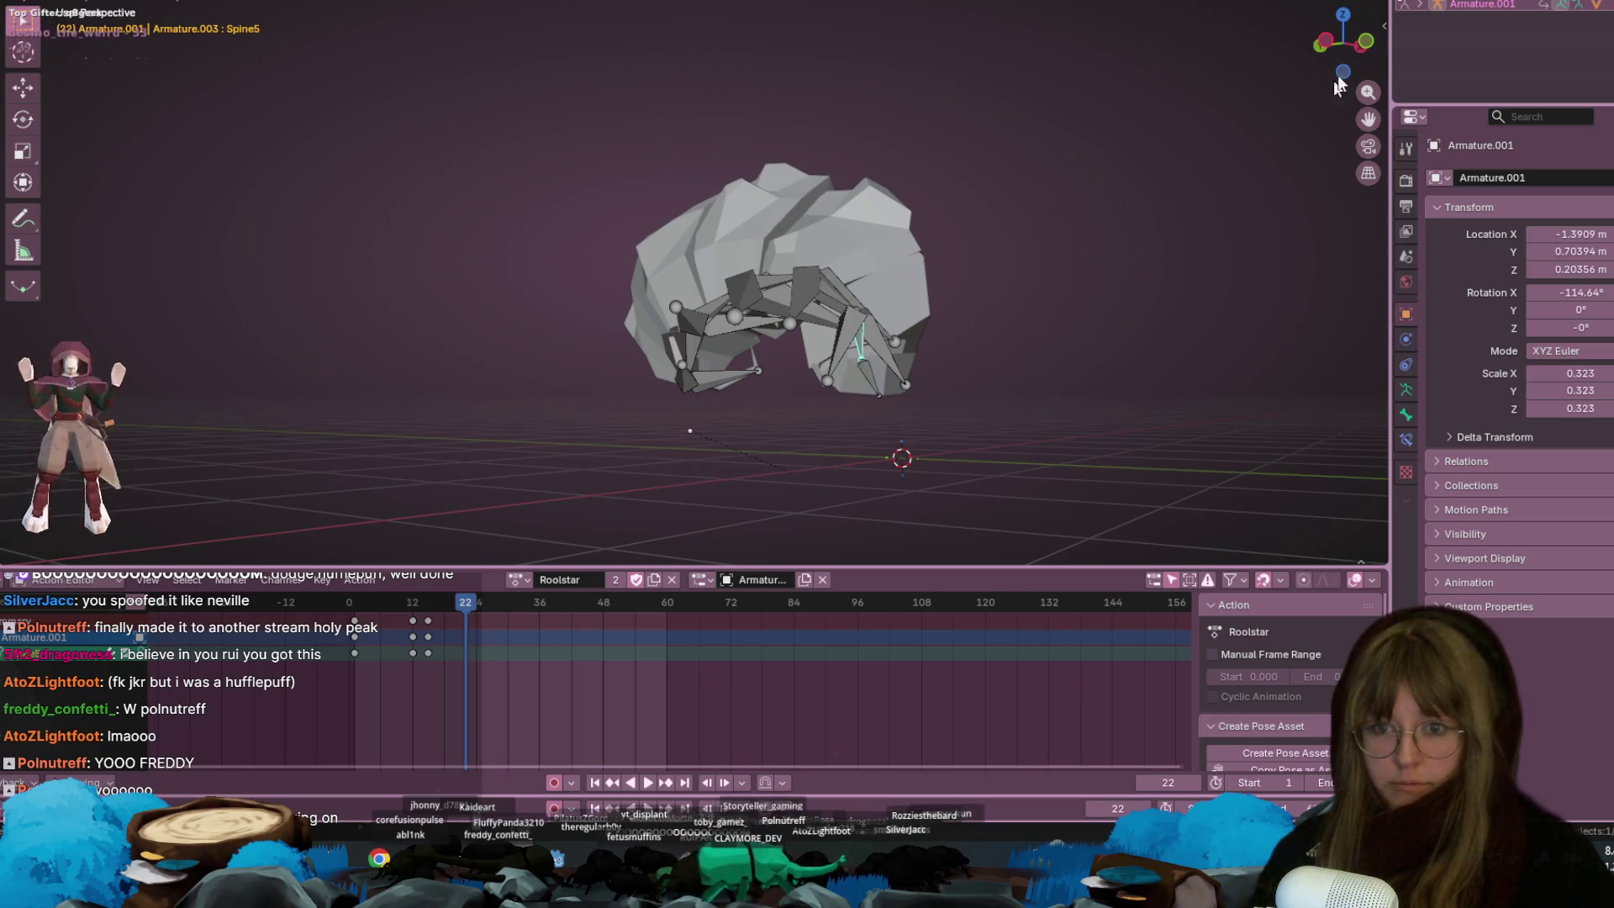
{"action": "left_click", "coordinate": [1334, 42]}
Key rleg4 and swing rleg4, Lleg2 and Lleg1 down and inward under the shell
{"action": "left_click", "coordinate": [880, 401]}
{"action": "left_click", "coordinate": [861, 363]}
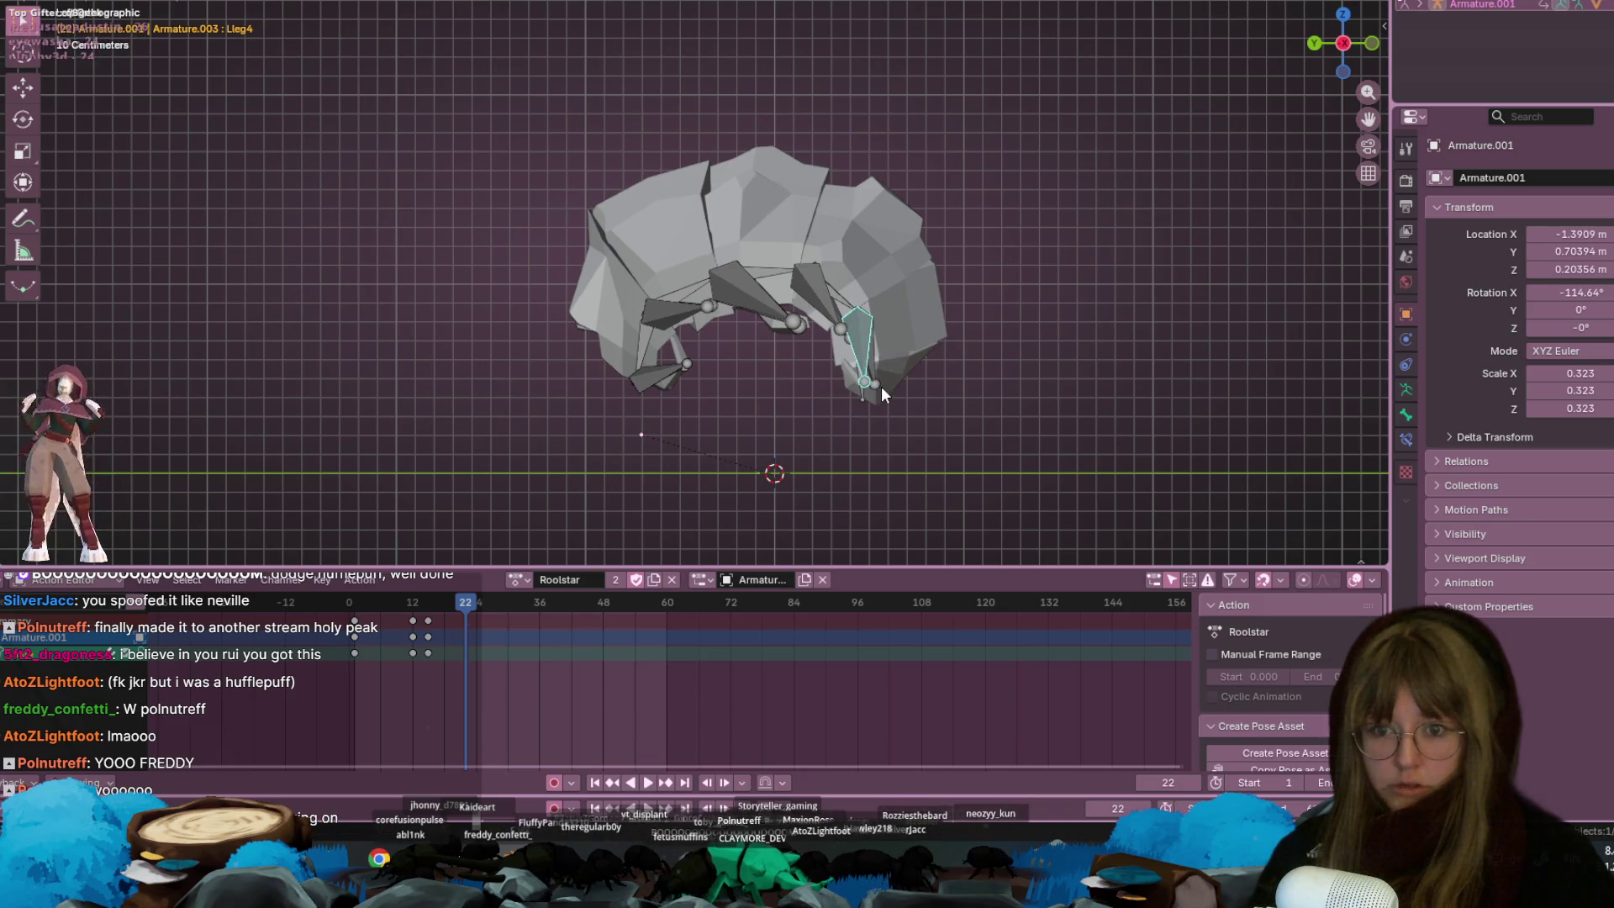
{"action": "key", "text": "i"}
{"action": "key", "text": "r"}
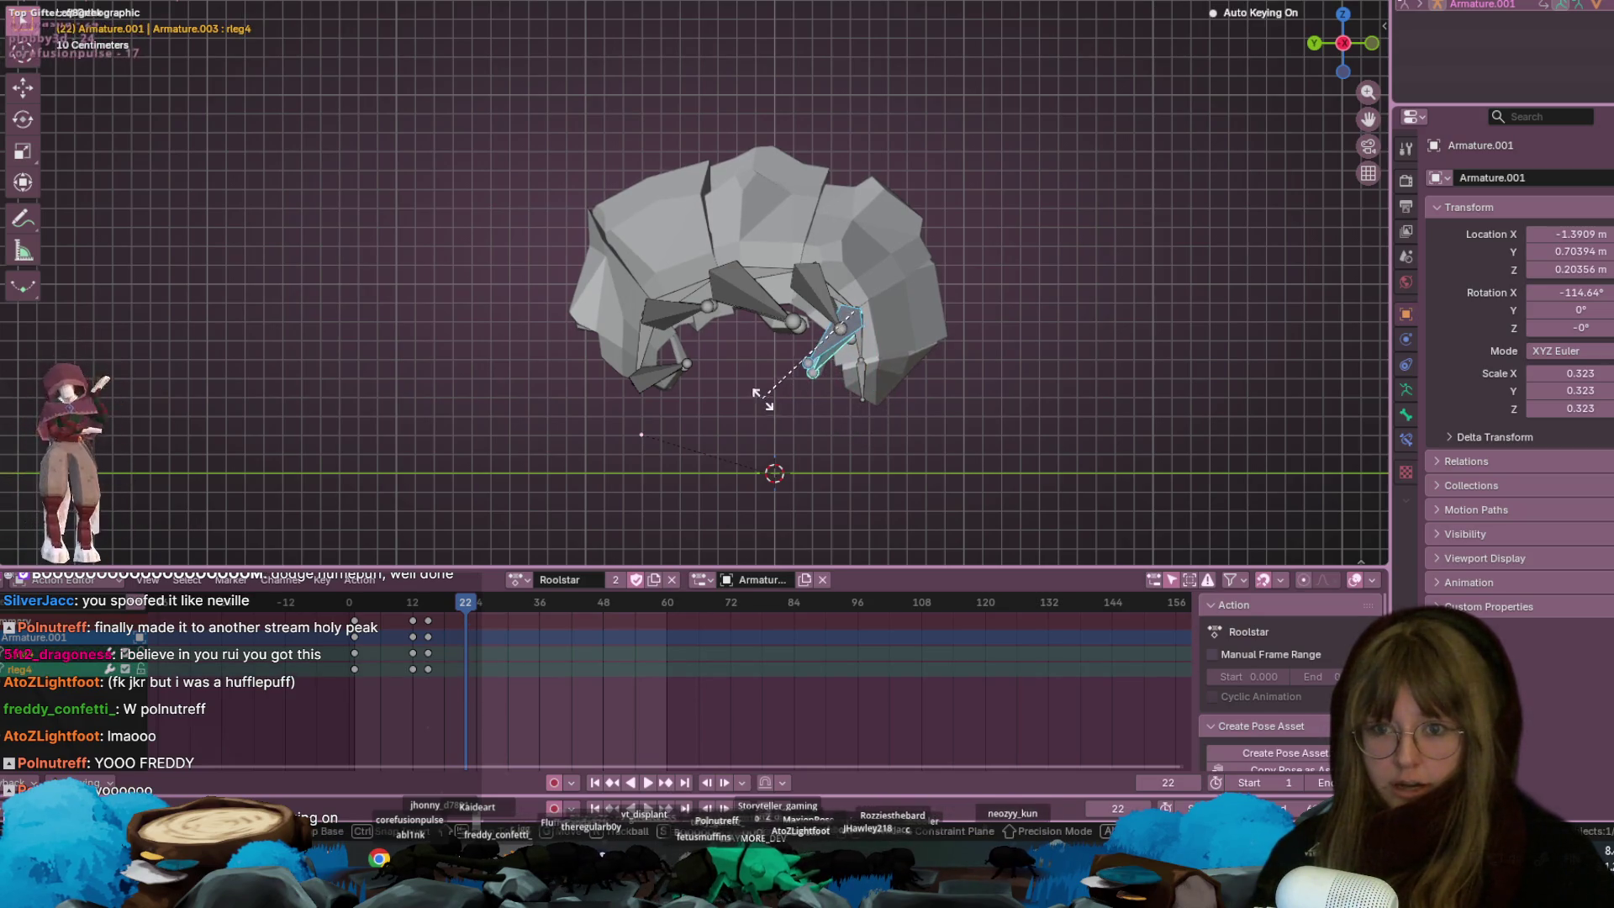
{"action": "left_click", "coordinate": [761, 393]}
{"action": "left_click", "coordinate": [841, 314]}
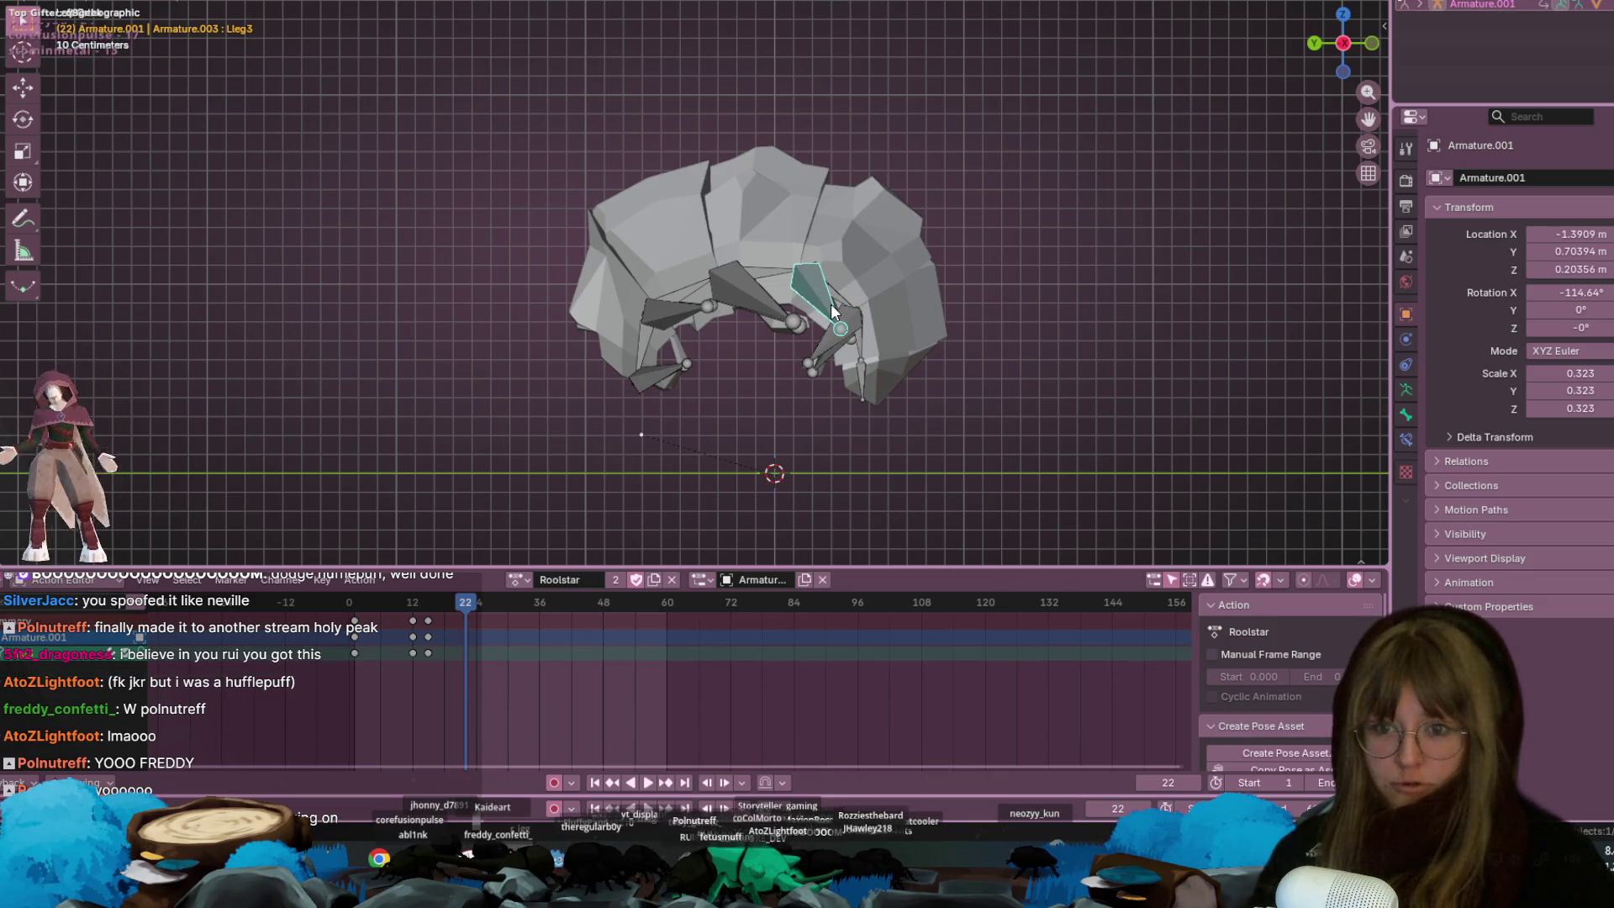
{"action": "left_click", "coordinate": [749, 328]}
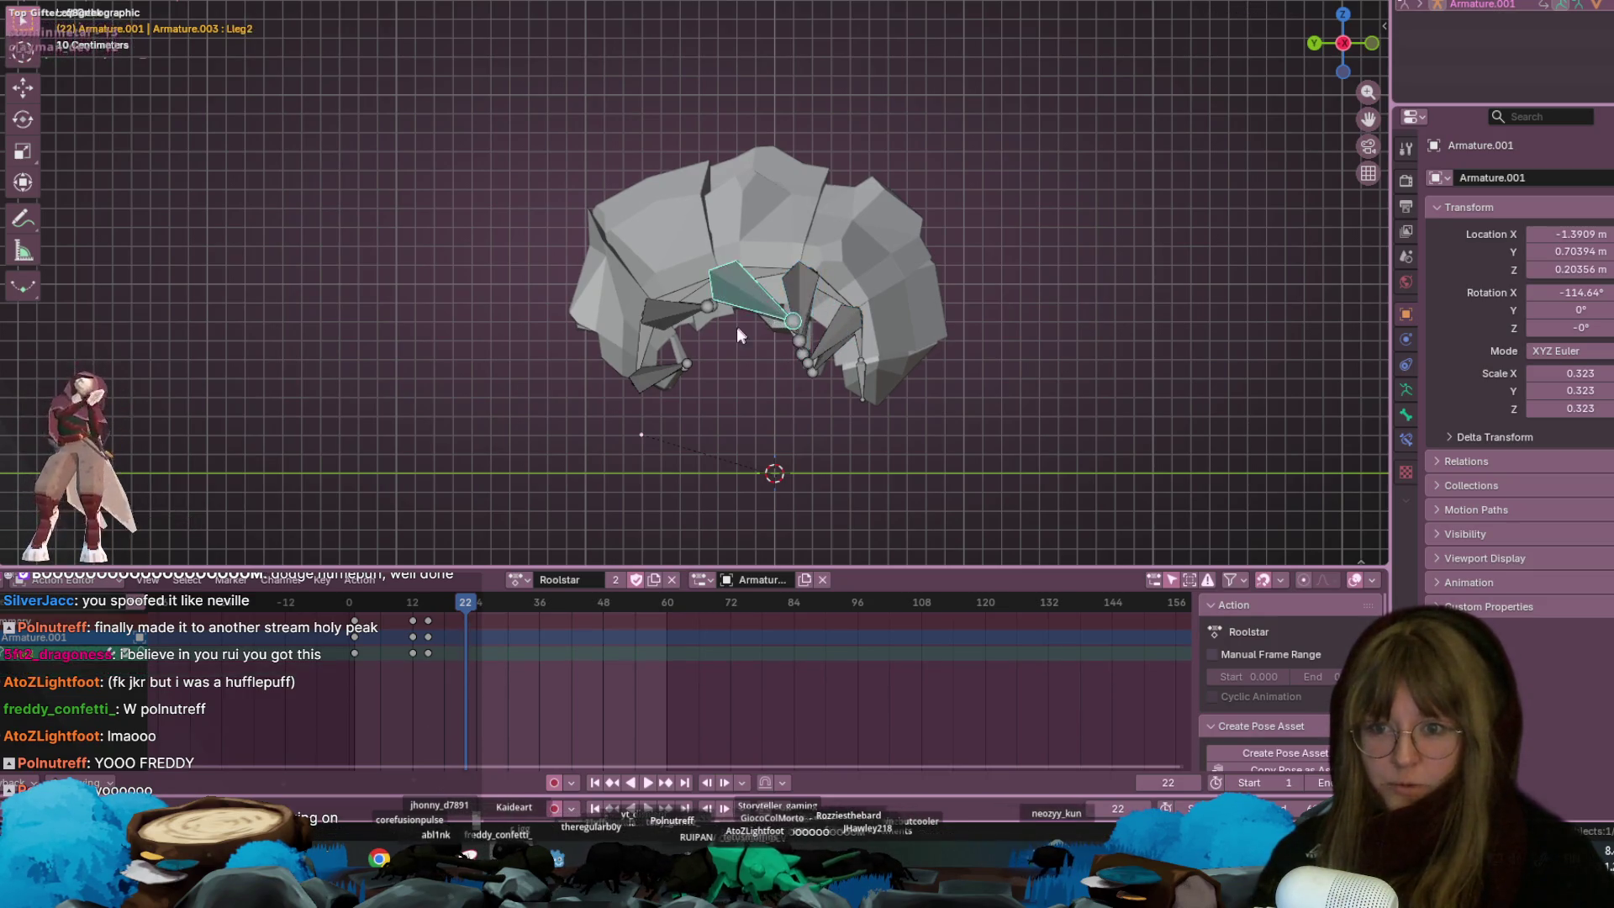
{"action": "key", "text": "r"}
{"action": "left_click", "coordinate": [681, 314]}
{"action": "left_click", "coordinate": [681, 311]}
{"action": "left_click", "coordinate": [713, 316]}
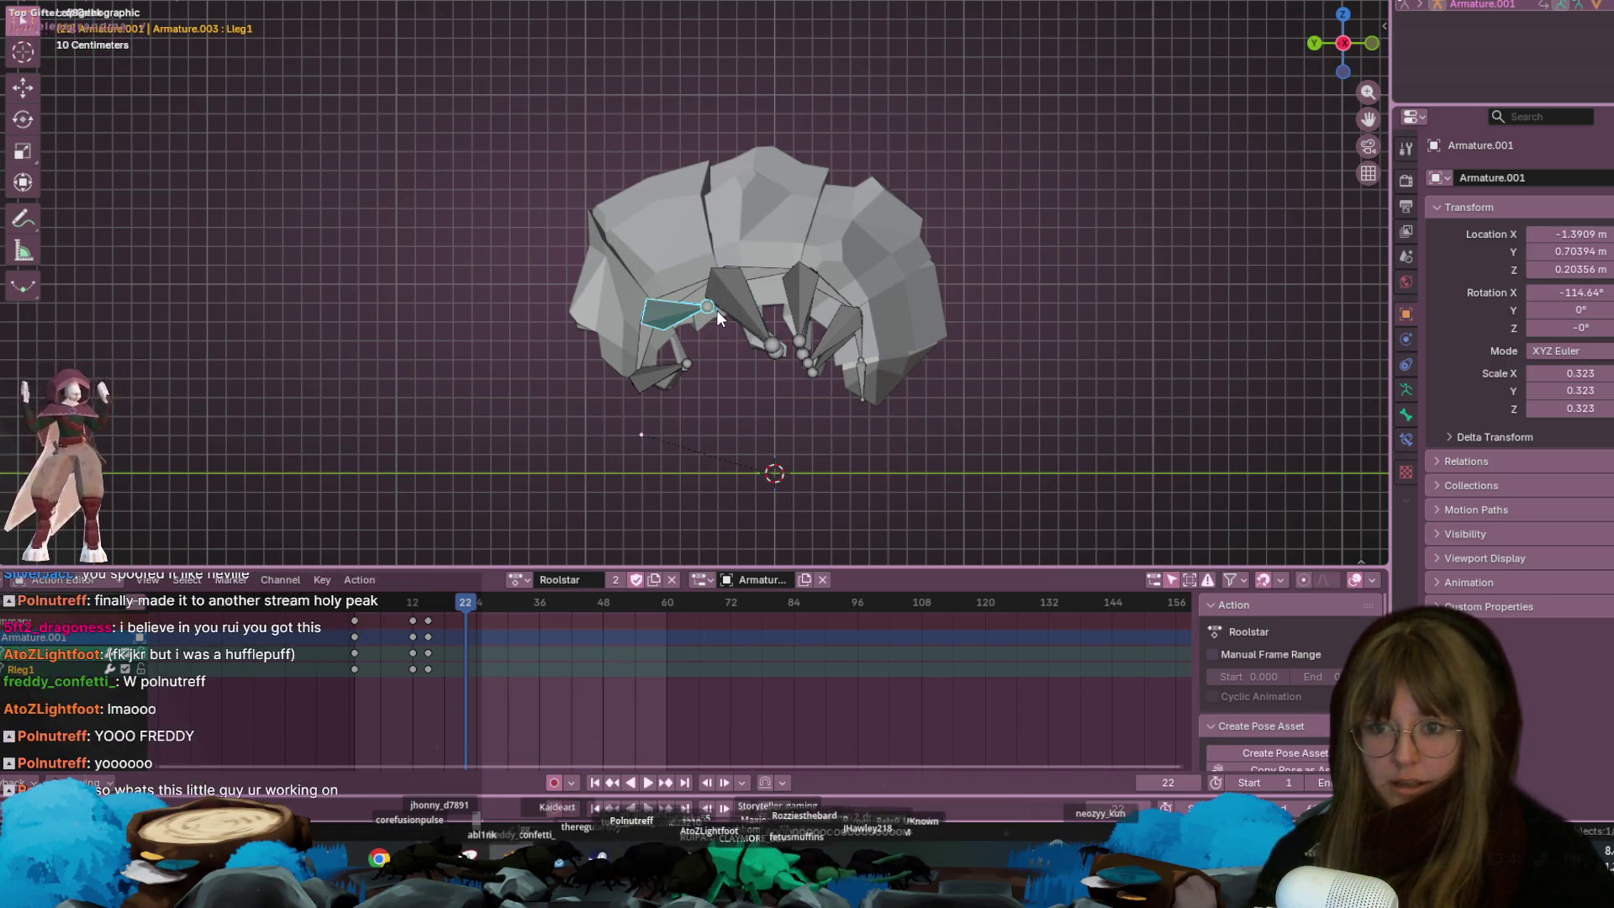
{"action": "middle_click_drag", "start_coordinate": [703, 363], "coordinate": [711, 397], "text": "shift"}
{"action": "key", "text": "r"}
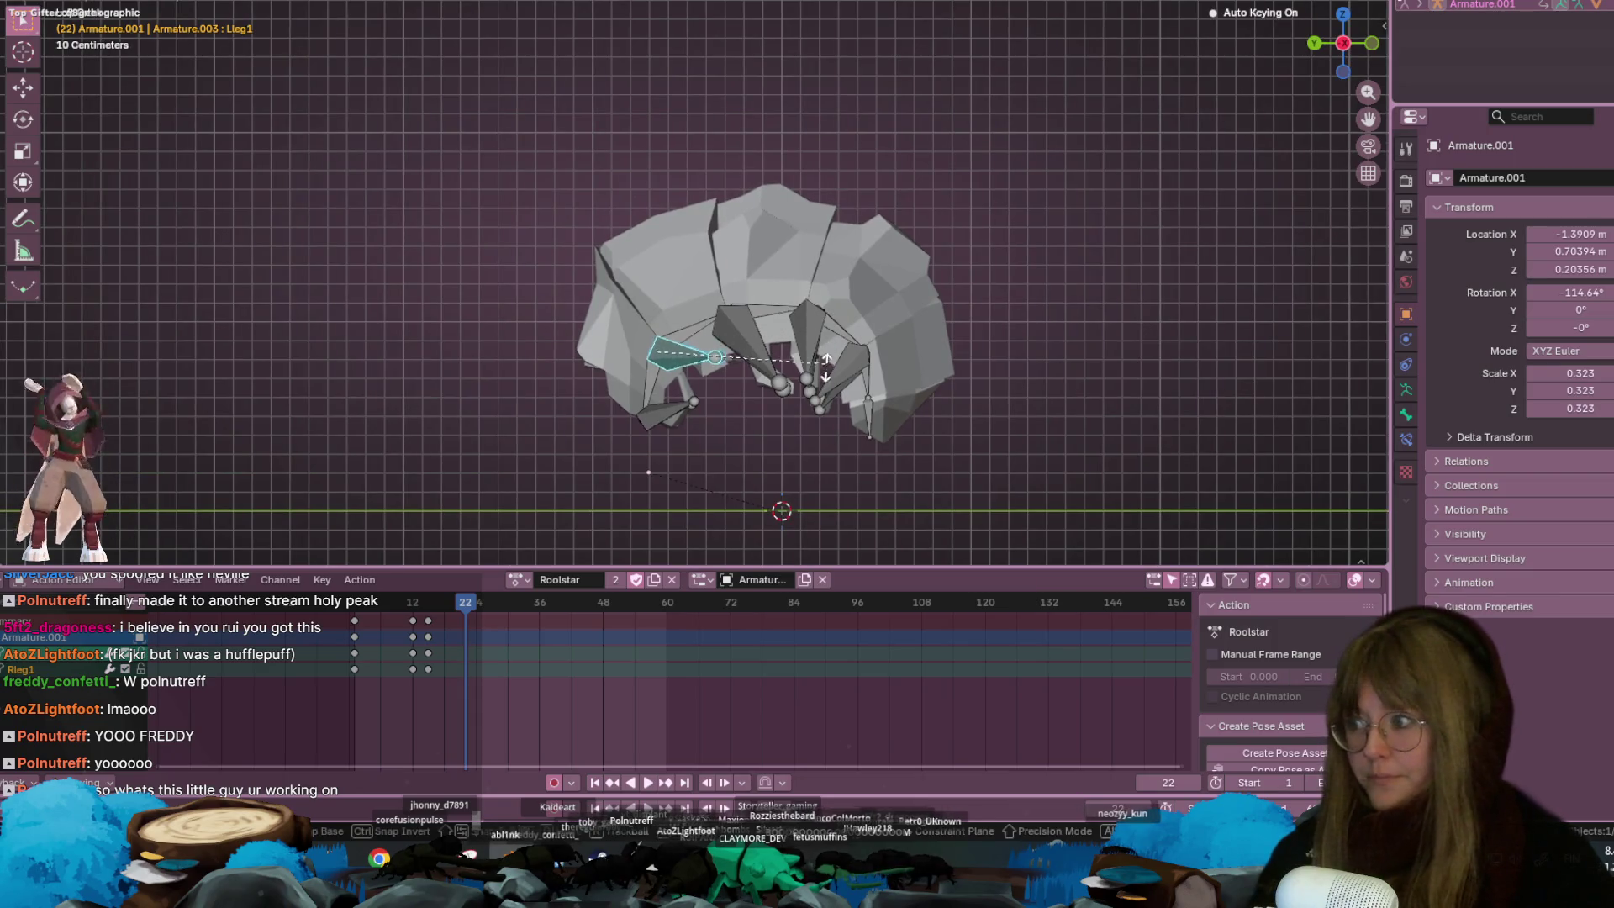
{"action": "left_click", "coordinate": [782, 425]}
{"action": "scroll", "coordinate": [811, 367], "scroll_direction": "down", "scroll_amount": 3}
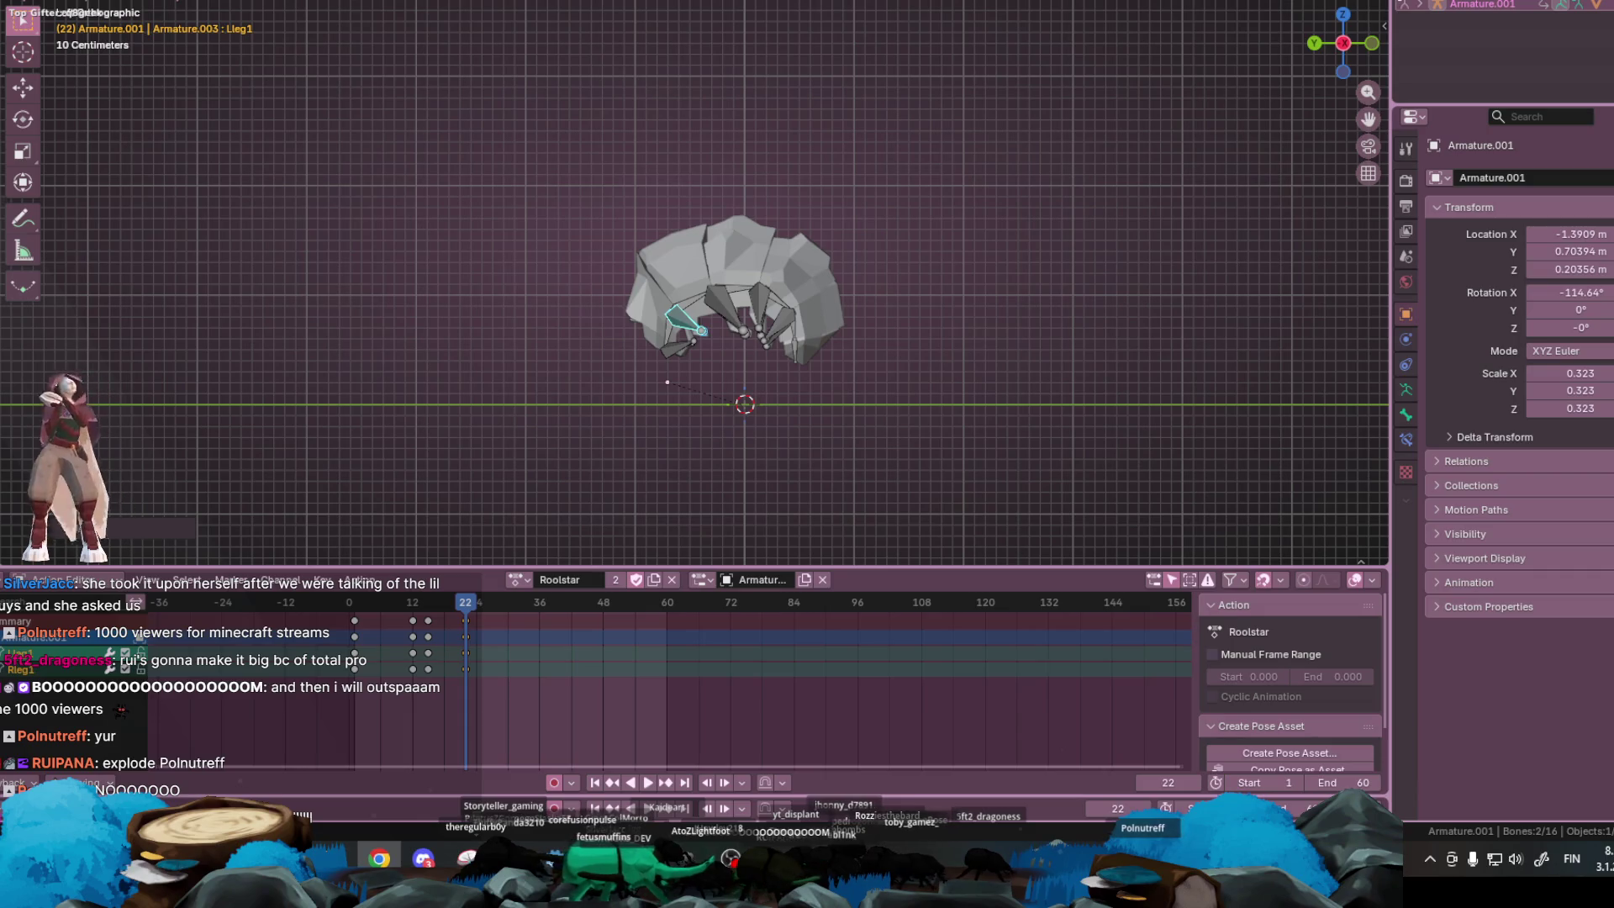
{"action": "key", "text": "alt+Tab"}
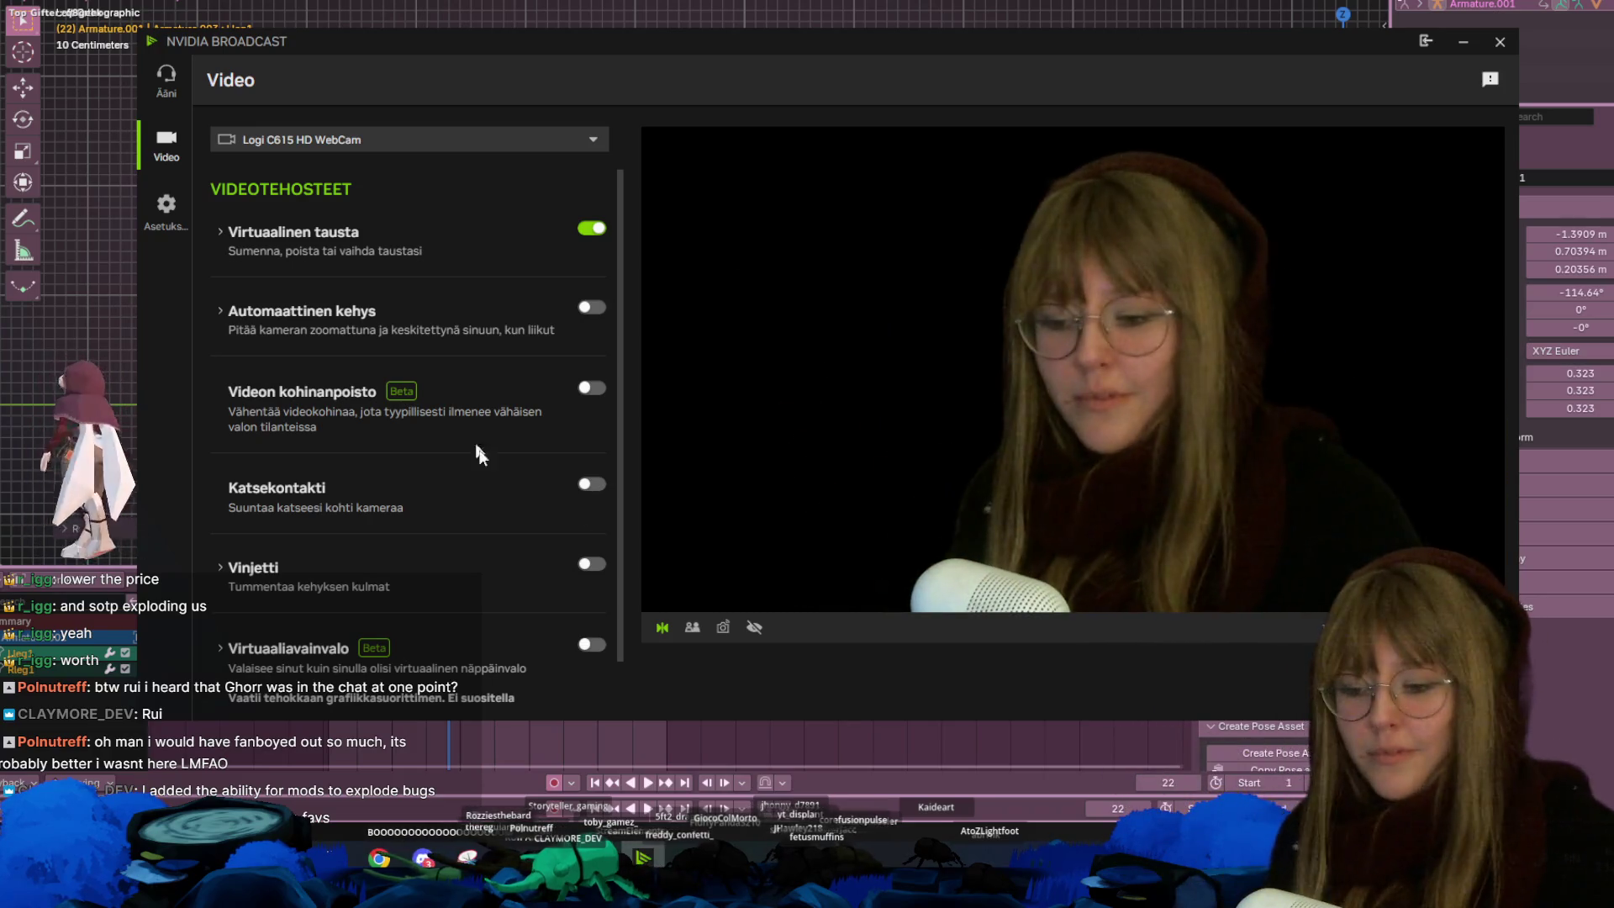
{"action": "left_click", "coordinate": [1551, 748]}
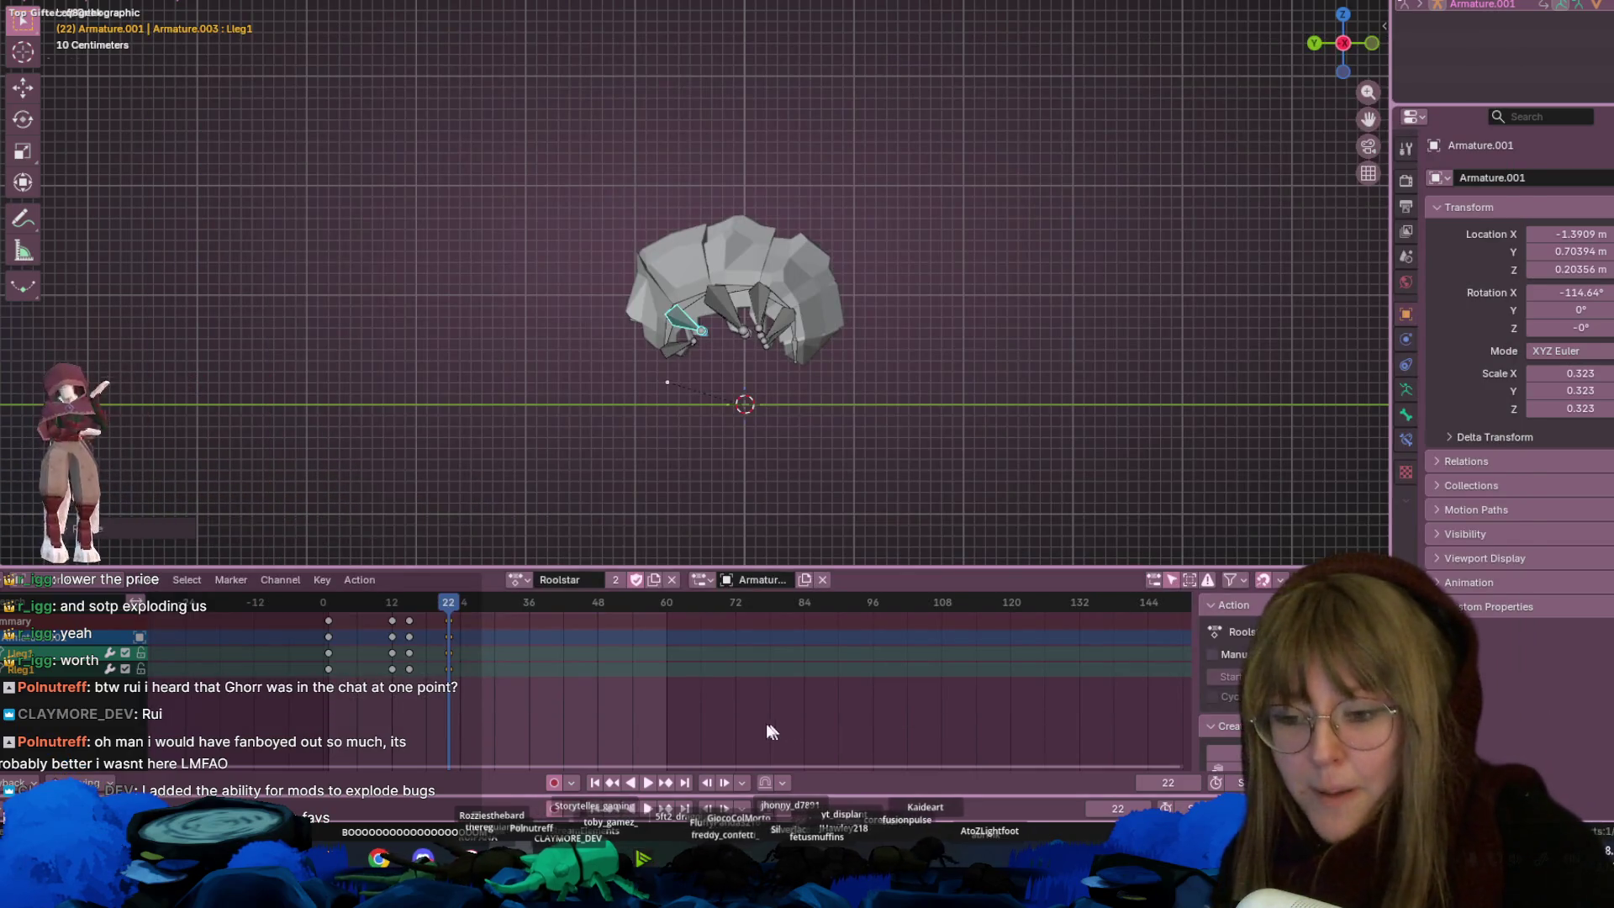
Return to Blender and play the Roolstar roll-up animation
{"action": "left_click", "coordinate": [515, 858]}
{"action": "left_click", "coordinate": [514, 858]}
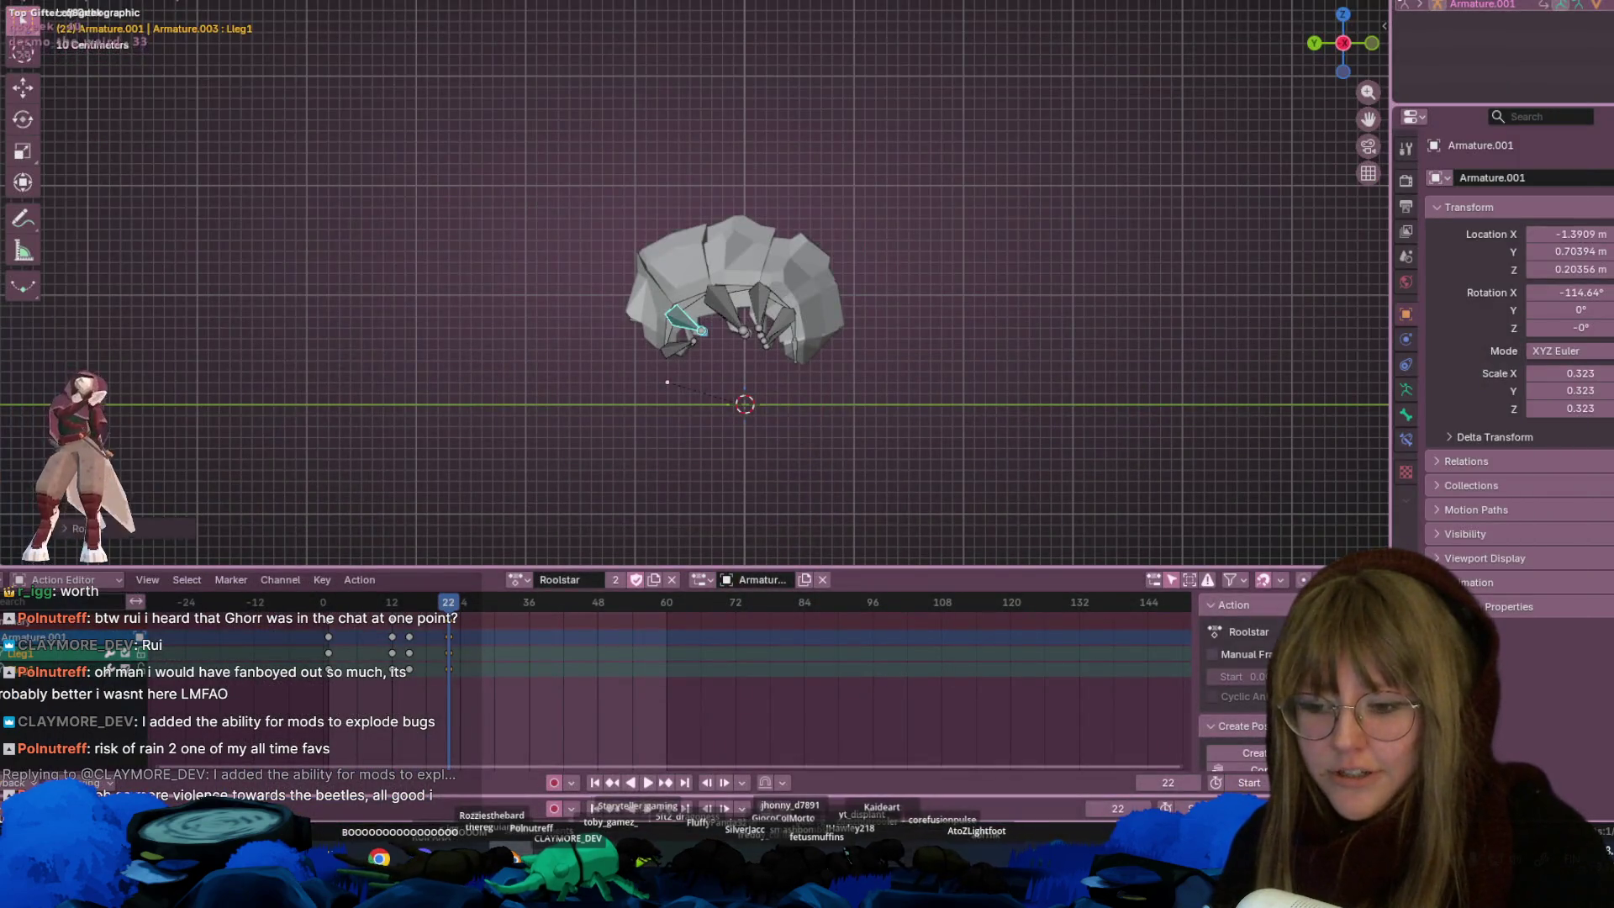
{"action": "key", "text": "alt+Tab"}
{"action": "key", "text": "alt+Tab"}
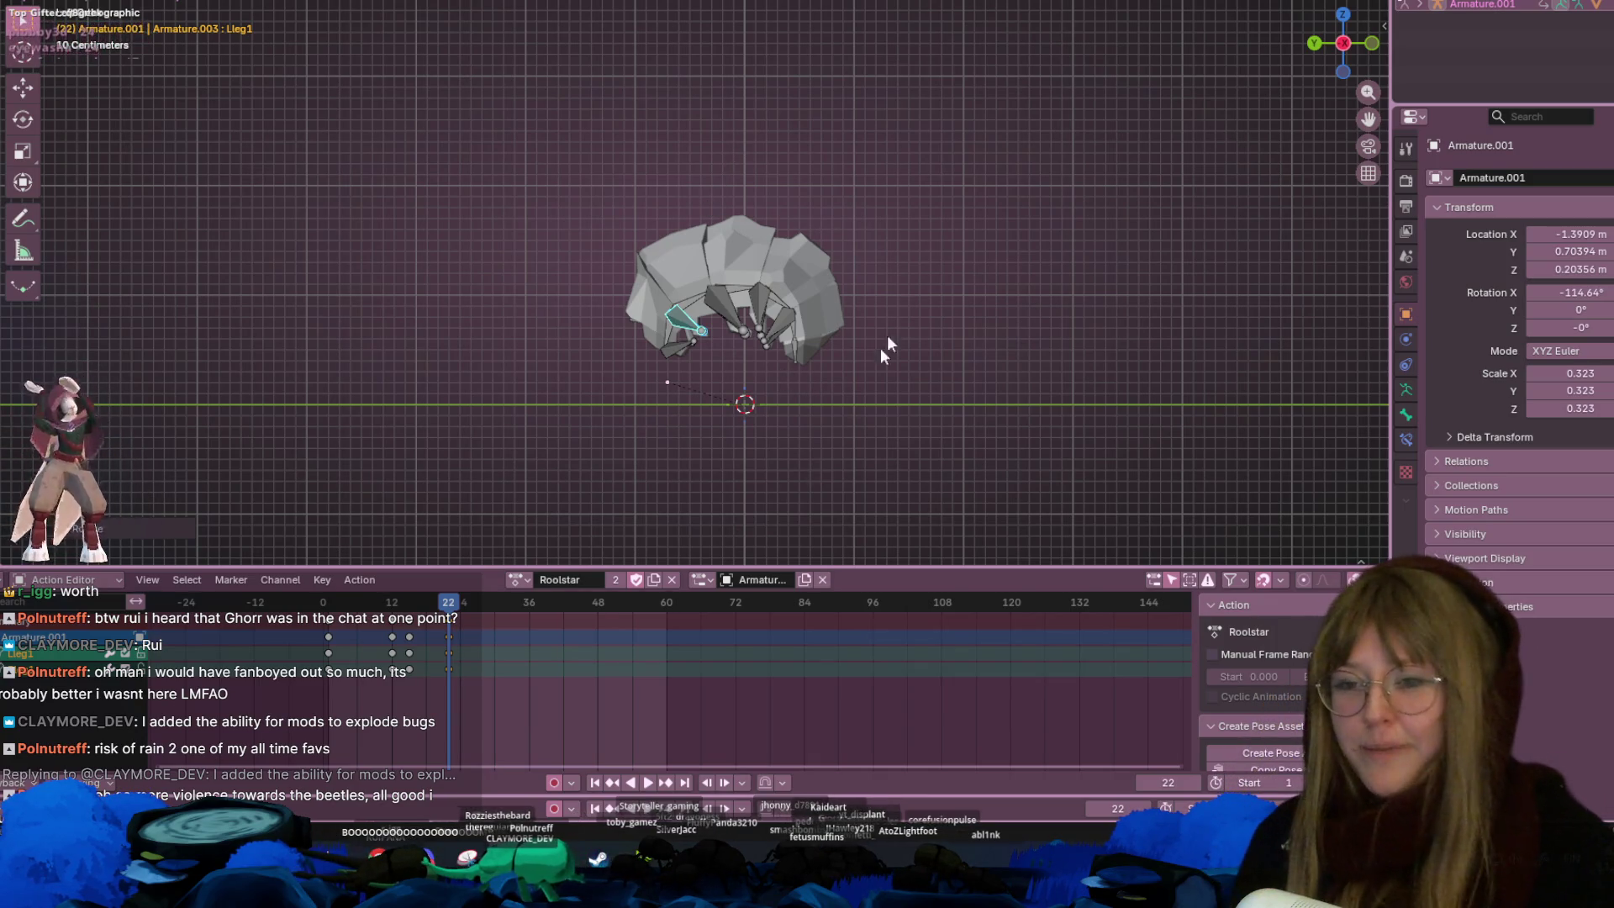
{"action": "scroll", "coordinate": [887, 351], "scroll_direction": "up", "scroll_amount": 4}
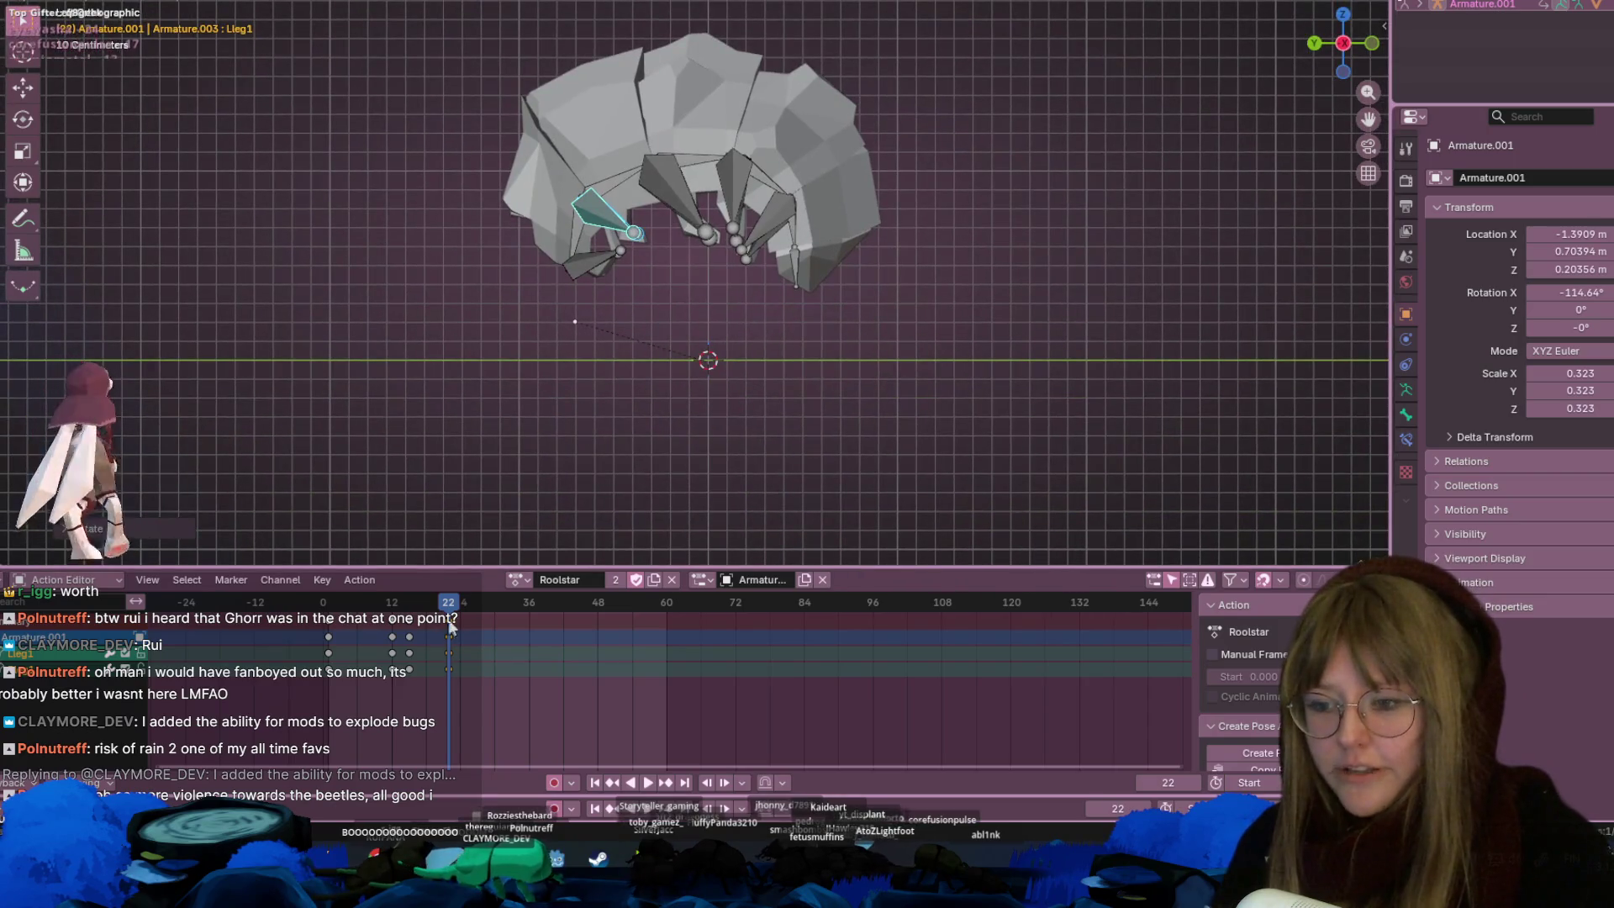
{"action": "key", "text": "space"}
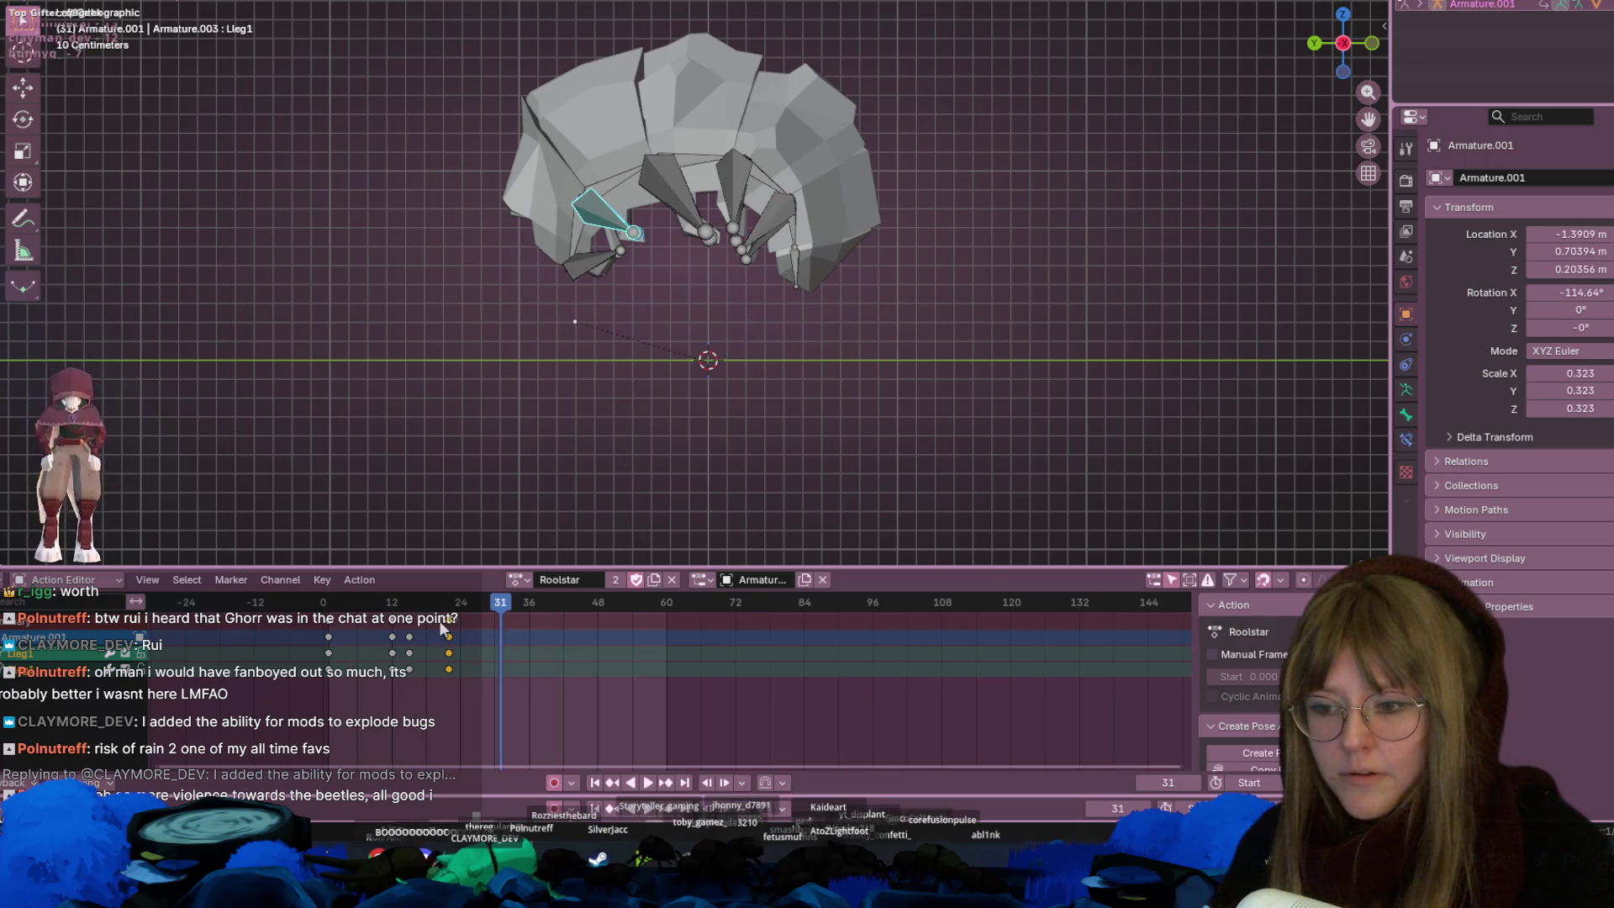
Move the final roll-up keyframes two frames earlier and replay to check the curl
{"action": "key", "text": "g"}
{"action": "left_click", "coordinate": [493, 608]}
{"action": "key", "text": "space"}
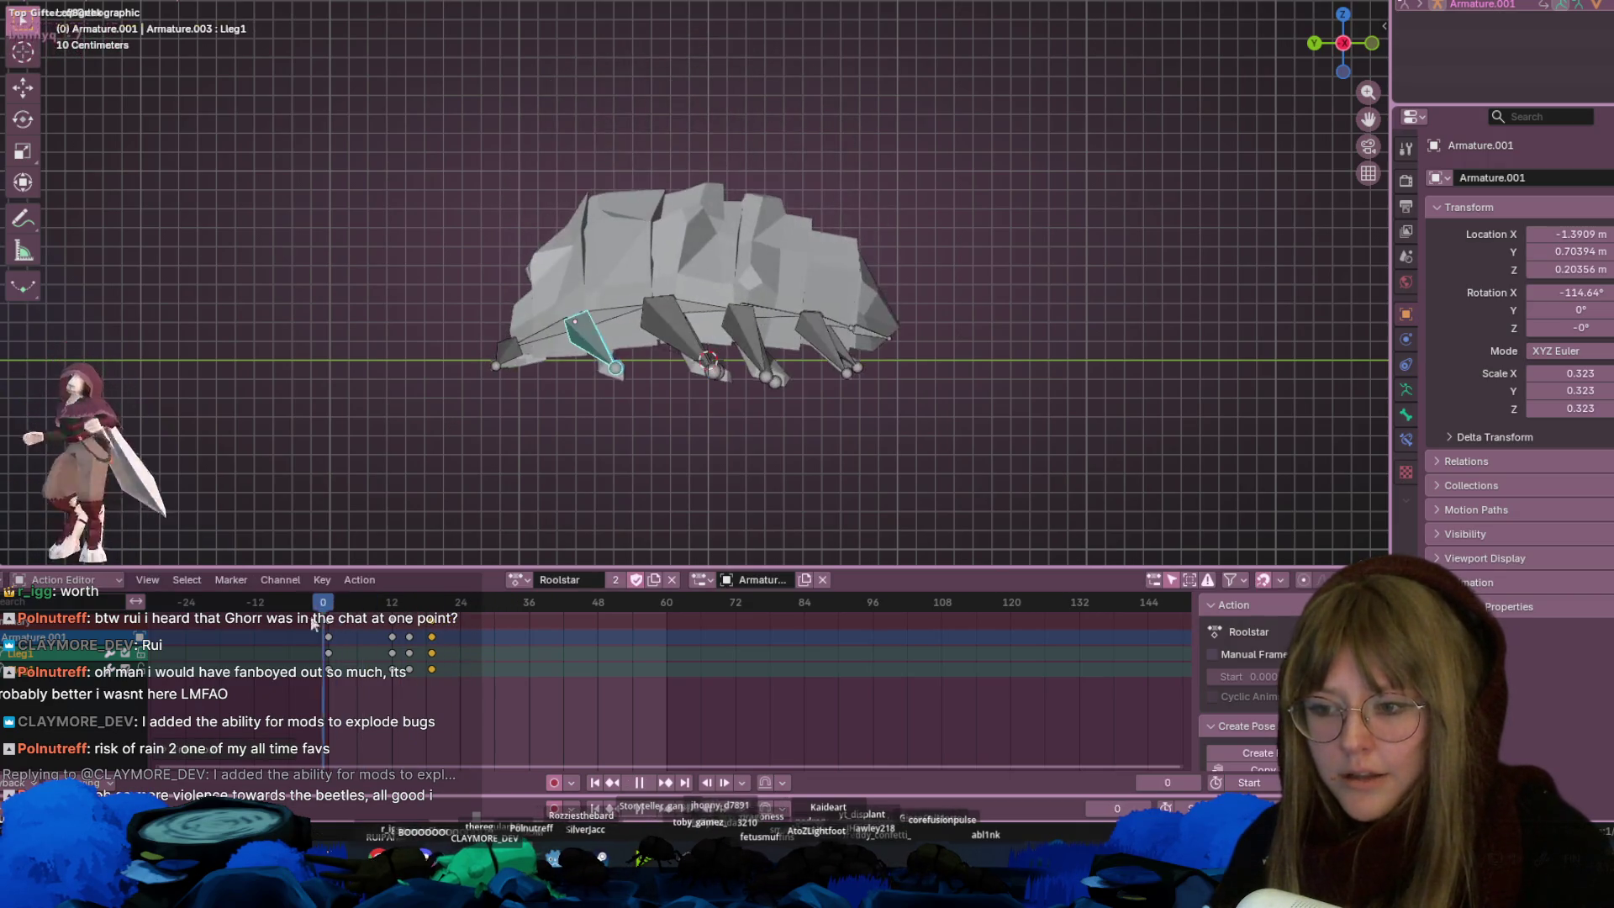
{"action": "key", "text": "space"}
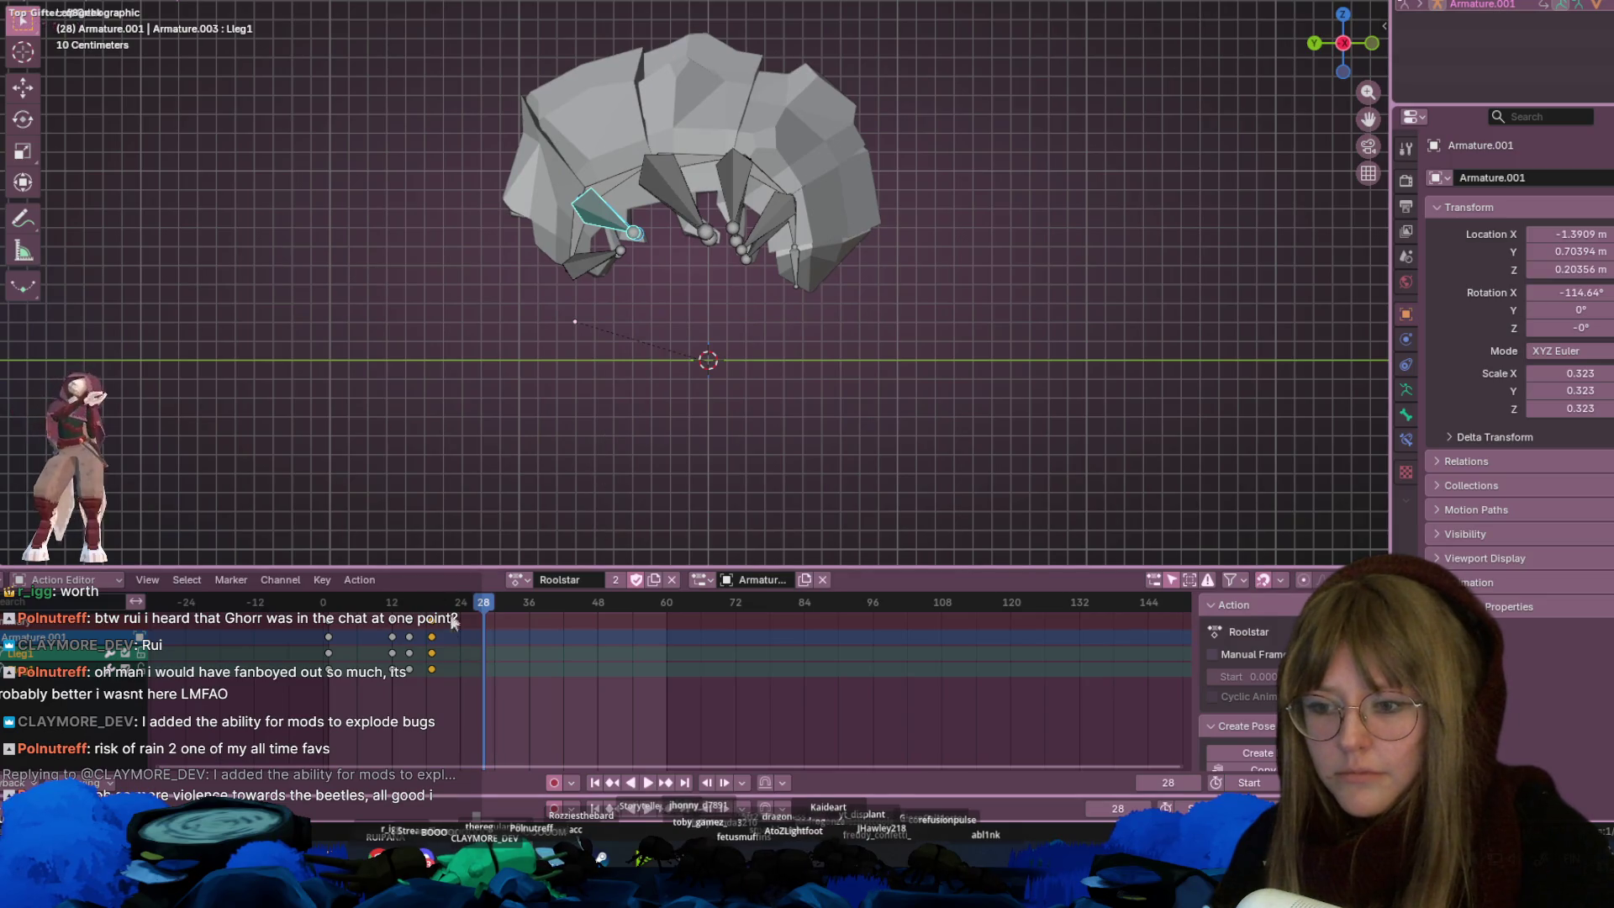
{"action": "key", "text": "space"}
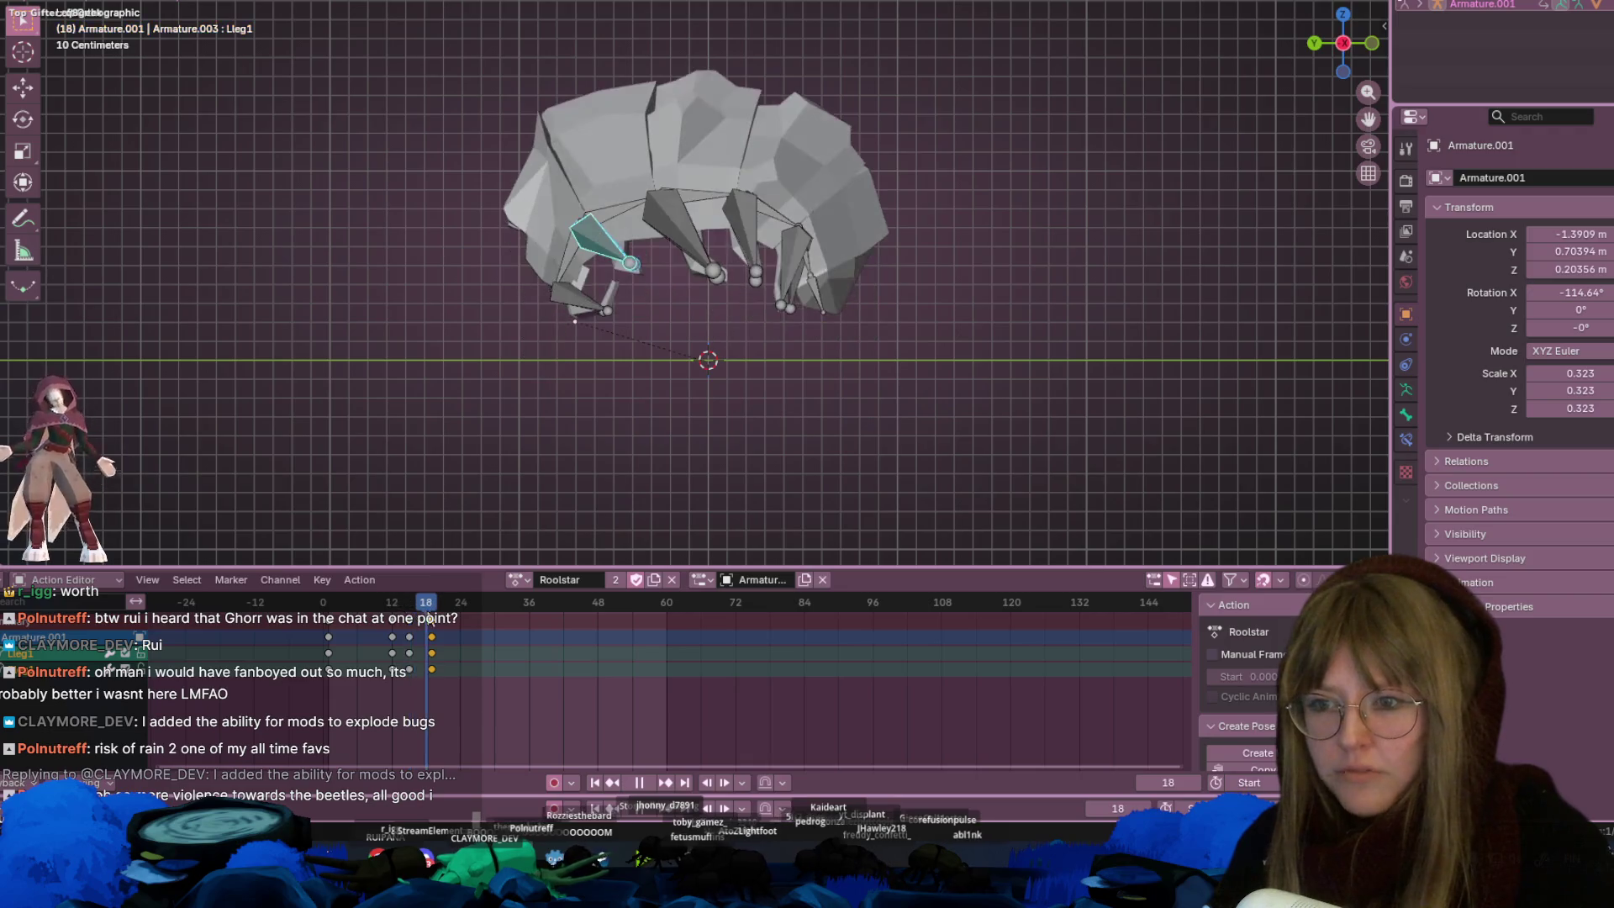
{"action": "key", "text": "space"}
{"action": "left_click", "coordinate": [603, 206]}
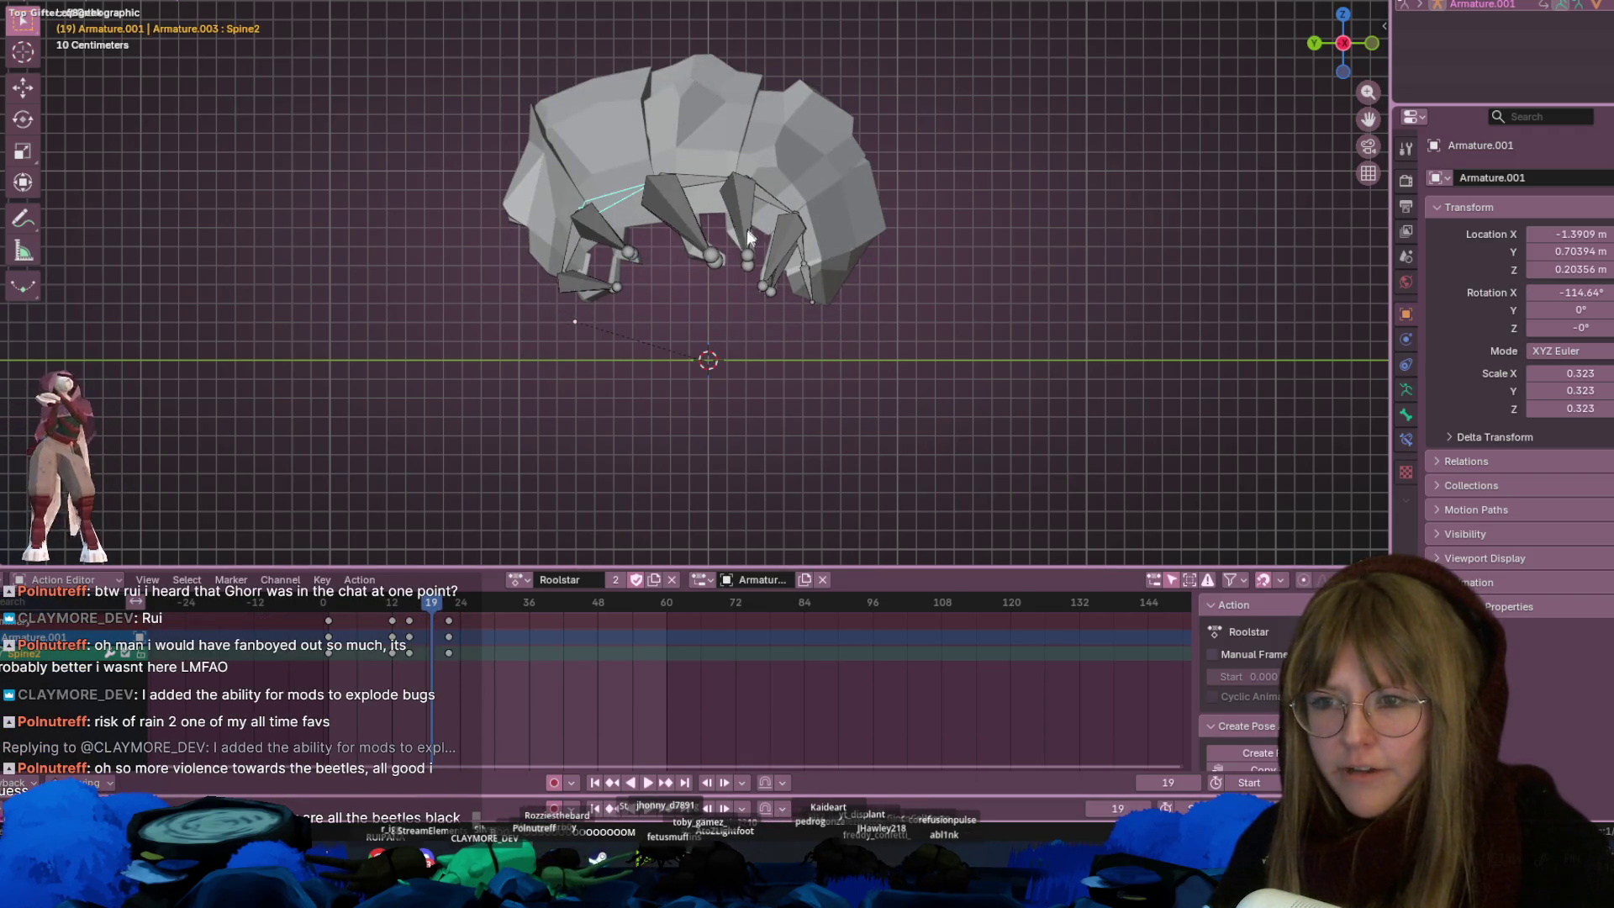
Rotate Spine2 through Spine6 inward at frame 19 to curl the body
{"action": "middle_click_drag", "start_coordinate": [883, 324], "coordinate": [888, 335], "text": "shift"}
{"action": "key", "text": "r"}
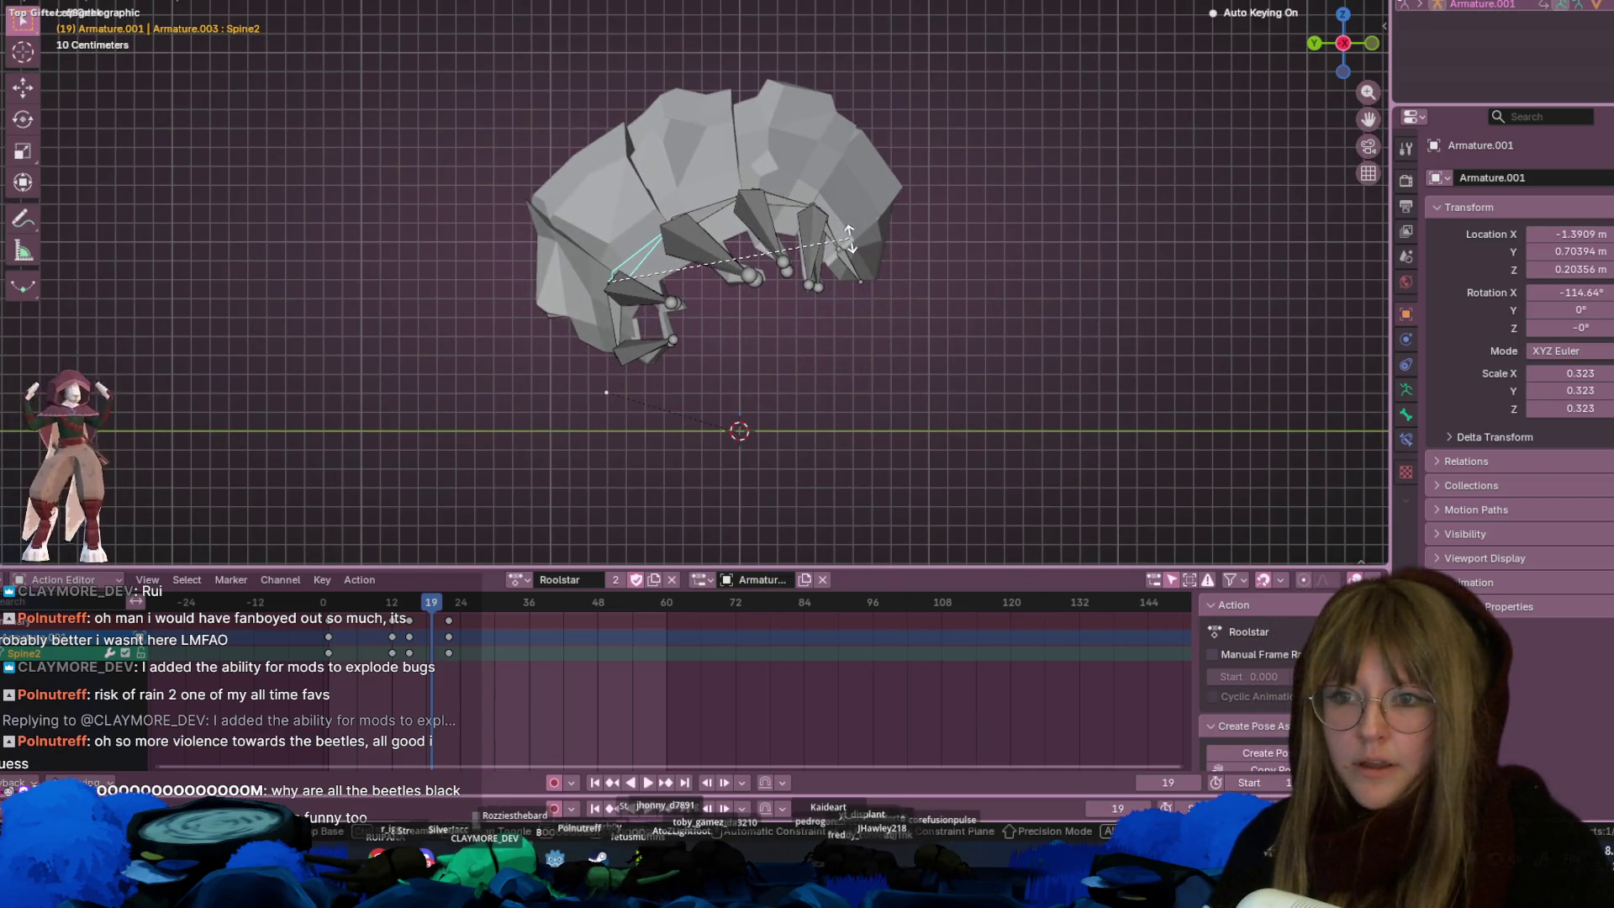
{"action": "left_click", "coordinate": [837, 219]}
{"action": "left_click", "coordinate": [719, 212]}
{"action": "key", "text": "r"}
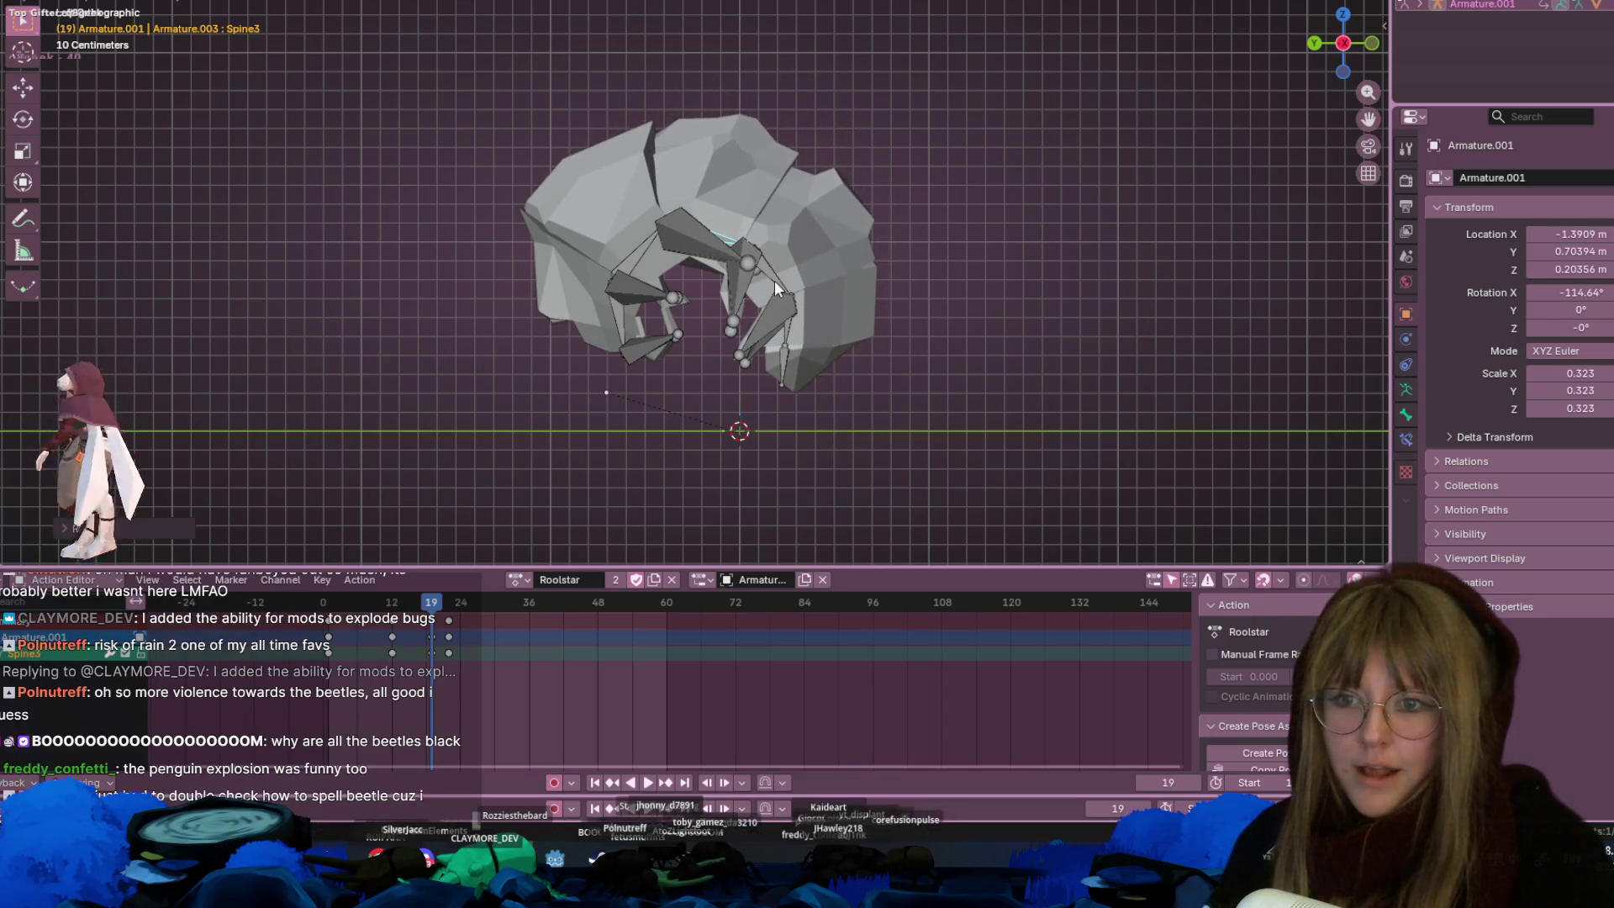
{"action": "left_click", "coordinate": [749, 277]}
{"action": "key", "text": "r"}
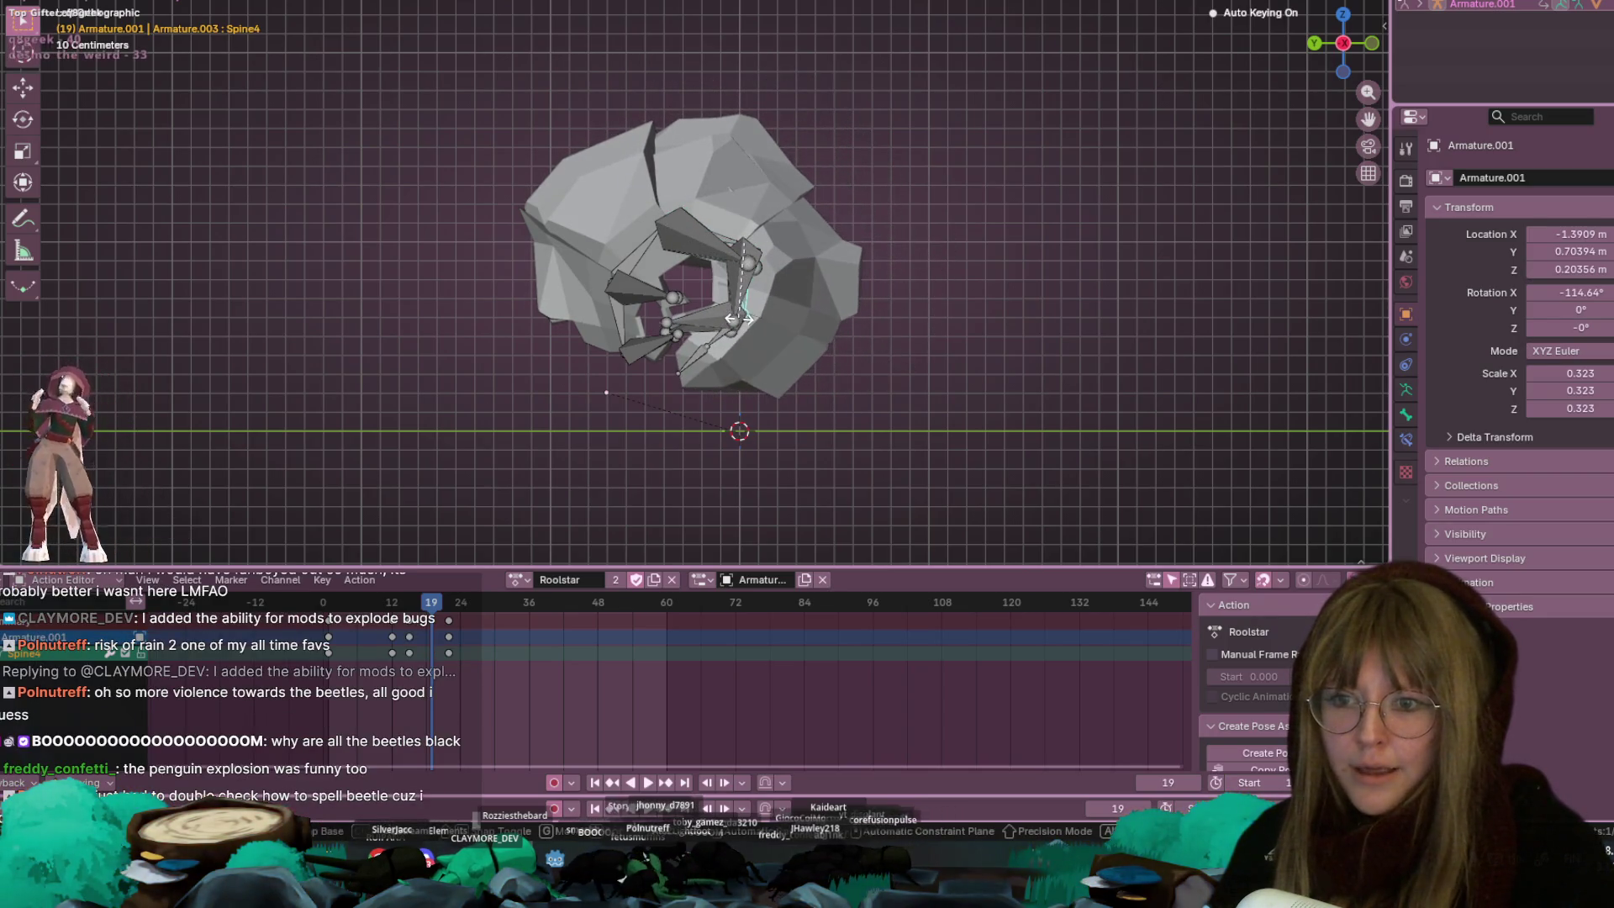
{"action": "left_click", "coordinate": [717, 334]}
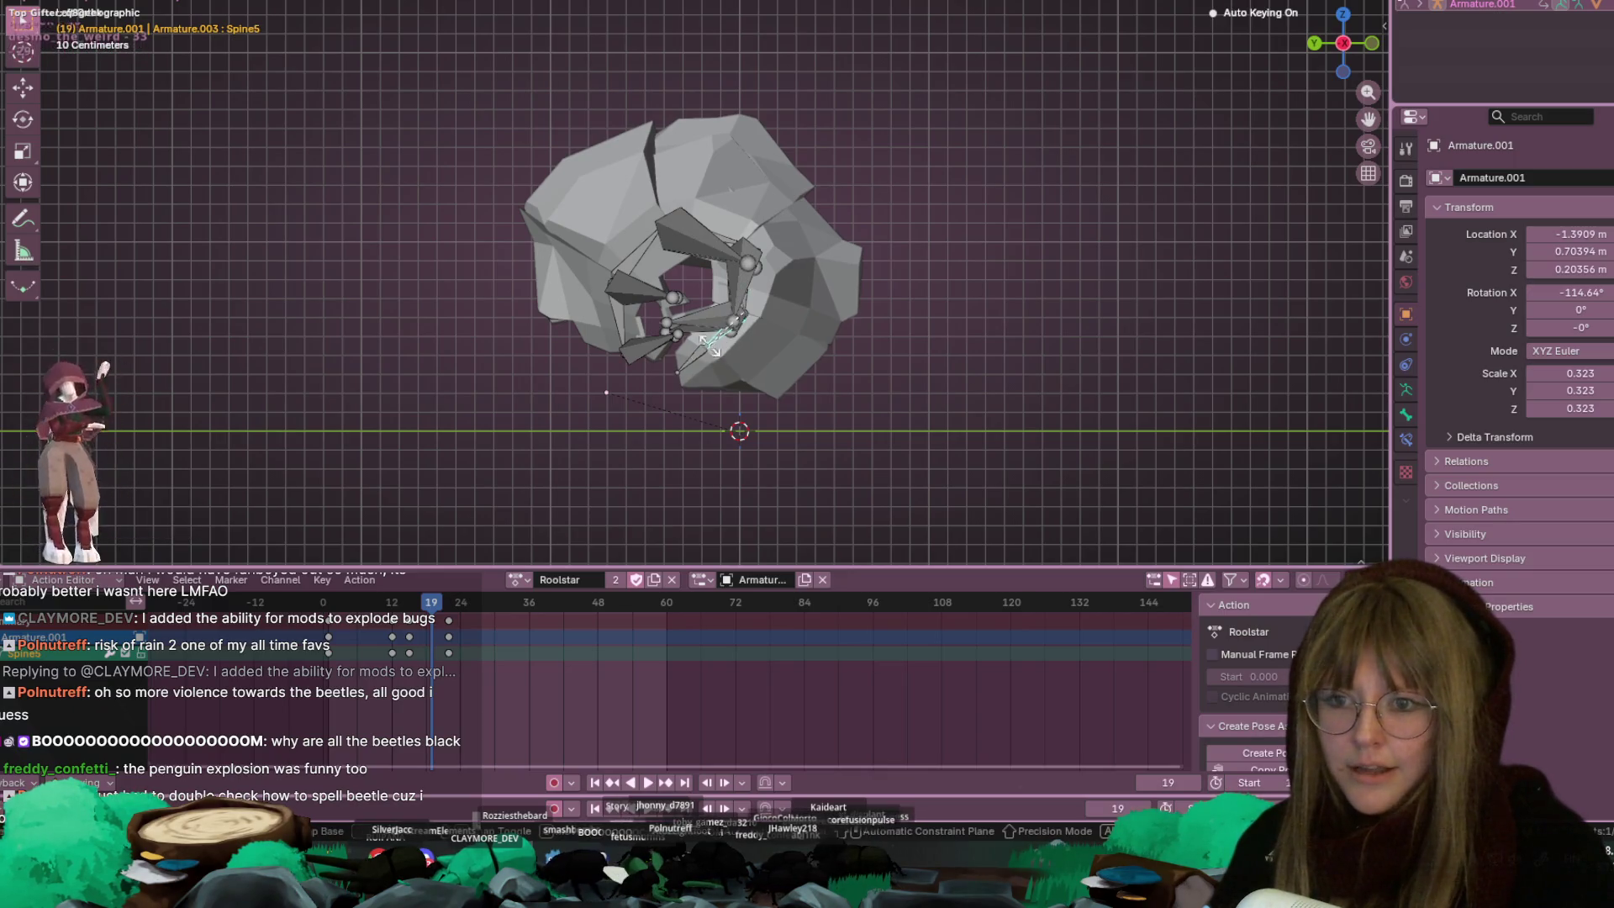
{"action": "key", "text": "r"}
{"action": "left_click", "coordinate": [669, 332]}
{"action": "key", "text": "r"}
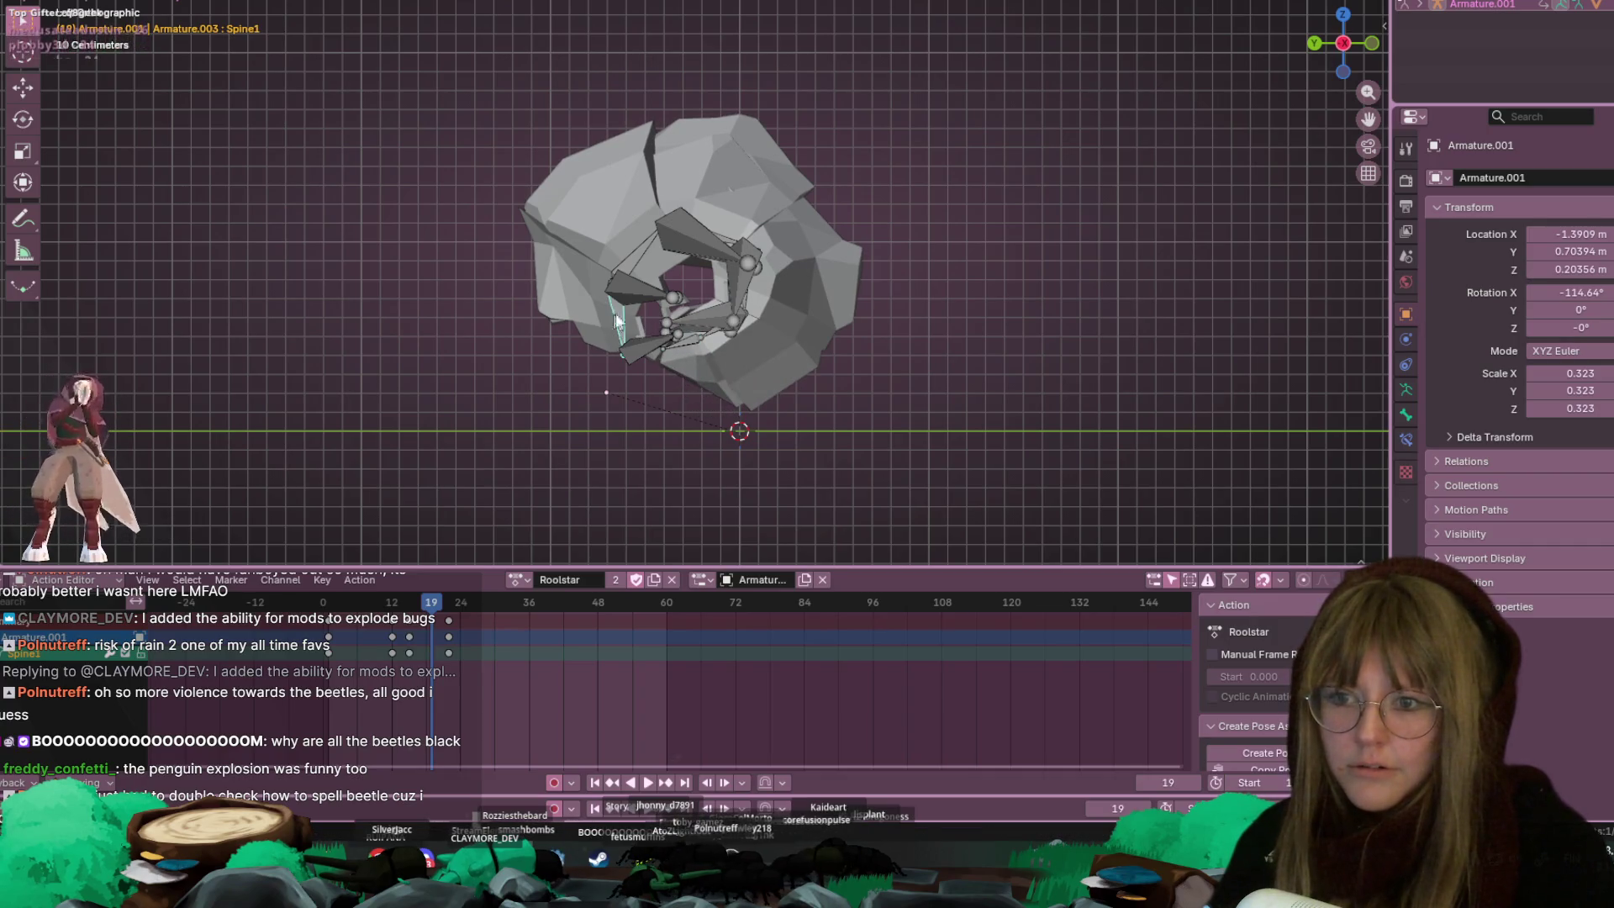
Tighten the ball by rotating Spine2, Spine1, Spine3, Spine6 and Spine5 further
{"action": "key", "text": "r"}
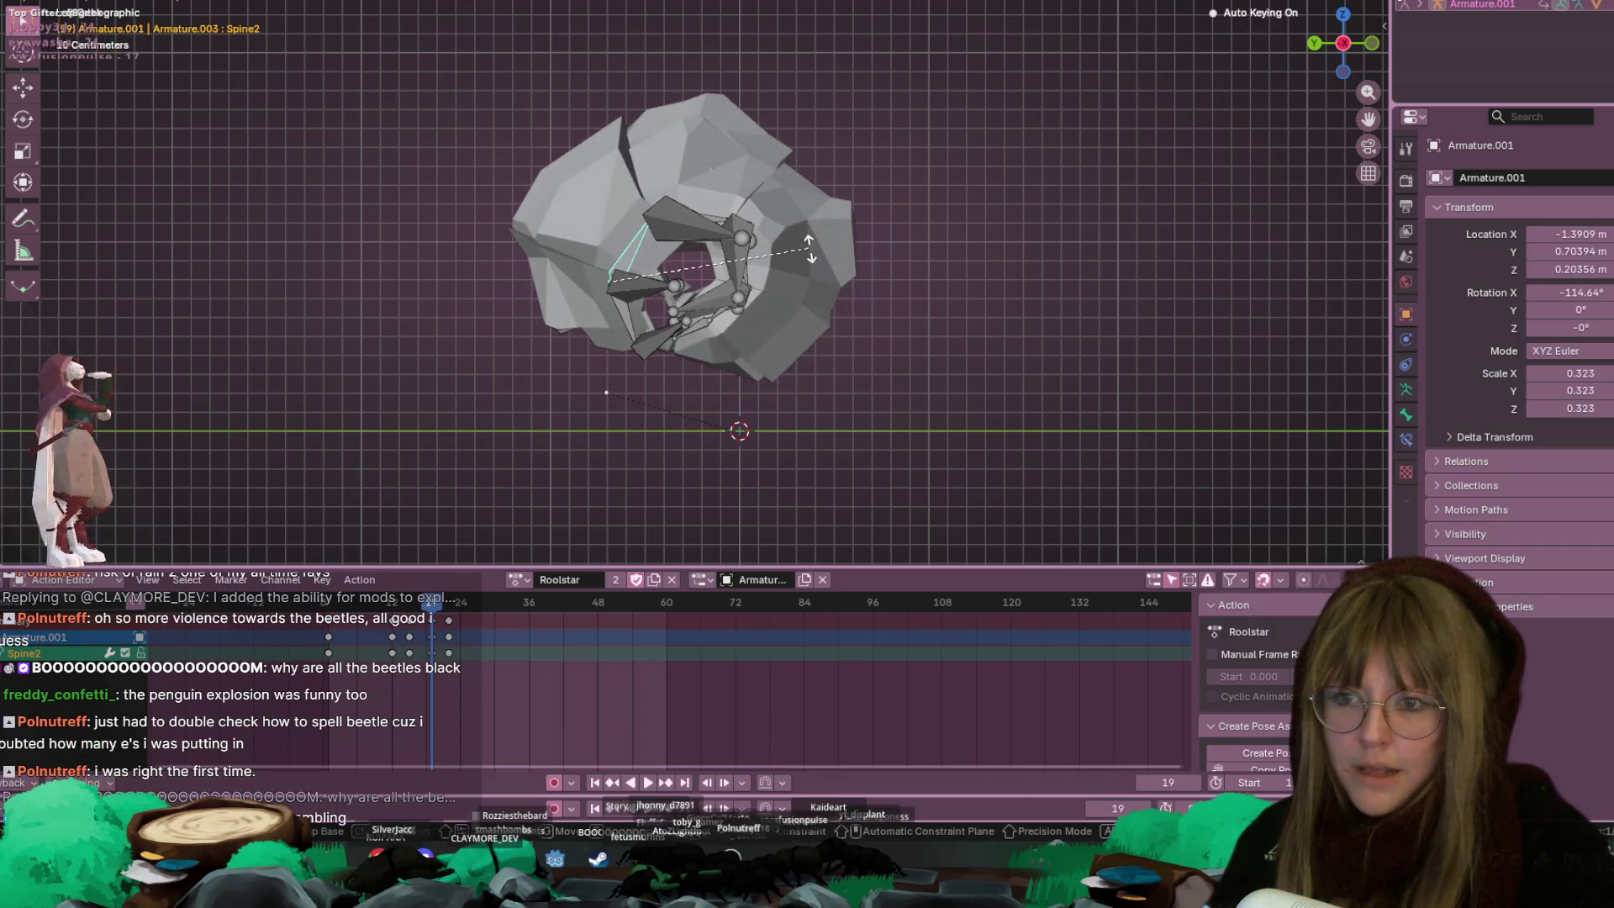
{"action": "key", "text": "r"}
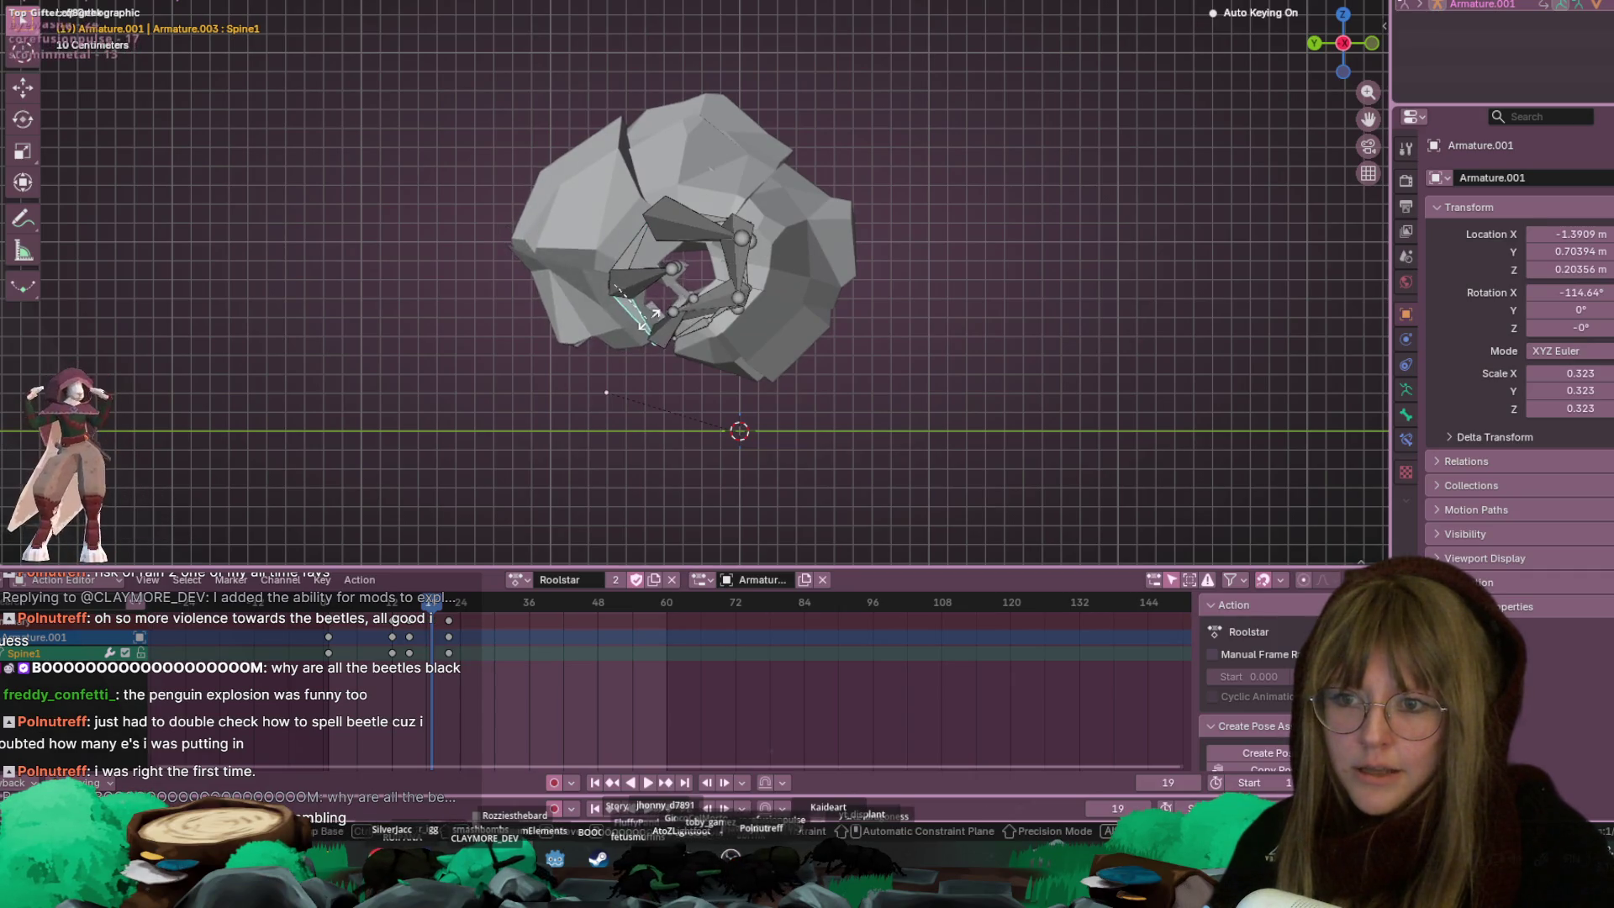
{"action": "left_click", "coordinate": [714, 211]}
{"action": "left_click", "coordinate": [714, 212]}
{"action": "key", "text": "r"}
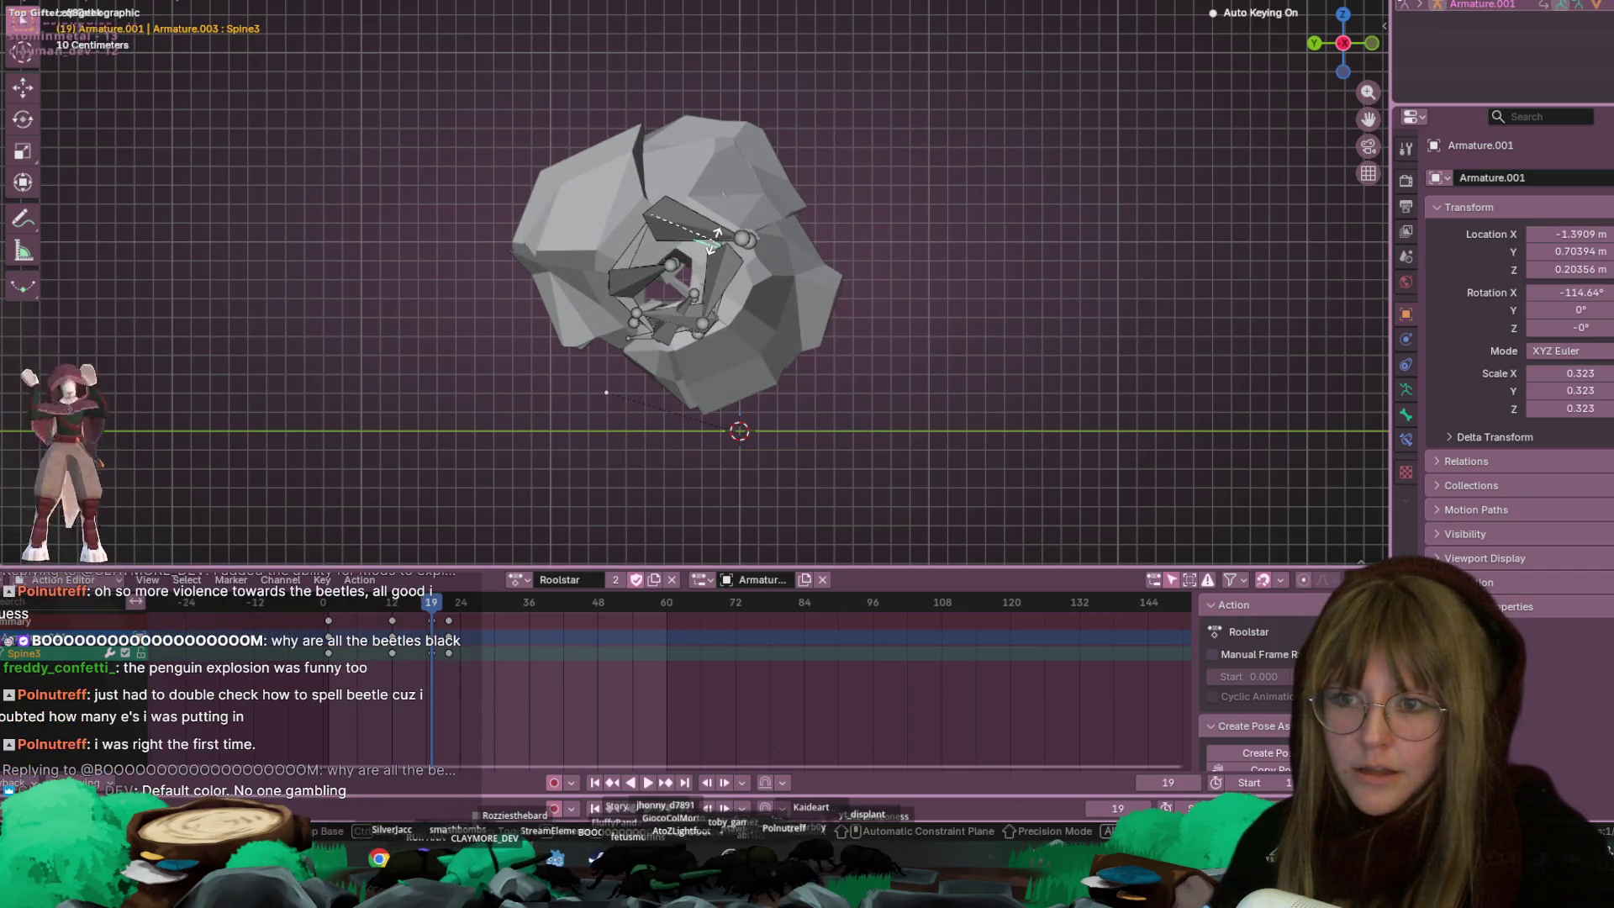
{"action": "left_click", "coordinate": [644, 335]}
{"action": "key", "text": "r"}
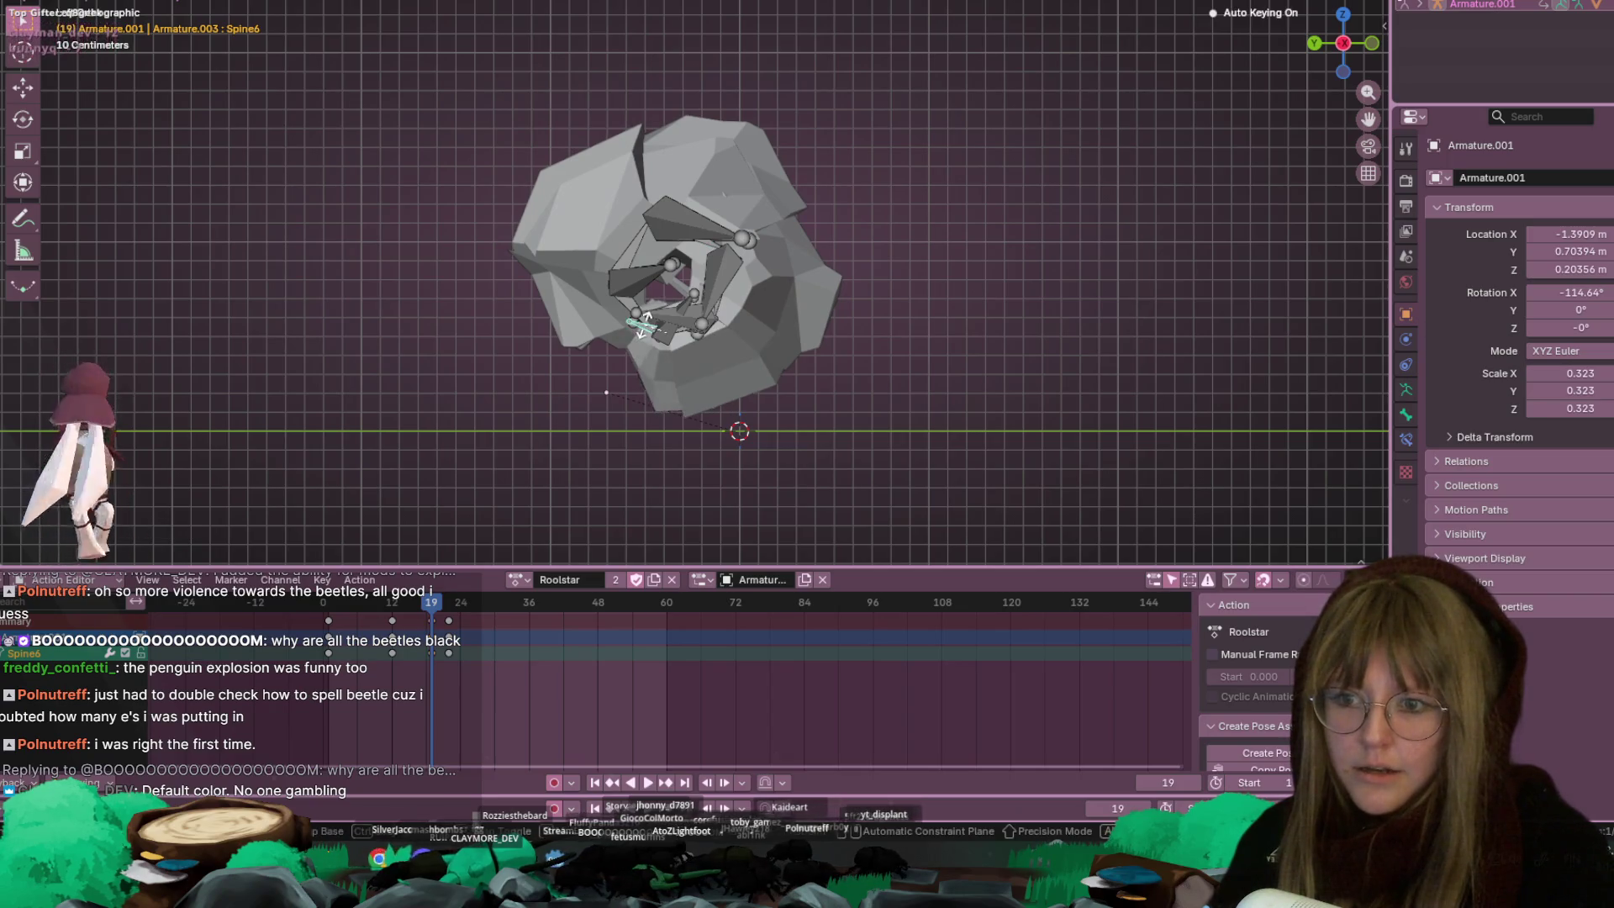
{"action": "left_click", "coordinate": [683, 331]}
{"action": "left_click", "coordinate": [665, 313]}
{"action": "key", "text": "r"}
{"action": "left_click", "coordinate": [644, 319]}
{"action": "mouse_move", "coordinate": [647, 305]}
{"action": "middle_mouse_down"}
{"action": "mouse_move", "coordinate": [686, 254]}
{"action": "mouse_move", "coordinate": [654, 347]}
{"action": "mouse_move", "coordinate": [755, 345]}
{"action": "mouse_move", "coordinate": [750, 287]}
{"action": "mouse_move", "coordinate": [641, 332]}
{"action": "middle_mouse_up"}
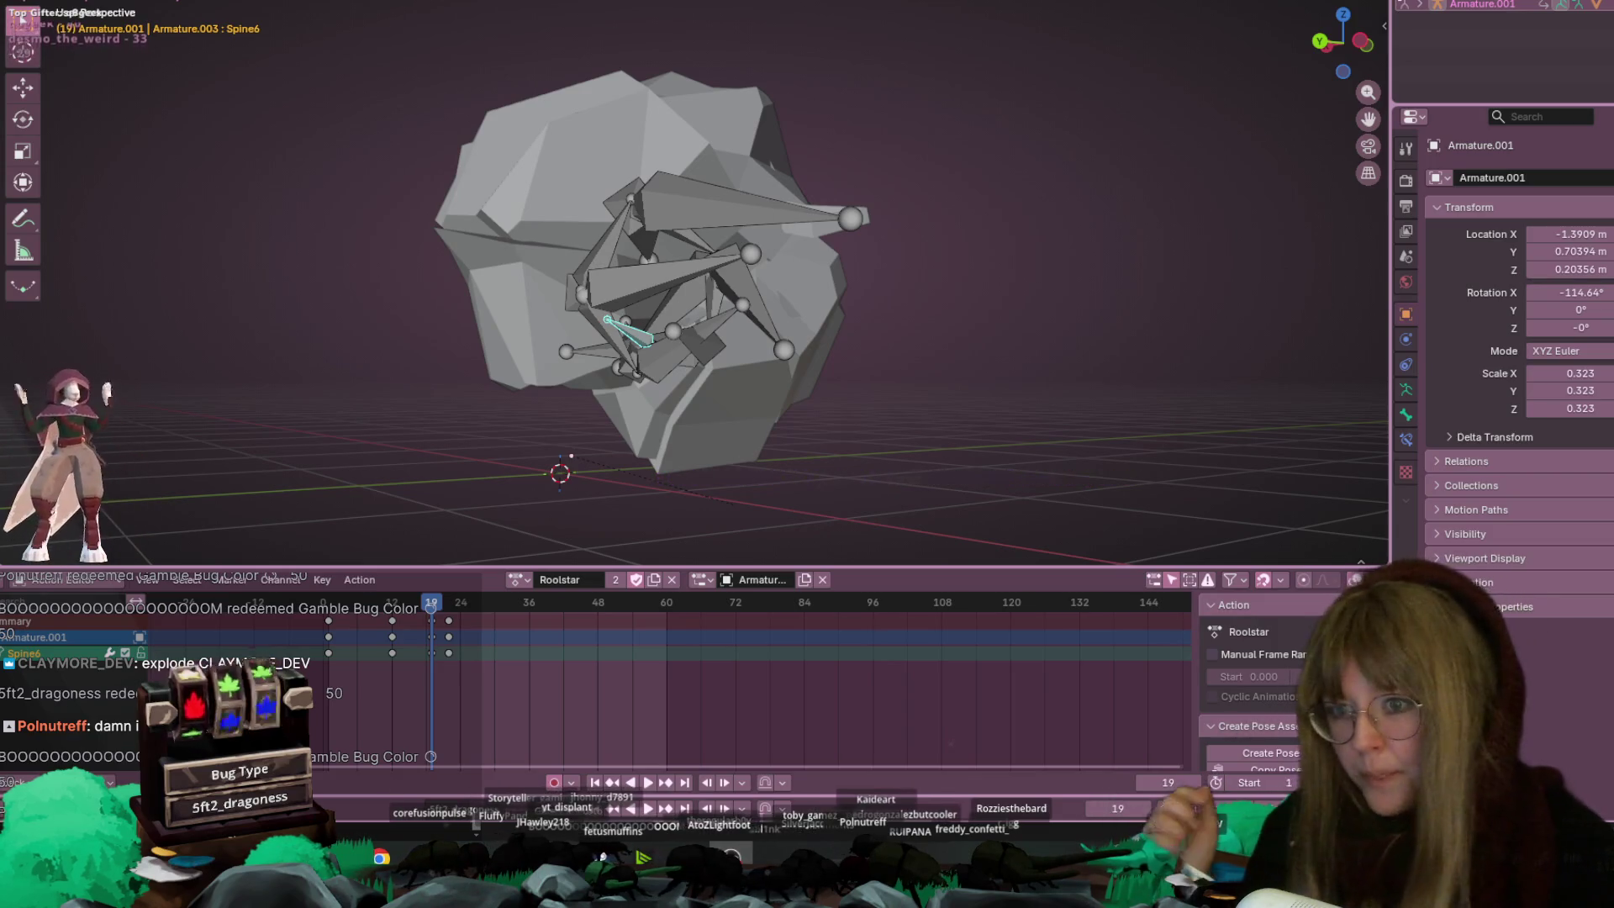
Reframe the curled rig in top and side orthographic views
{"action": "mouse_move", "coordinate": [883, 471]}
{"action": "middle_mouse_down"}
{"action": "mouse_move", "coordinate": [809, 311]}
{"action": "mouse_move", "coordinate": [827, 381]}
{"action": "mouse_move", "coordinate": [825, 355]}
{"action": "mouse_move", "coordinate": [749, 337]}
{"action": "mouse_move", "coordinate": [915, 159]}
{"action": "middle_mouse_up"}
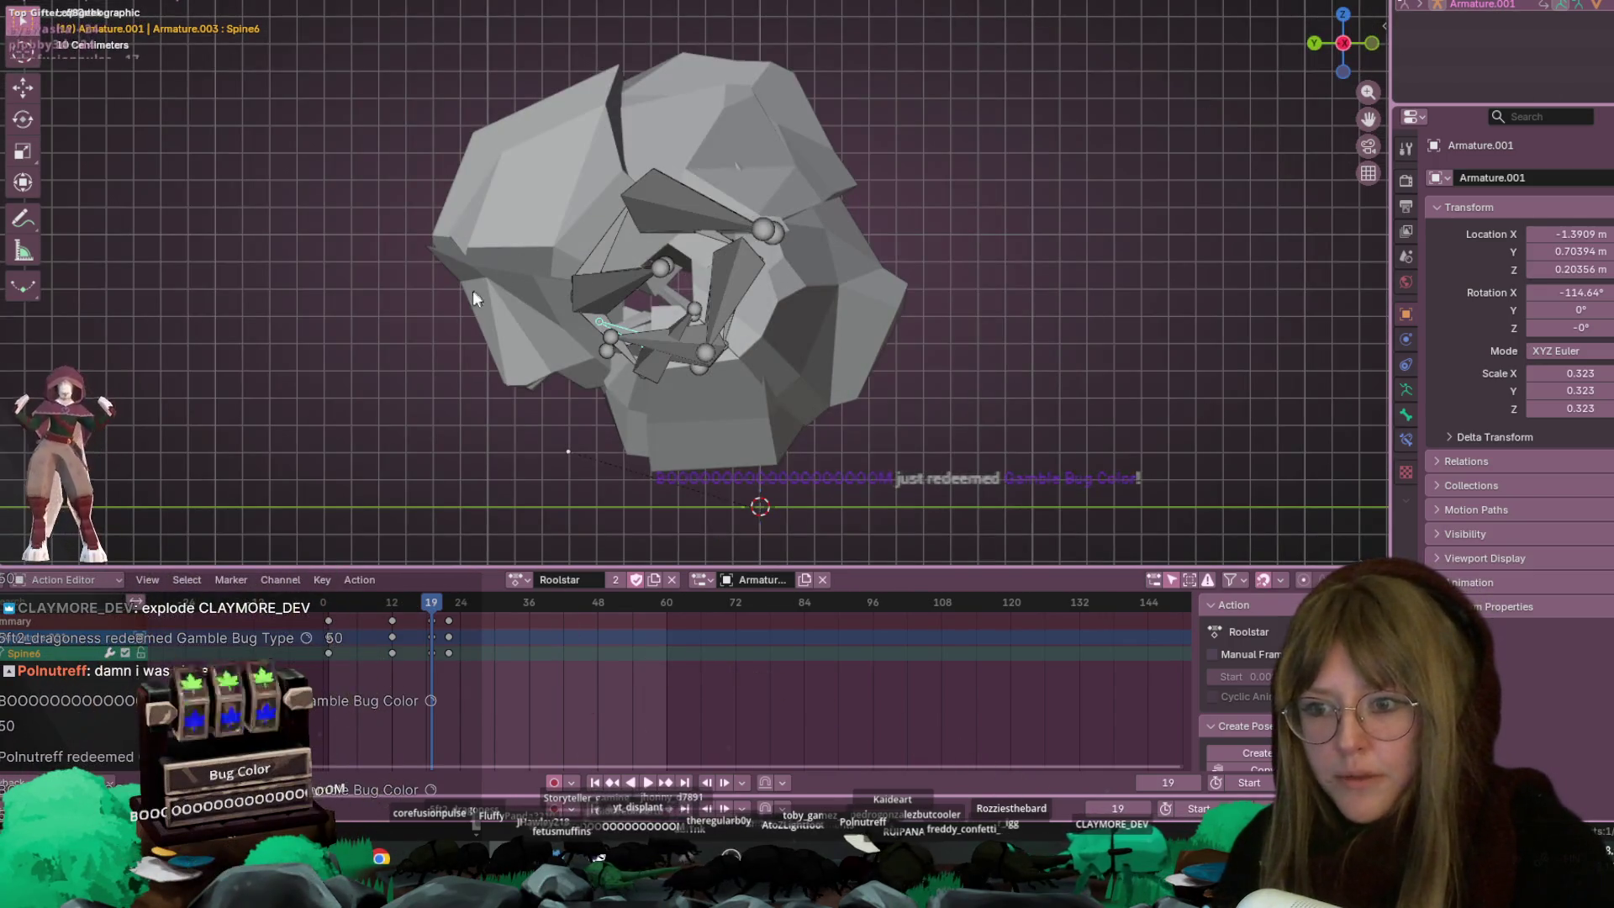
{"action": "middle_click_drag", "start_coordinate": [803, 322], "coordinate": [816, 365], "text": "shift"}
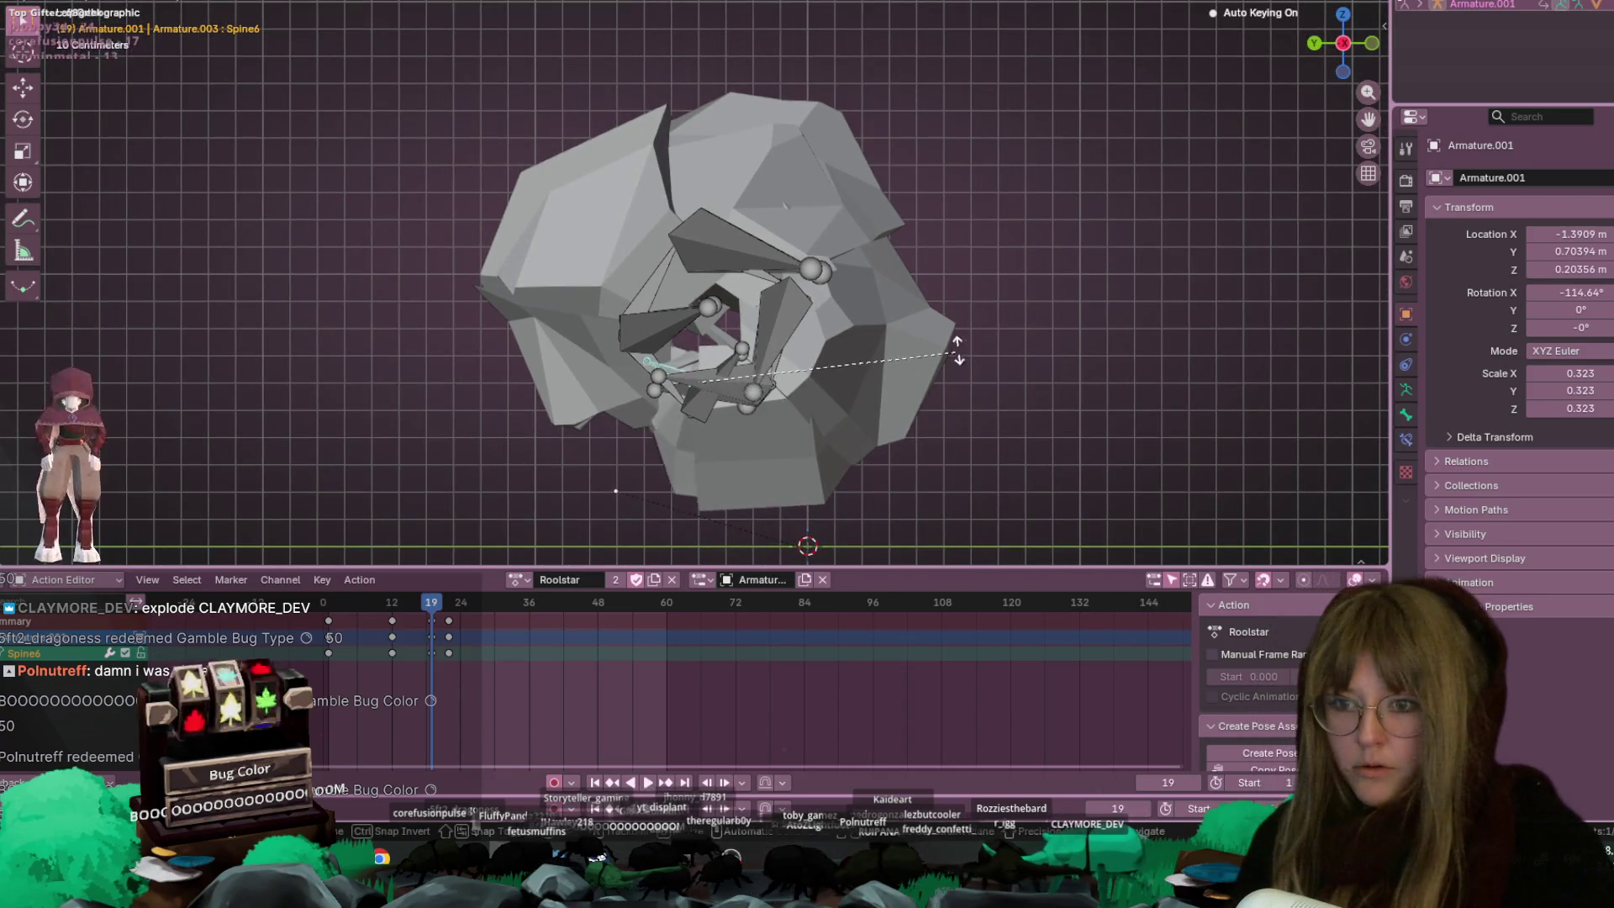
{"action": "mouse_move", "coordinate": [759, 389]}
{"action": "middle_mouse_down"}
{"action": "mouse_move", "coordinate": [825, 335]}
{"action": "mouse_move", "coordinate": [831, 205]}
{"action": "middle_mouse_up"}
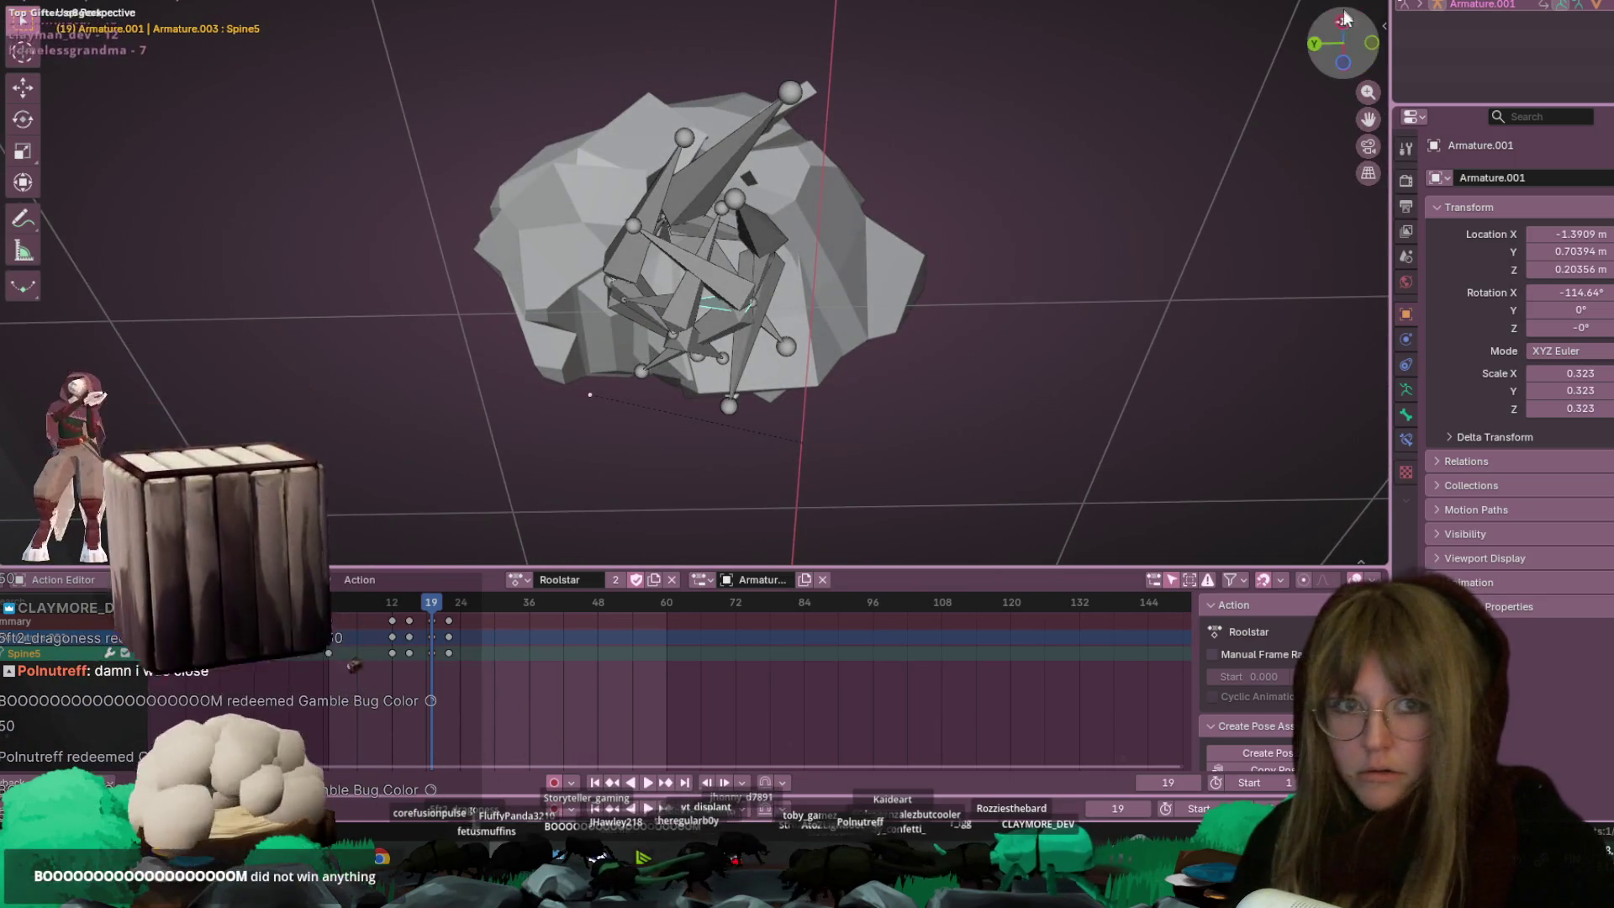
{"action": "left_click", "coordinate": [1370, 46]}
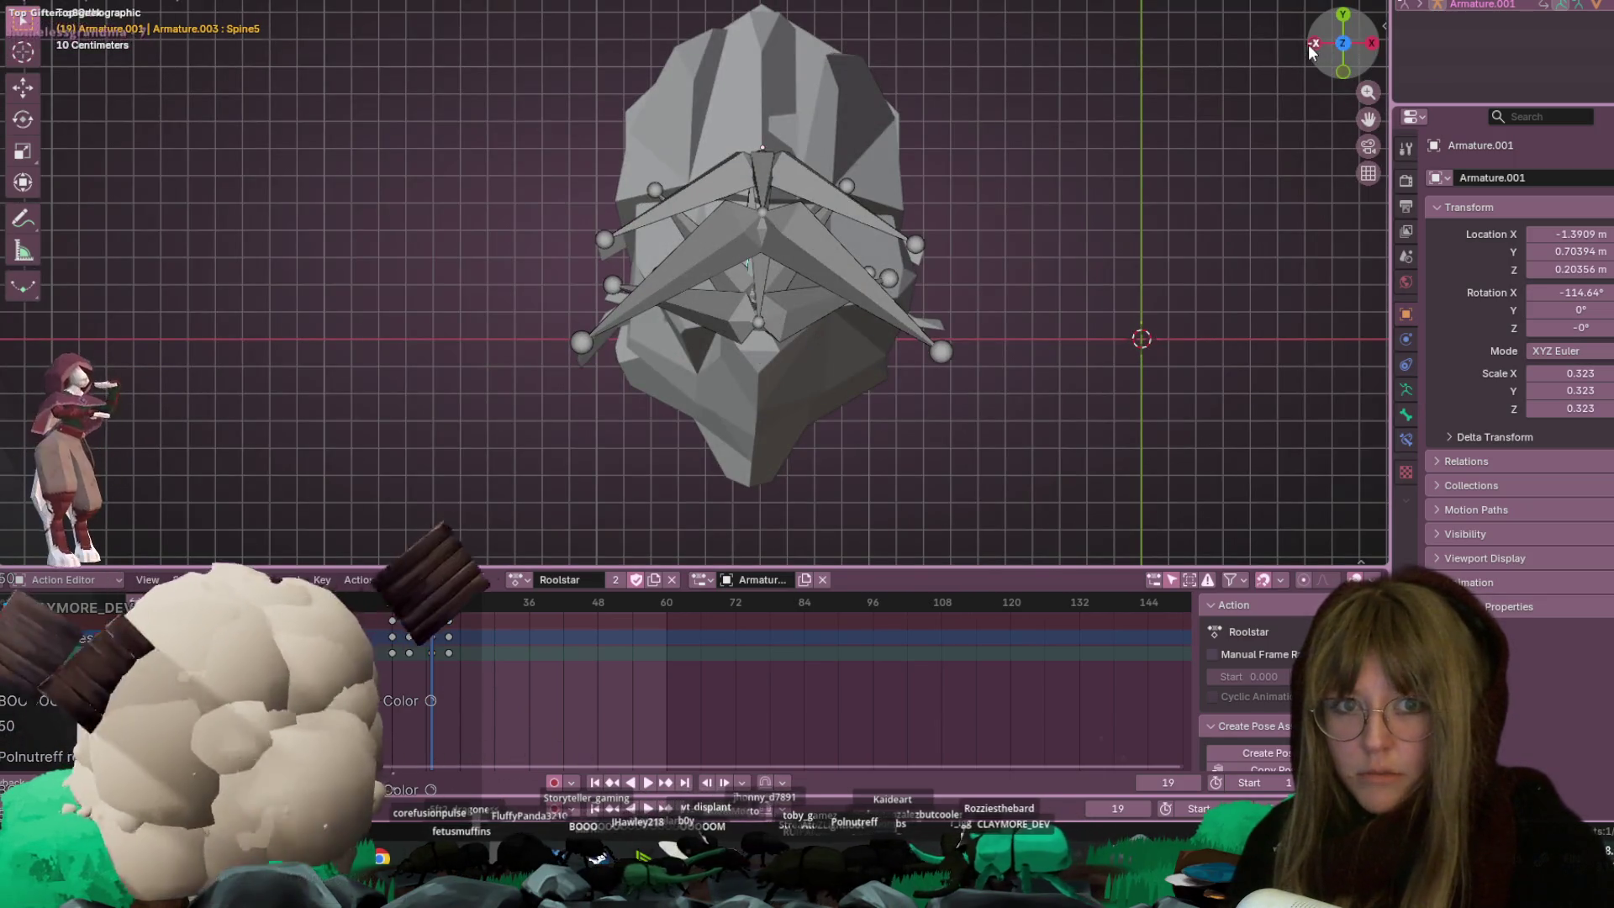
{"action": "left_click", "coordinate": [1310, 44]}
{"action": "key", "text": "r"}
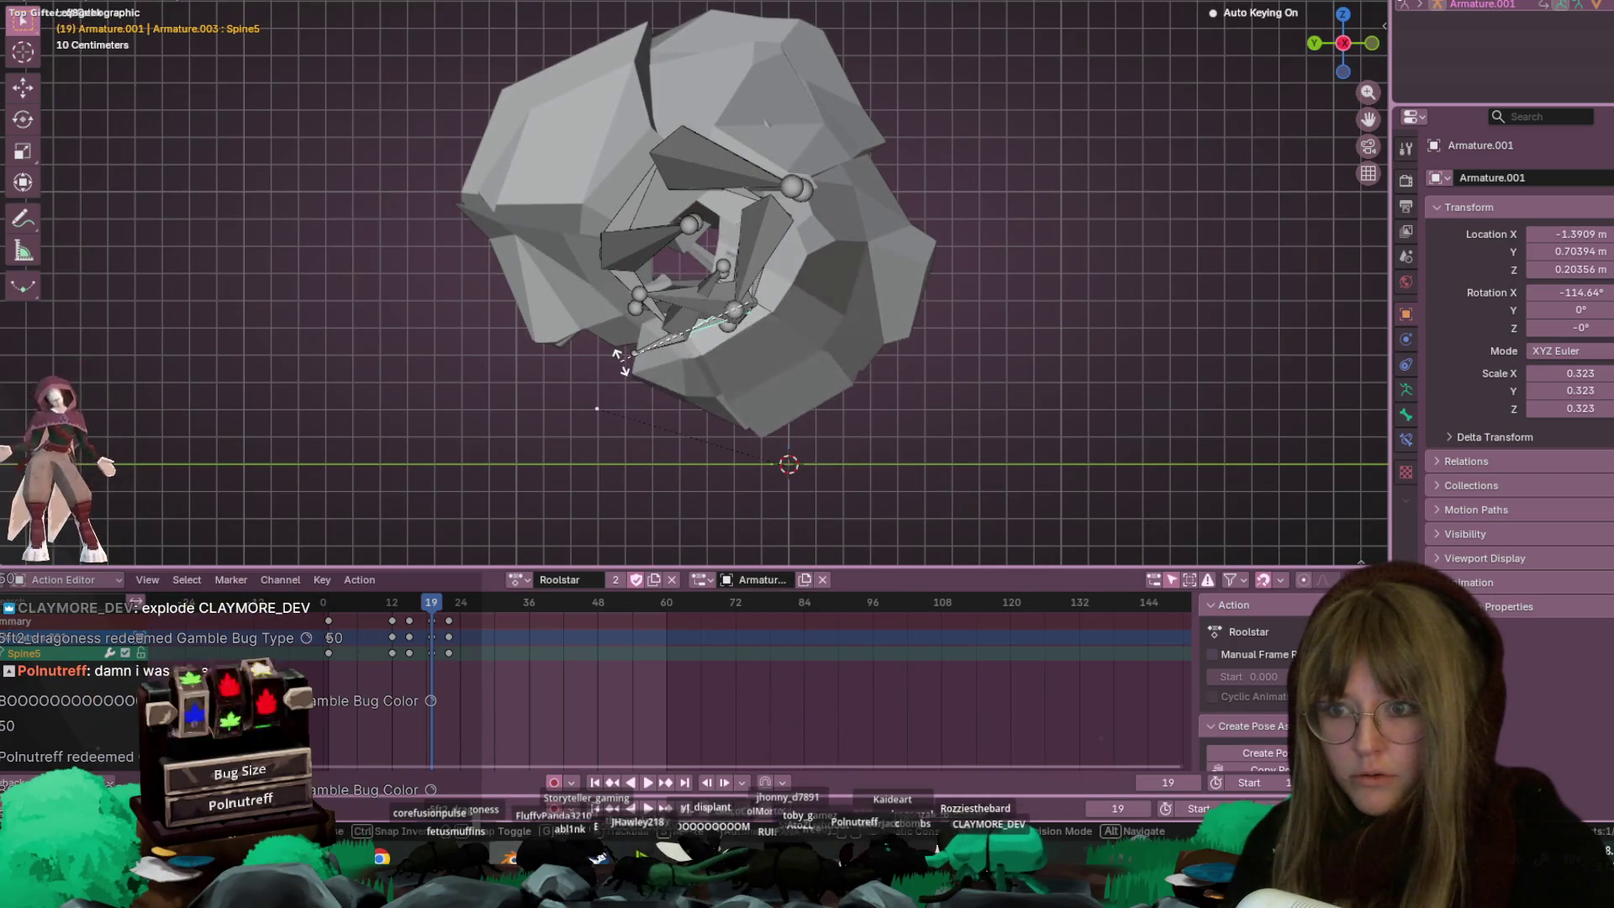
{"action": "scroll", "coordinate": [678, 316], "scroll_direction": "down", "scroll_amount": 5}
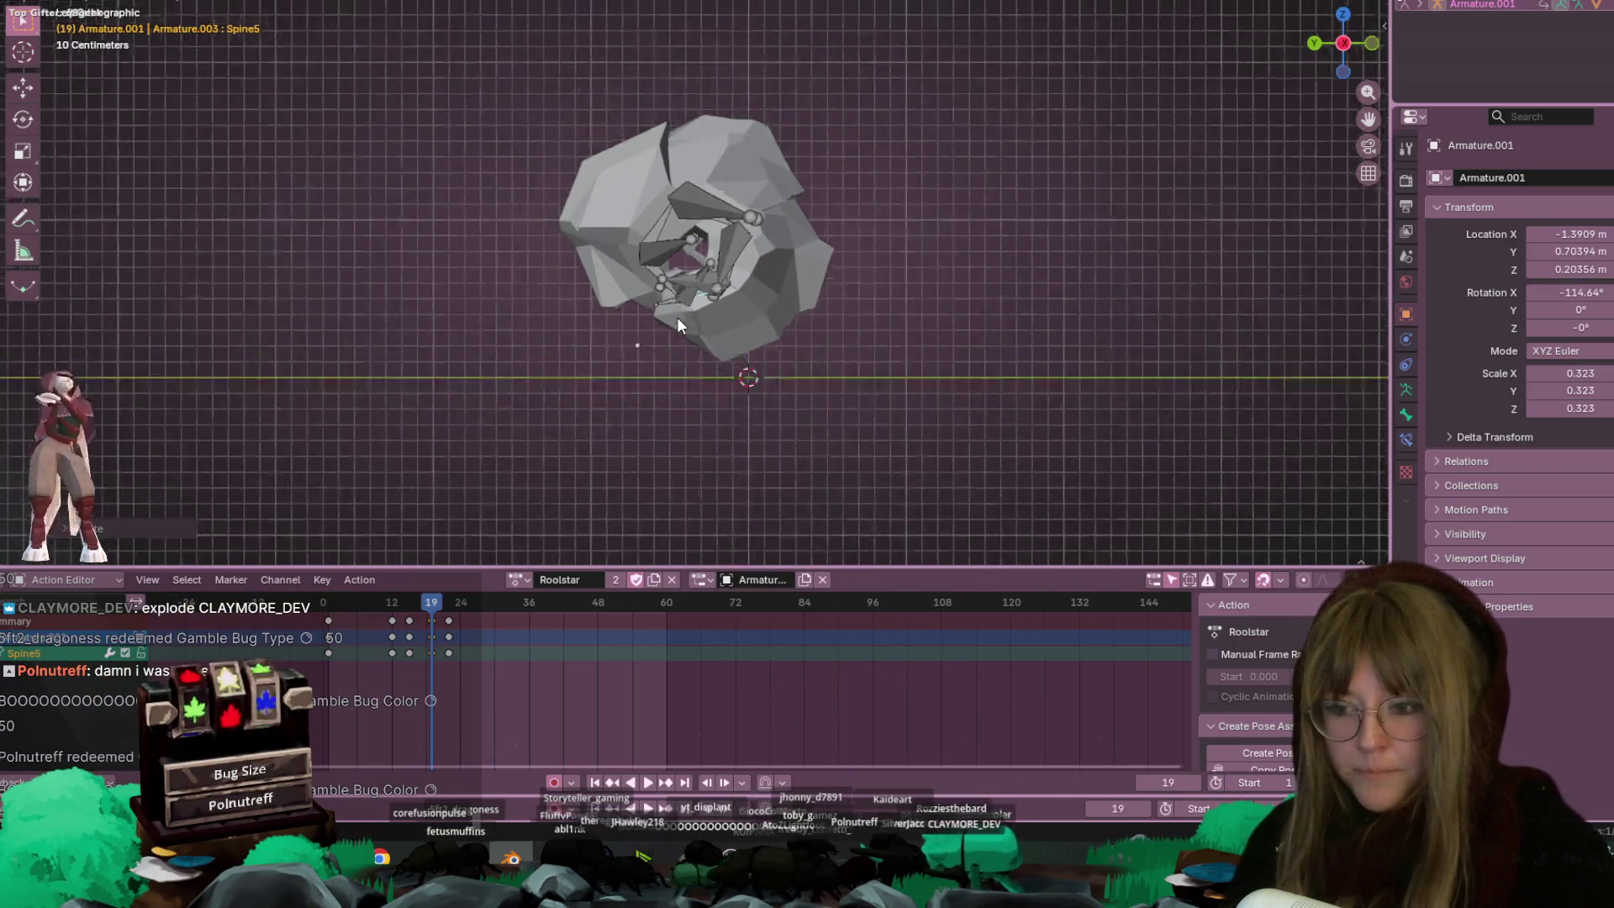
{"action": "scroll", "coordinate": [747, 286], "scroll_direction": "up", "scroll_amount": 4}
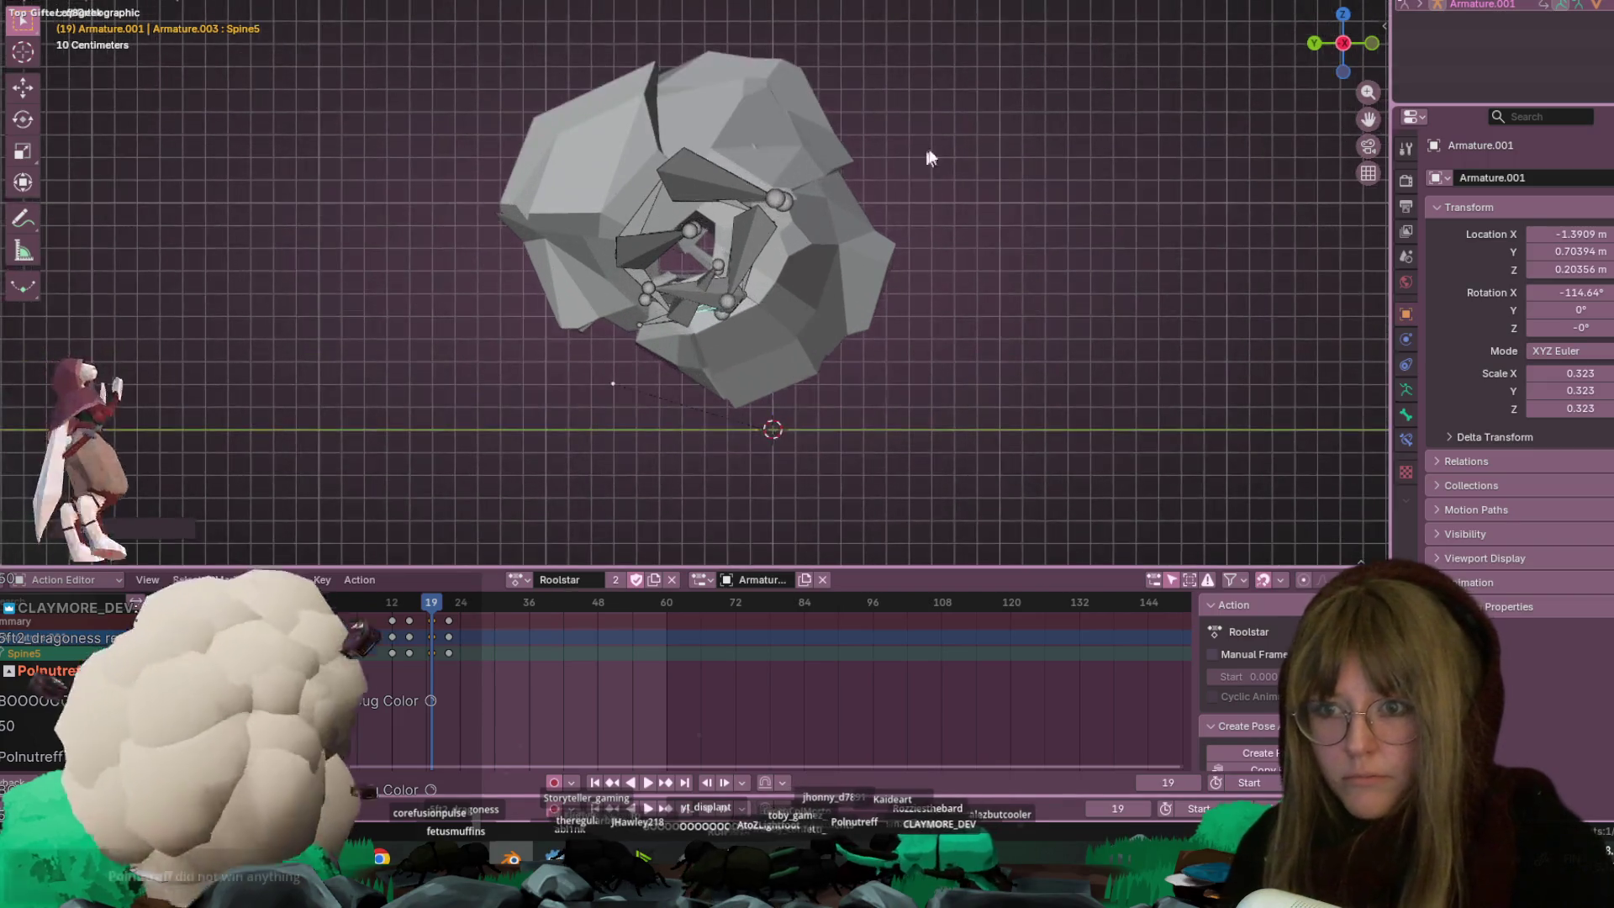
Fold the Rleg2, Rleg3, Lleg3 and Rleg1 leg bones inward under the body
{"action": "left_click", "coordinate": [627, 210]}
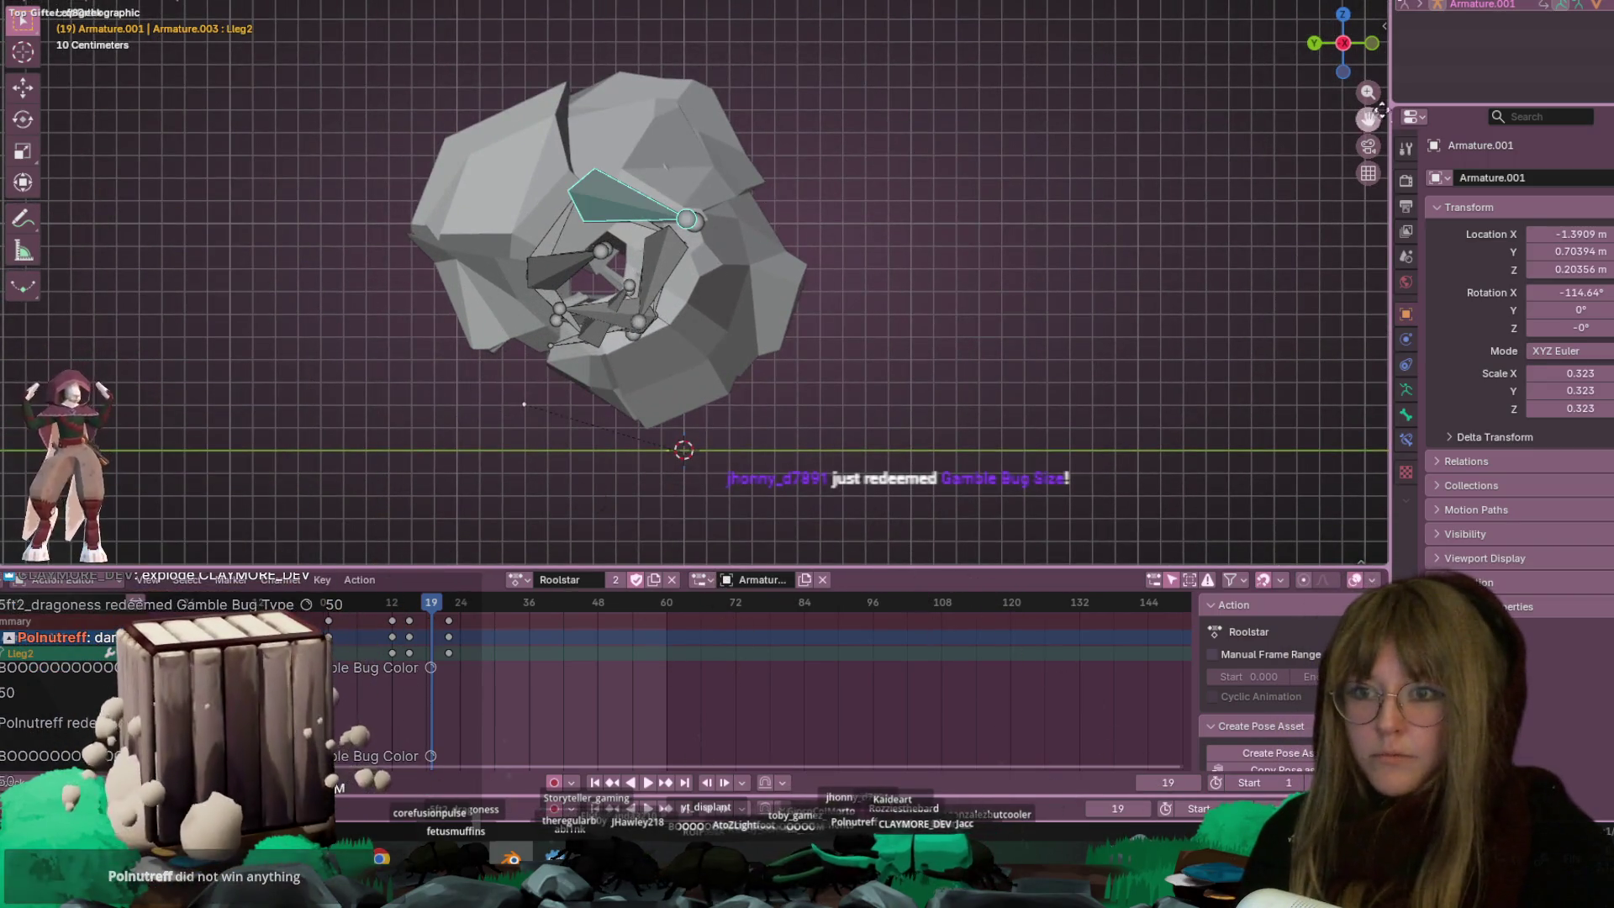
{"action": "key", "text": "KP_1"}
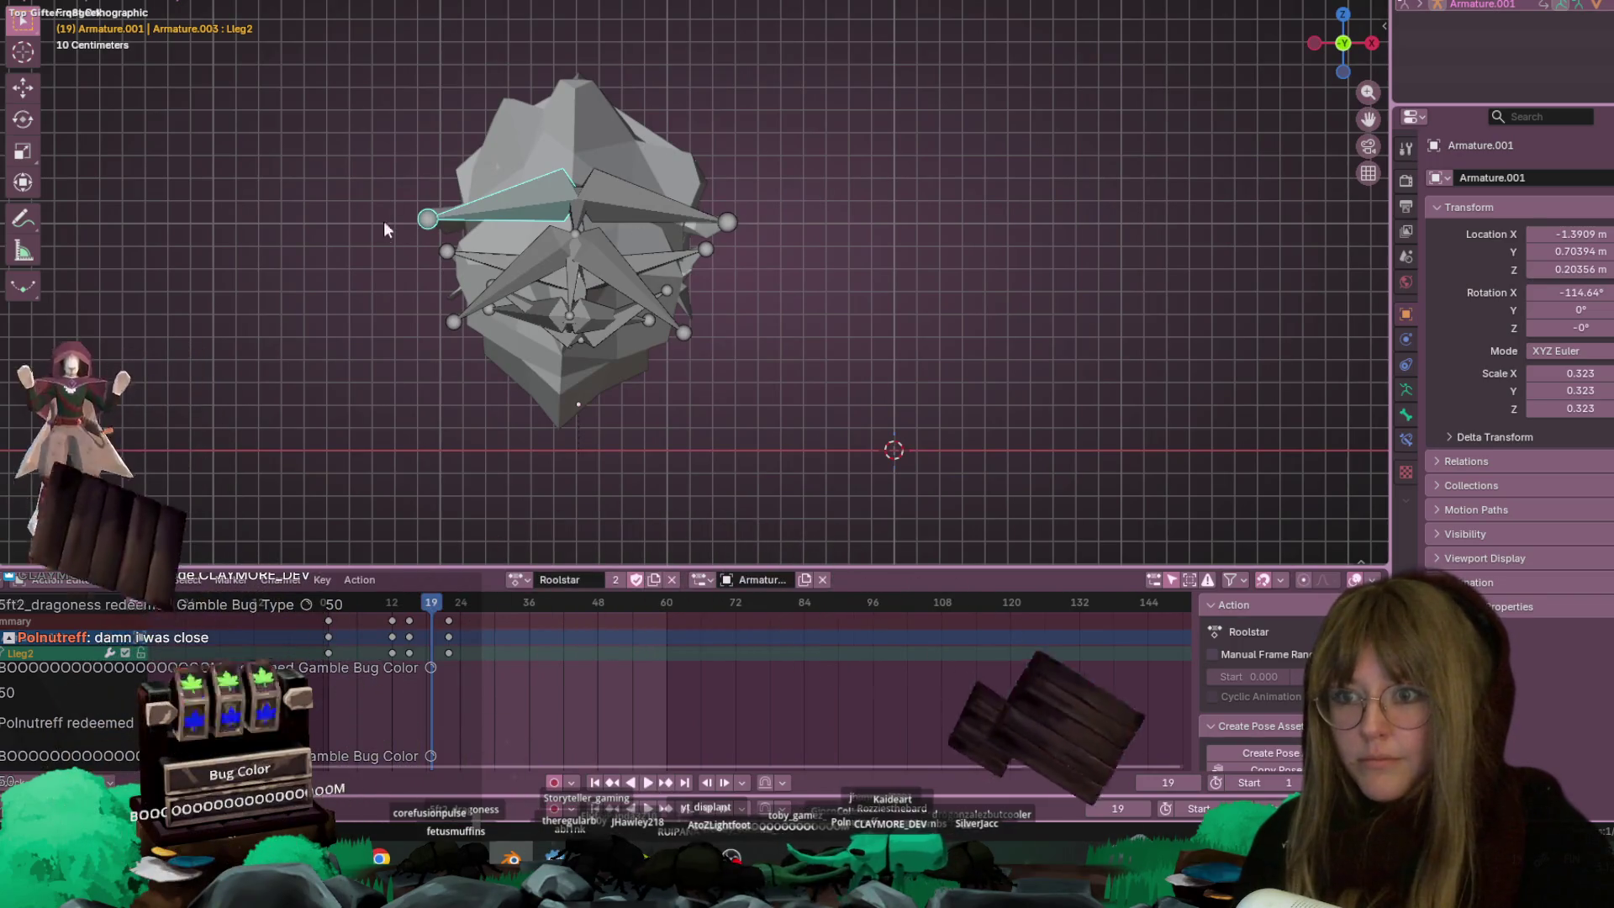
{"action": "middle_click_drag", "start_coordinate": [422, 259], "coordinate": [423, 284], "text": "shift"}
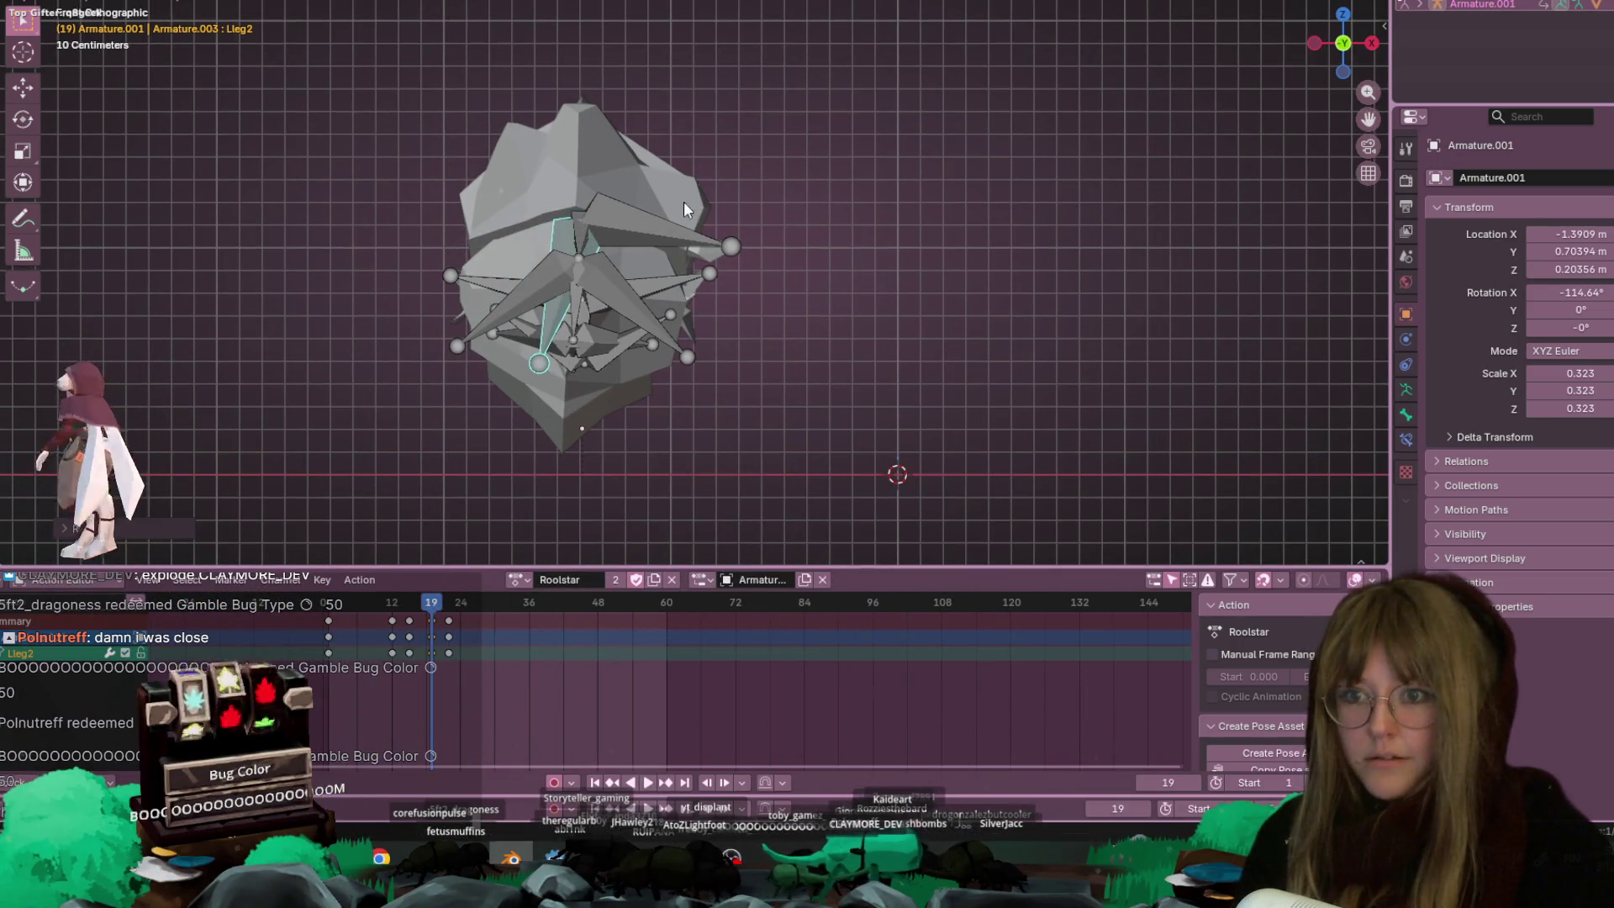
{"action": "left_click", "coordinate": [634, 380]}
{"action": "left_click", "coordinate": [611, 292]}
{"action": "left_click", "coordinate": [613, 404]}
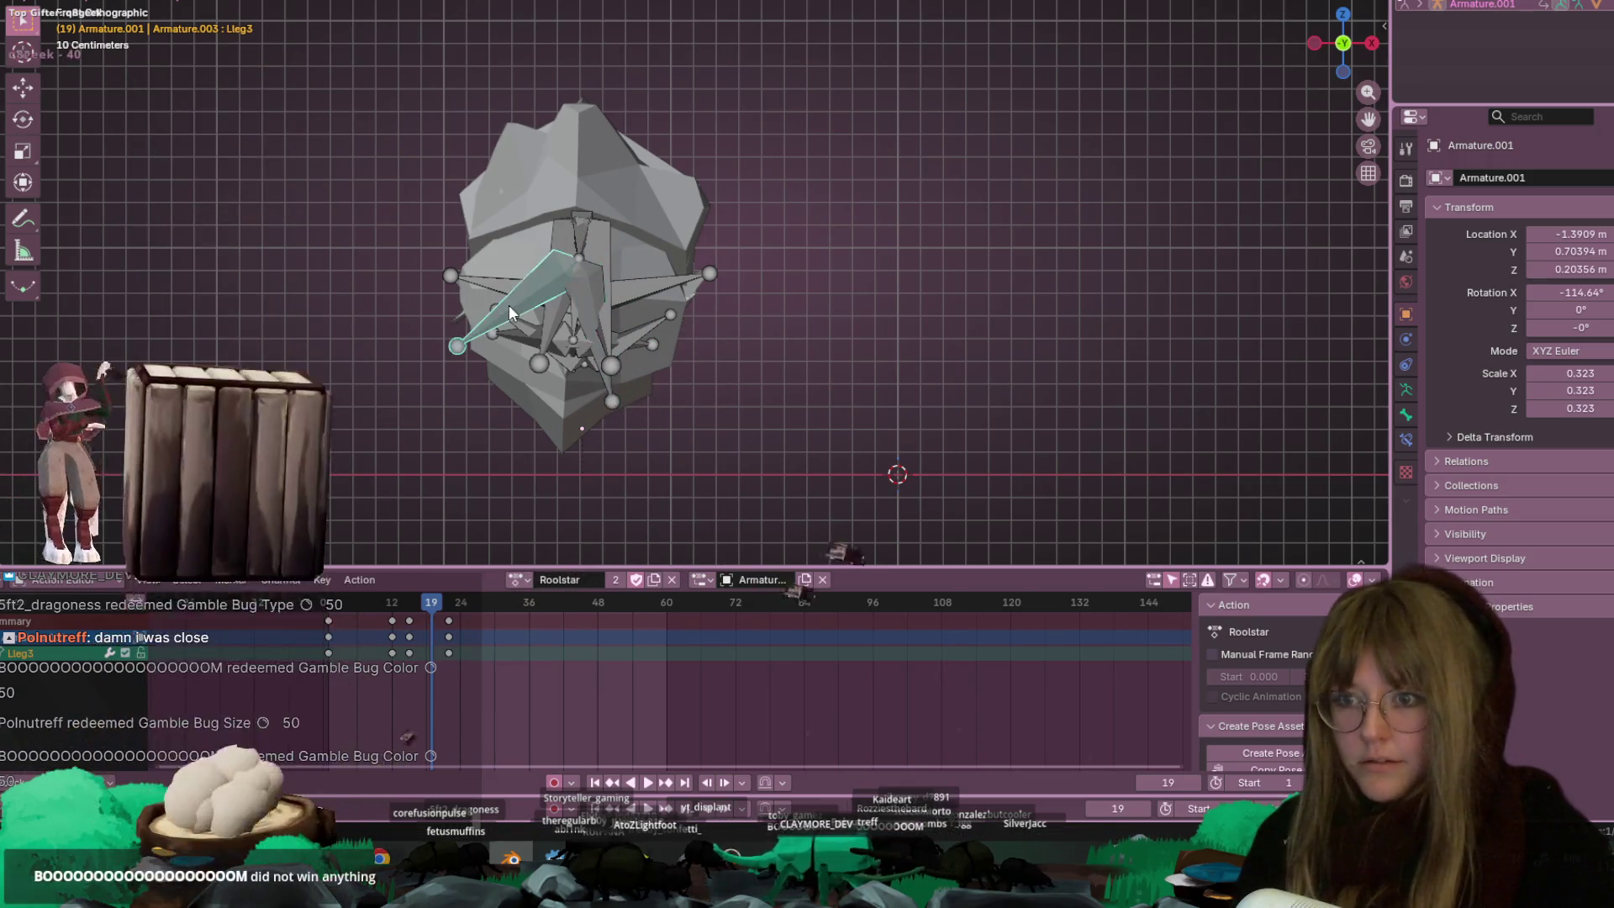
{"action": "left_click", "coordinate": [573, 370]}
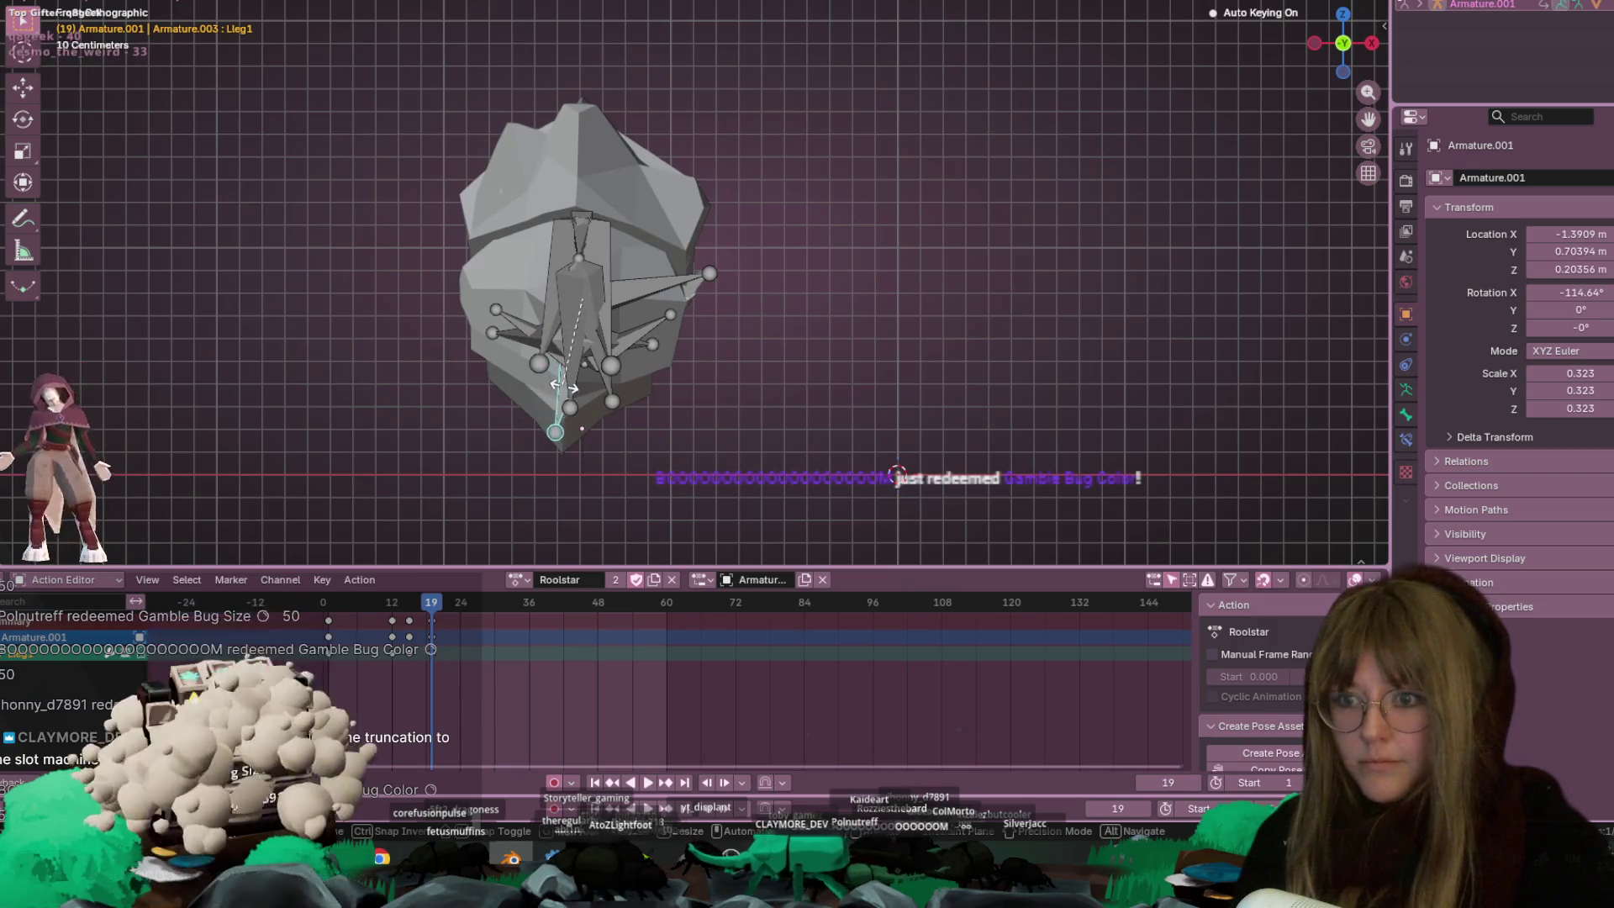
{"action": "left_click", "coordinate": [695, 264]}
{"action": "key", "text": "r"}
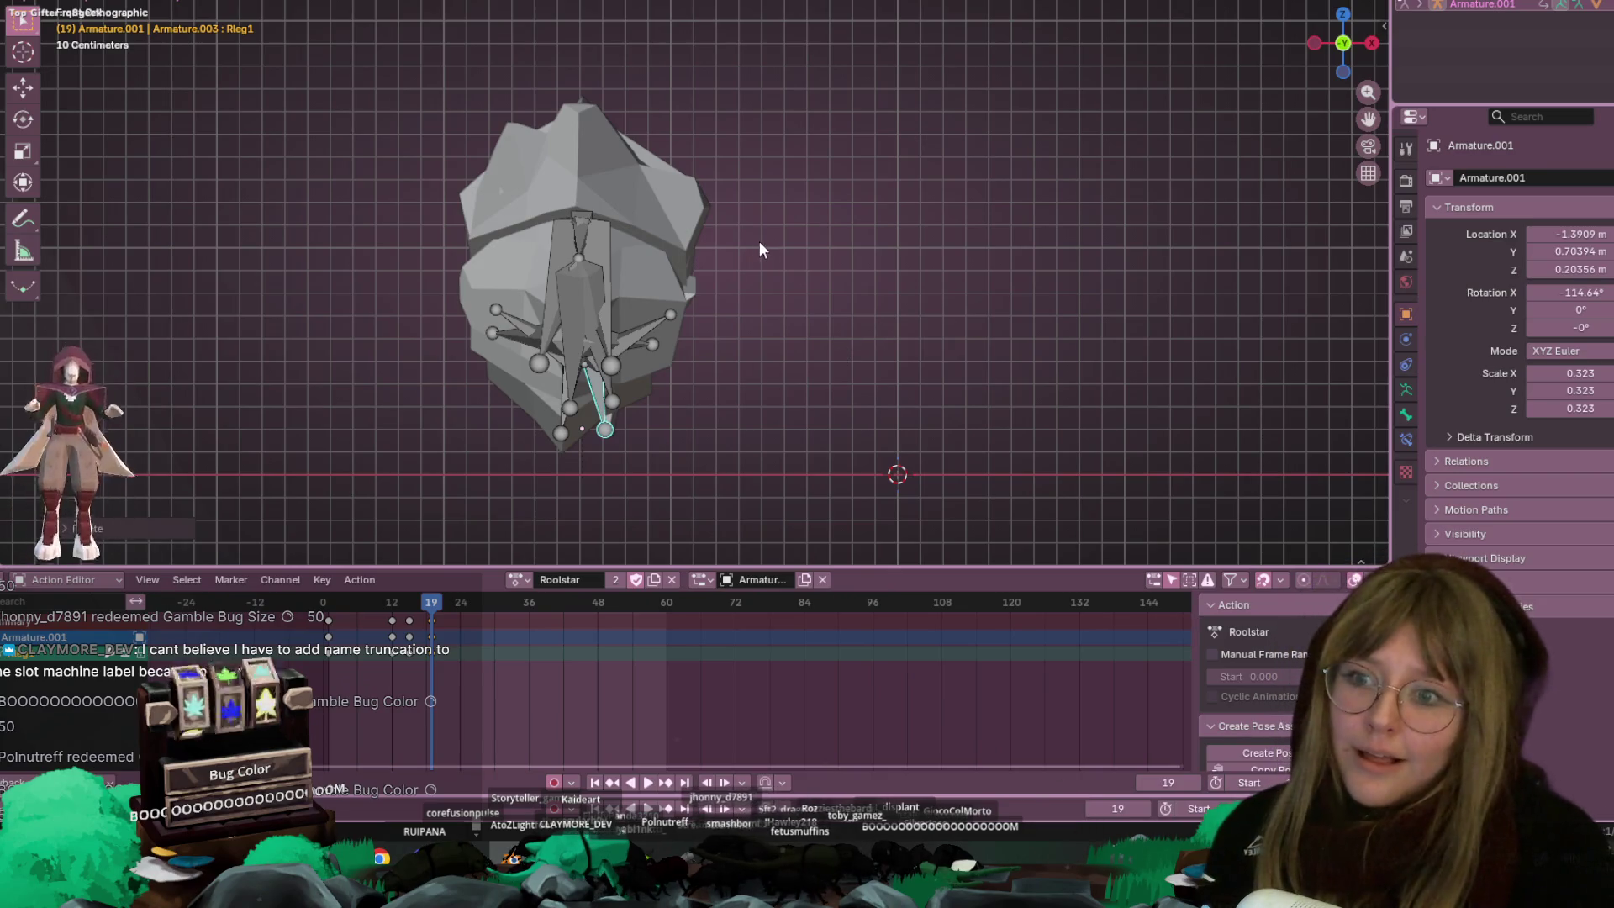
{"action": "mouse_move", "coordinate": [1293, 42]}
{"action": "left_mouse_down"}
{"action": "mouse_move", "coordinate": [1009, 242]}
{"action": "mouse_move", "coordinate": [925, 326]}
{"action": "mouse_move", "coordinate": [488, 591]}
{"action": "left_mouse_up"}
Select all bones, then play and scrub the roll-up to check the pose
{"action": "key", "text": "space"}
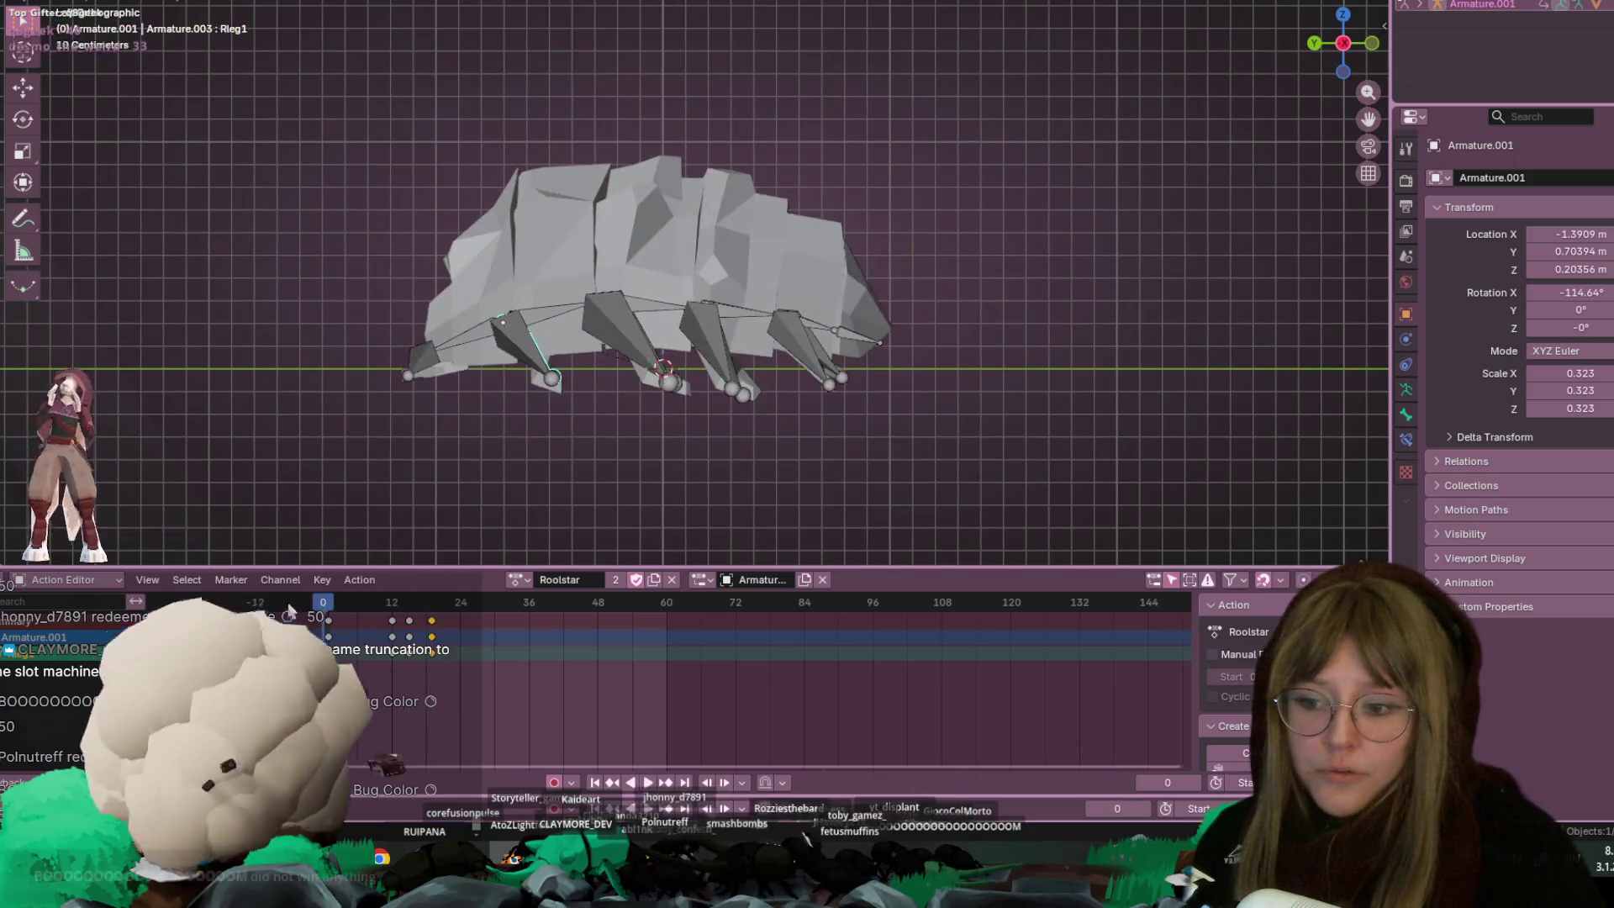
{"action": "scroll", "coordinate": [638, 290], "scroll_direction": "down", "scroll_amount": 4}
{"action": "key", "text": "space"}
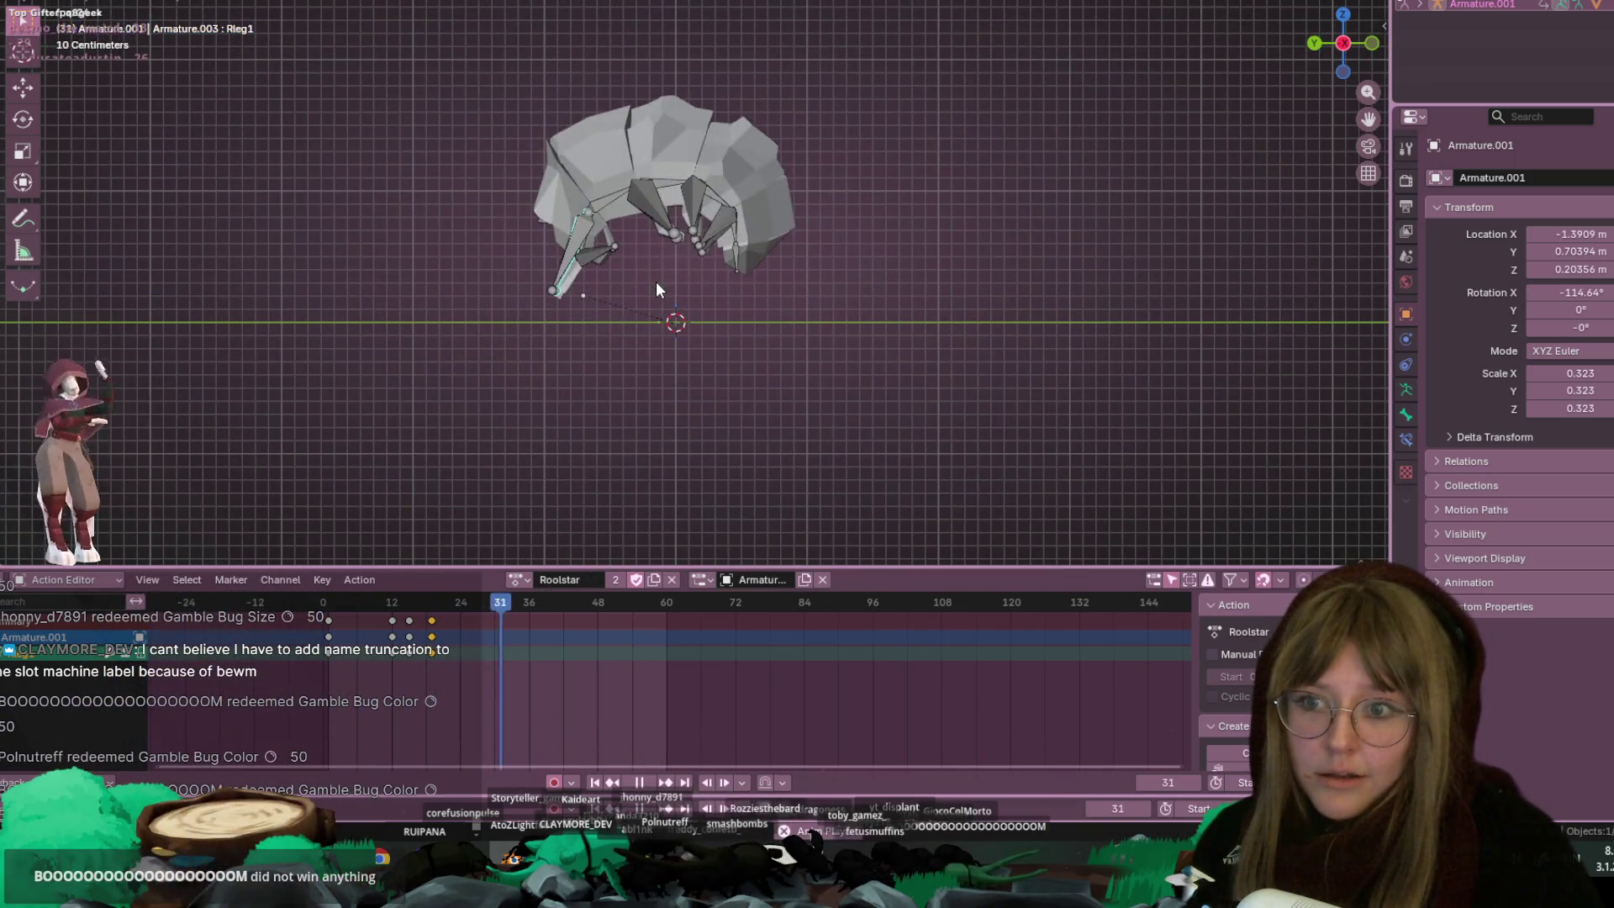
{"action": "key", "text": "a"}
{"action": "key", "text": "space"}
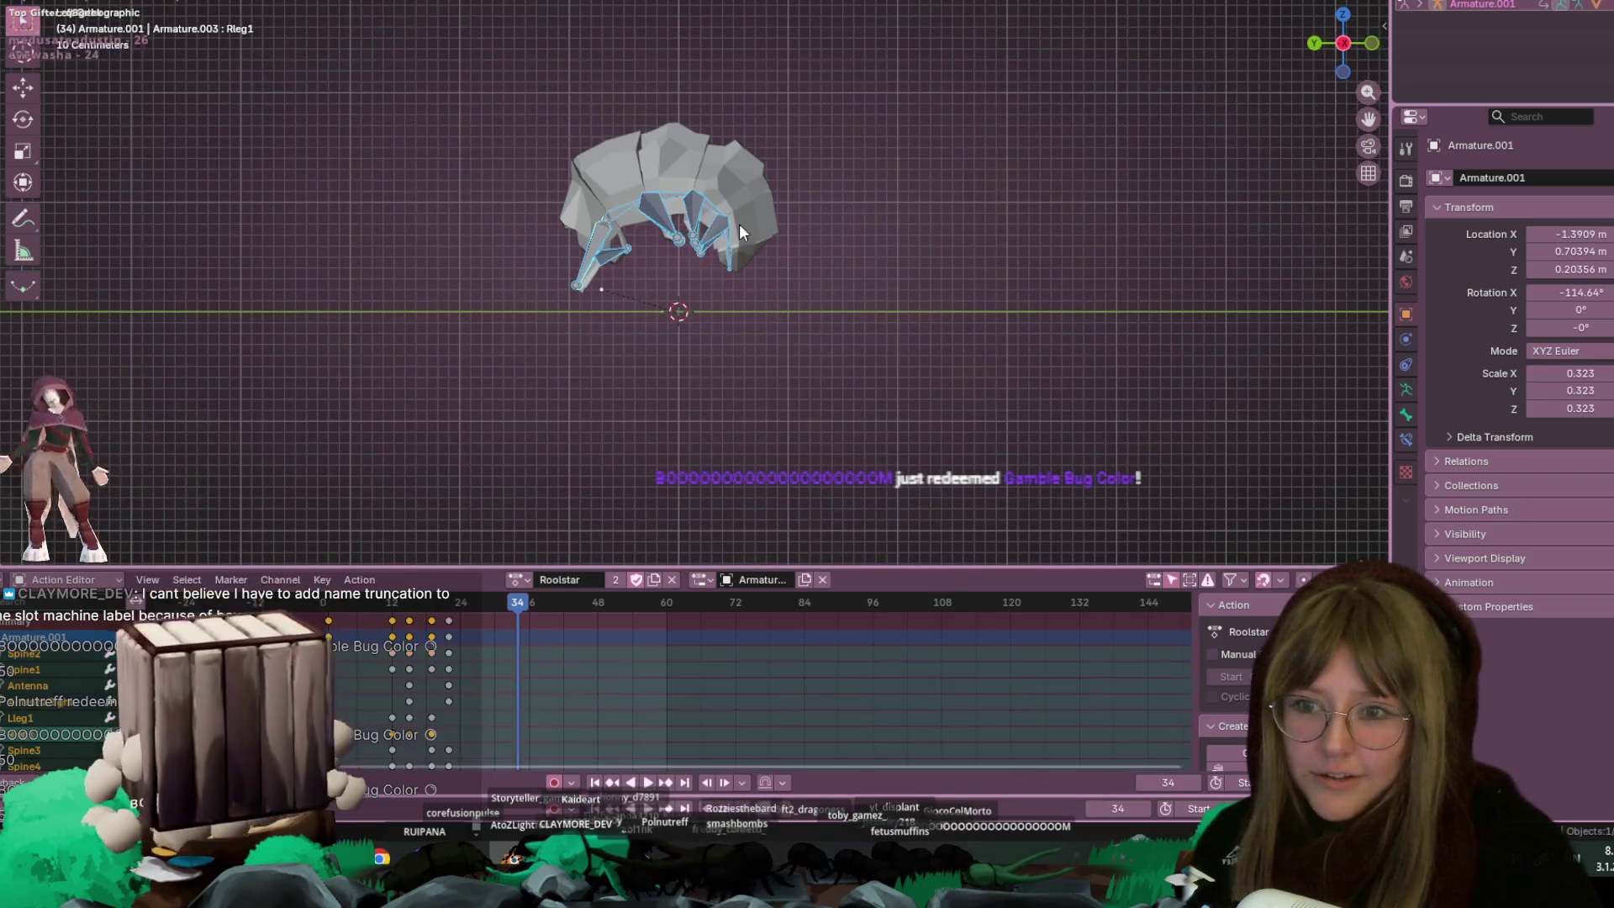
{"action": "left_click_drag", "start_coordinate": [449, 602], "coordinate": [423, 599]}
{"action": "left_click", "coordinate": [449, 622]}
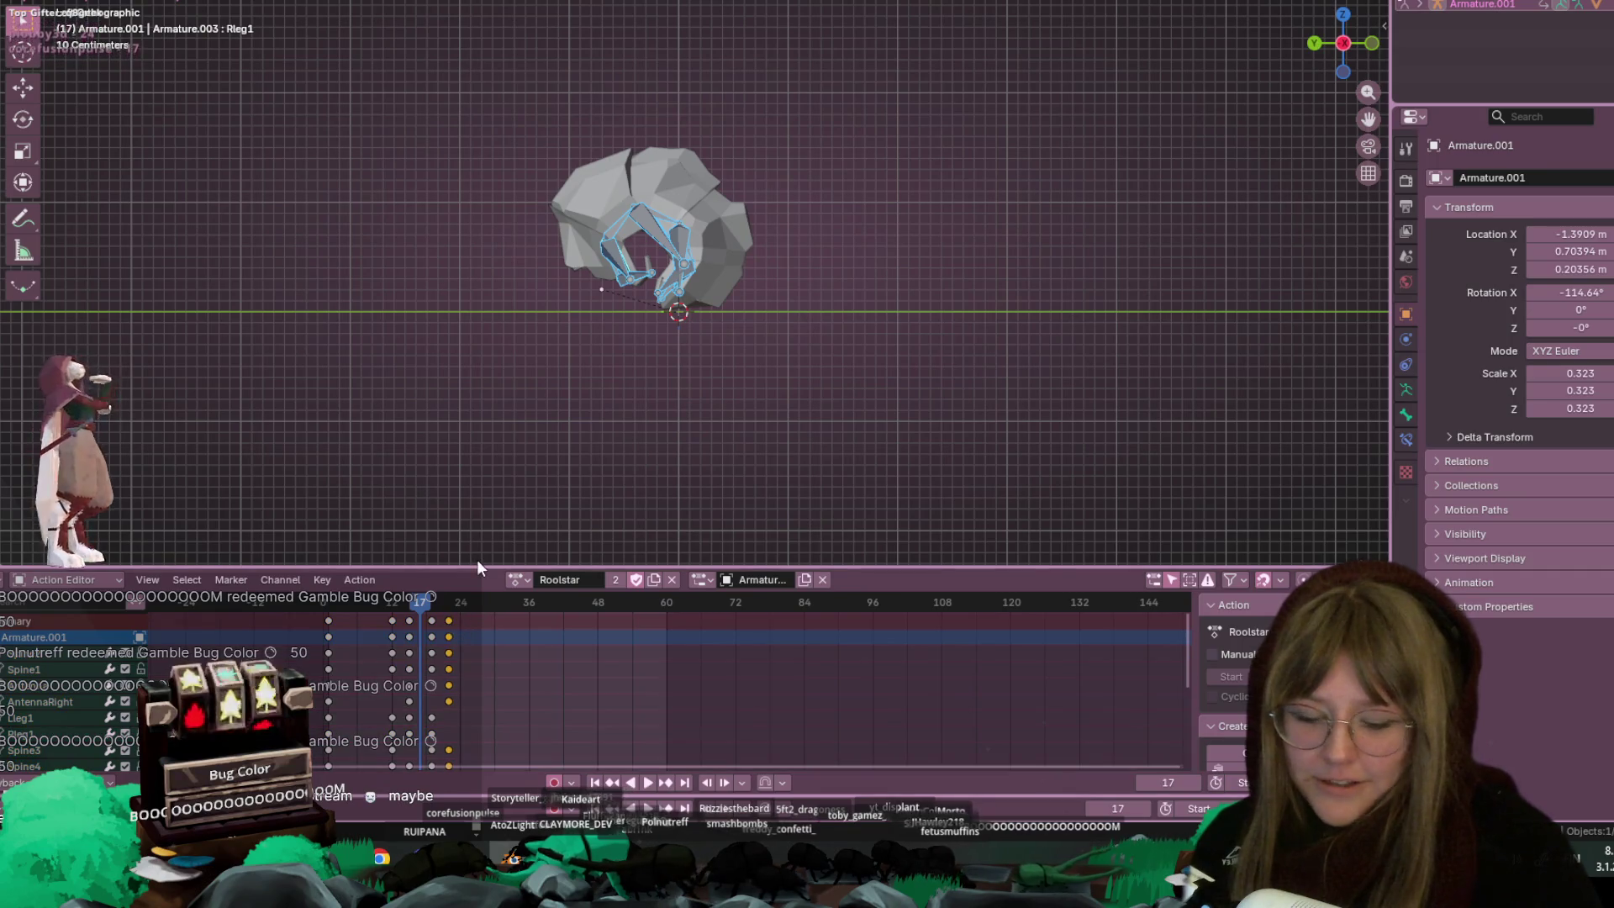
{"action": "key", "text": "shift+Left"}
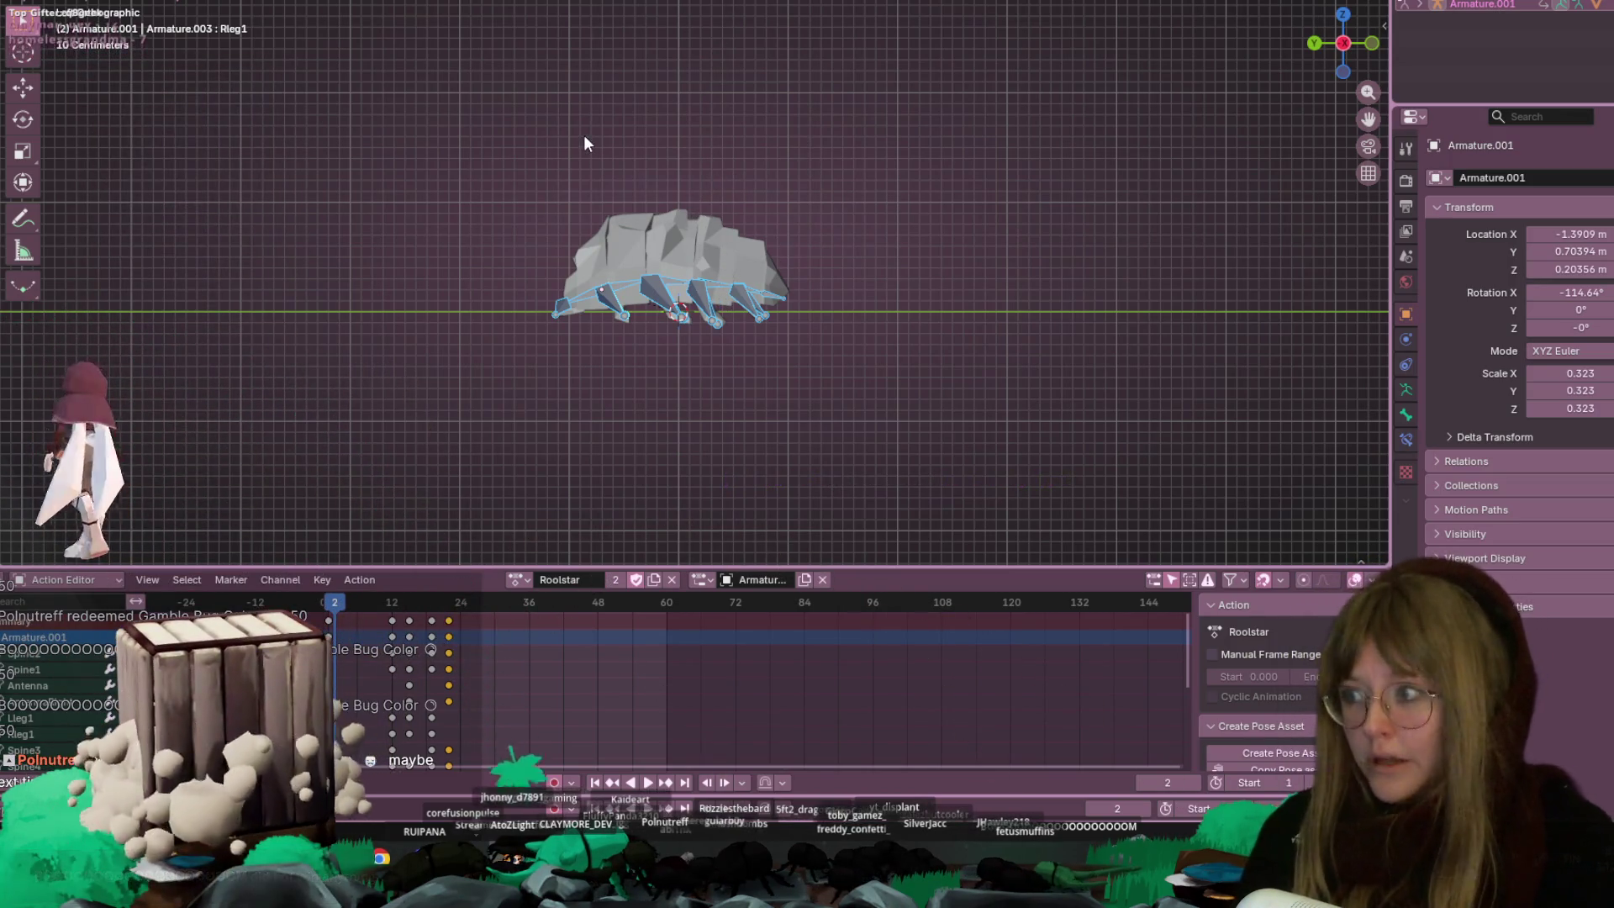
{"action": "key", "text": "space"}
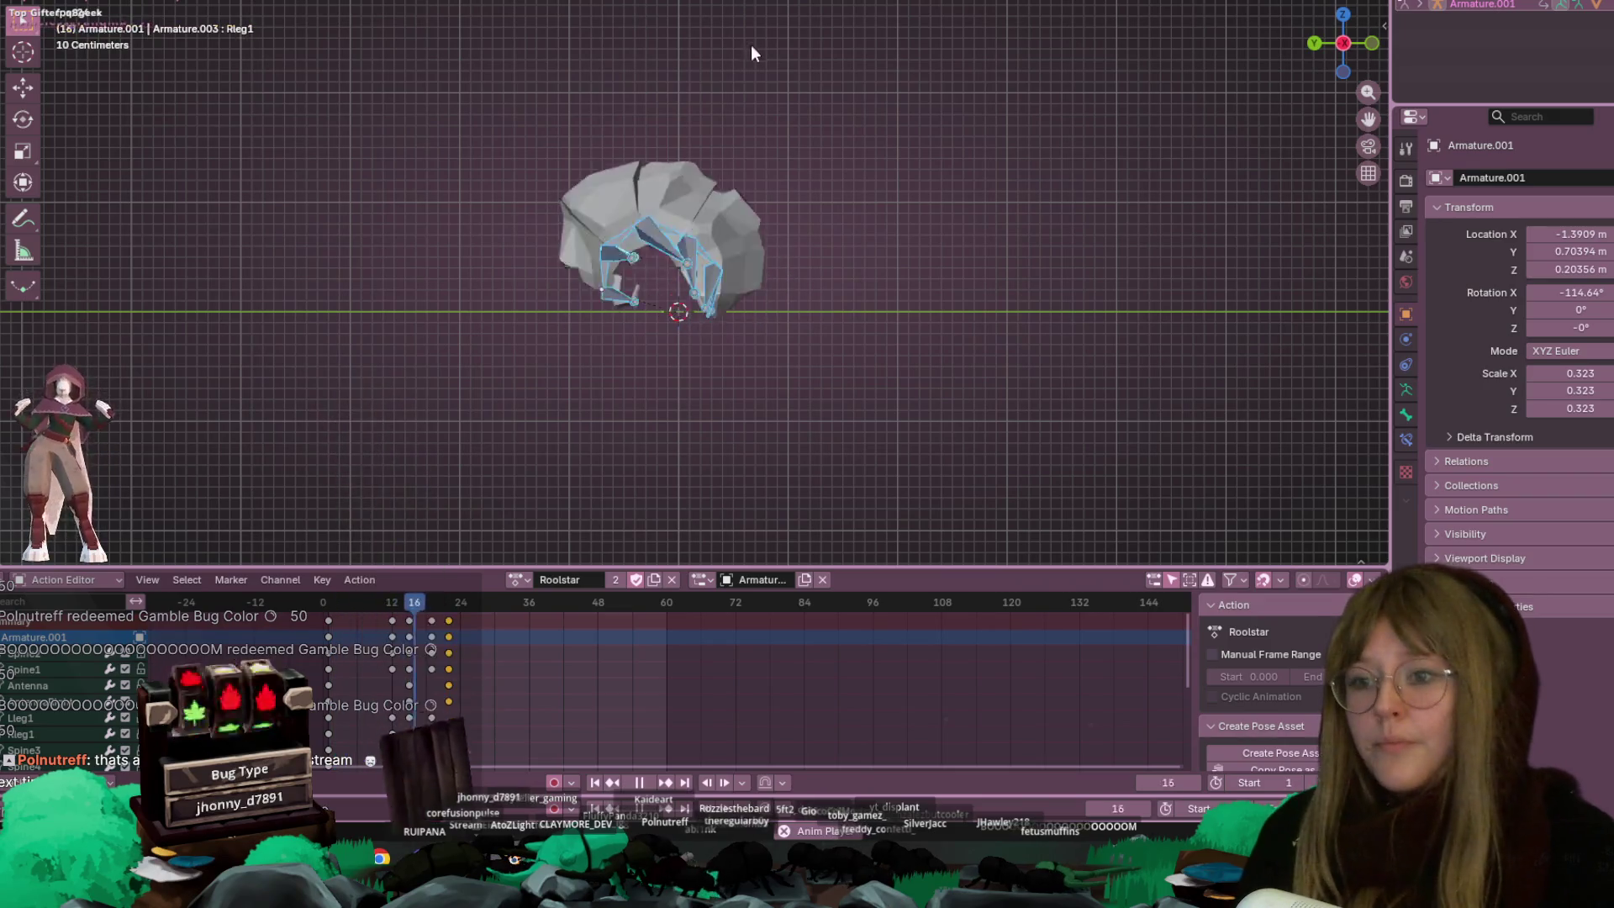
Delete the keyframe column at frame 21 and replay, stopping at frame 19
{"action": "left_click_drag", "start_coordinate": [512, 607], "coordinate": [415, 616]}
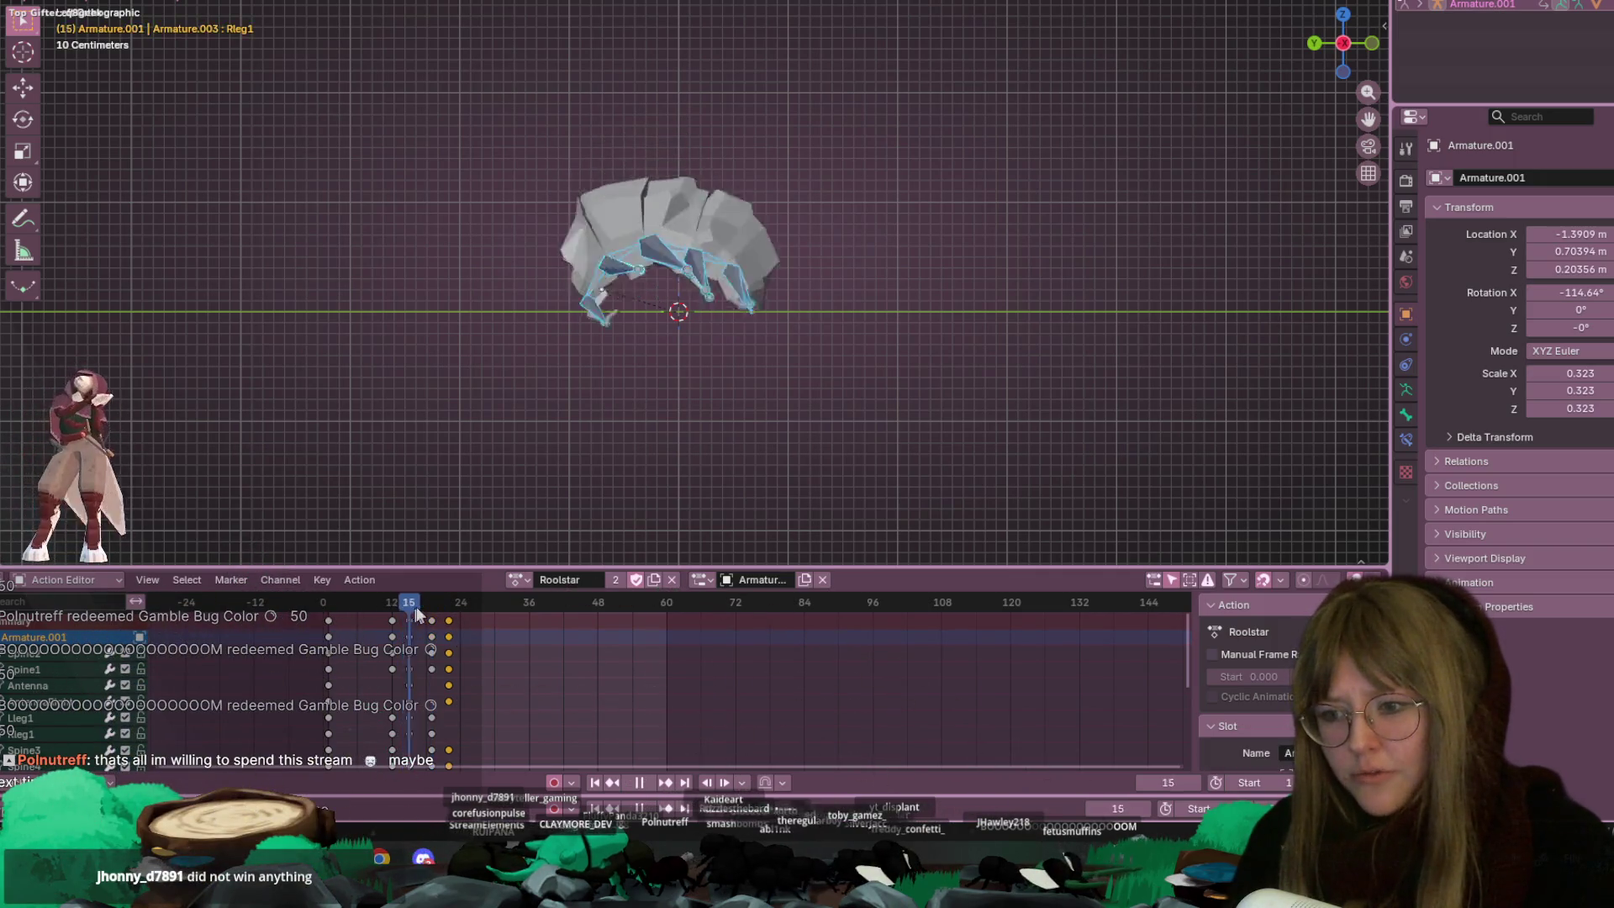
{"action": "key", "text": "space"}
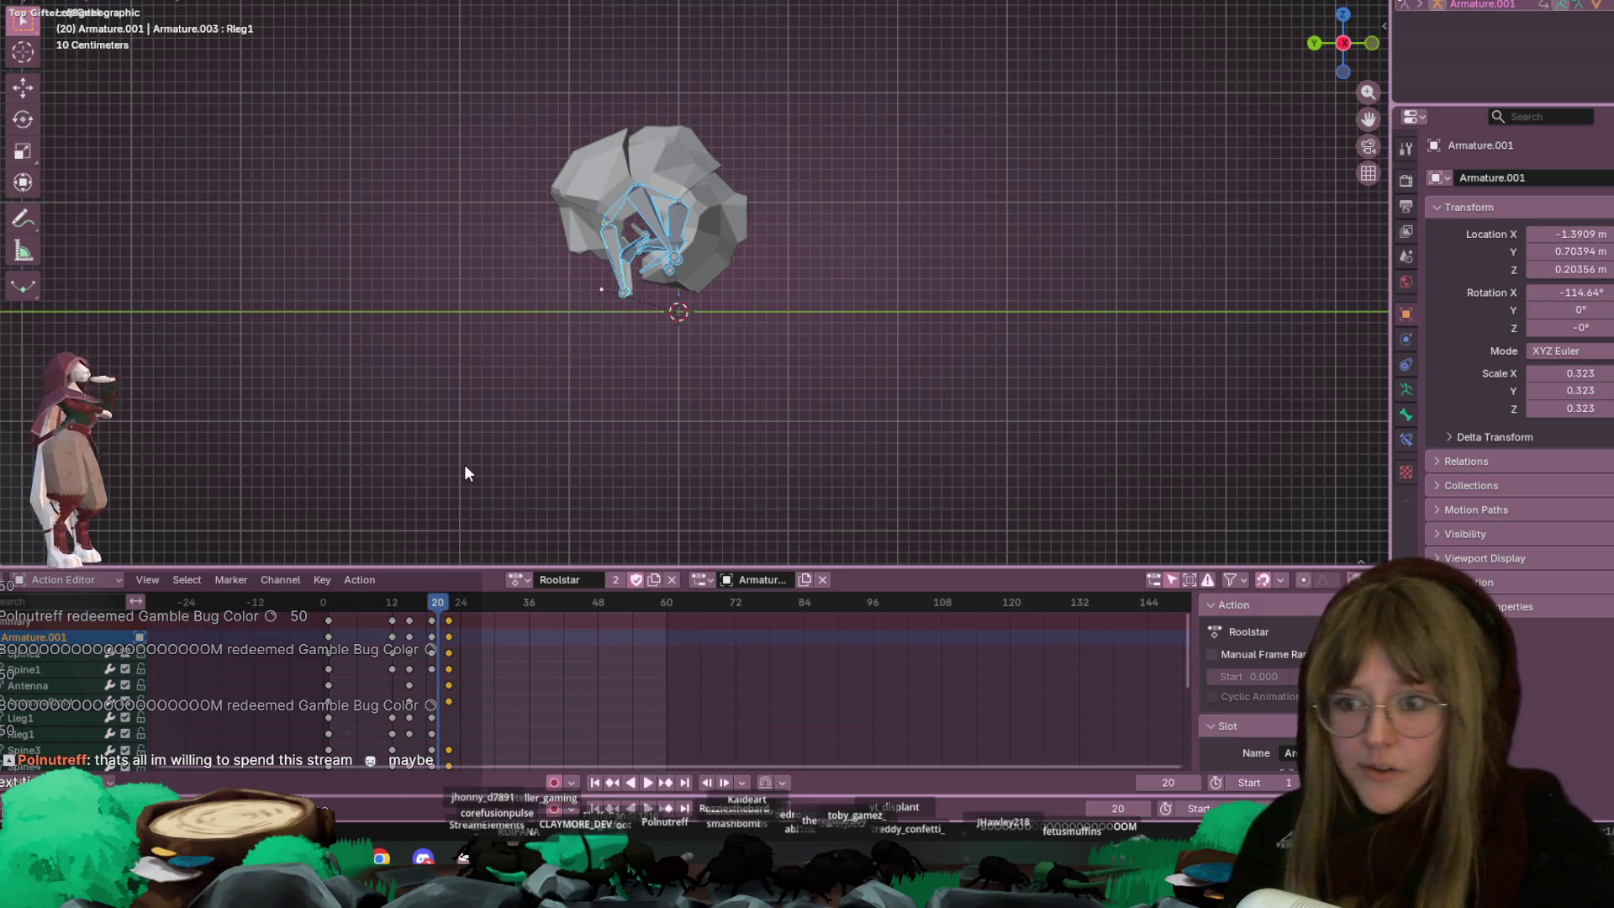
{"action": "left_click", "coordinate": [393, 607]}
{"action": "key", "text": "space"}
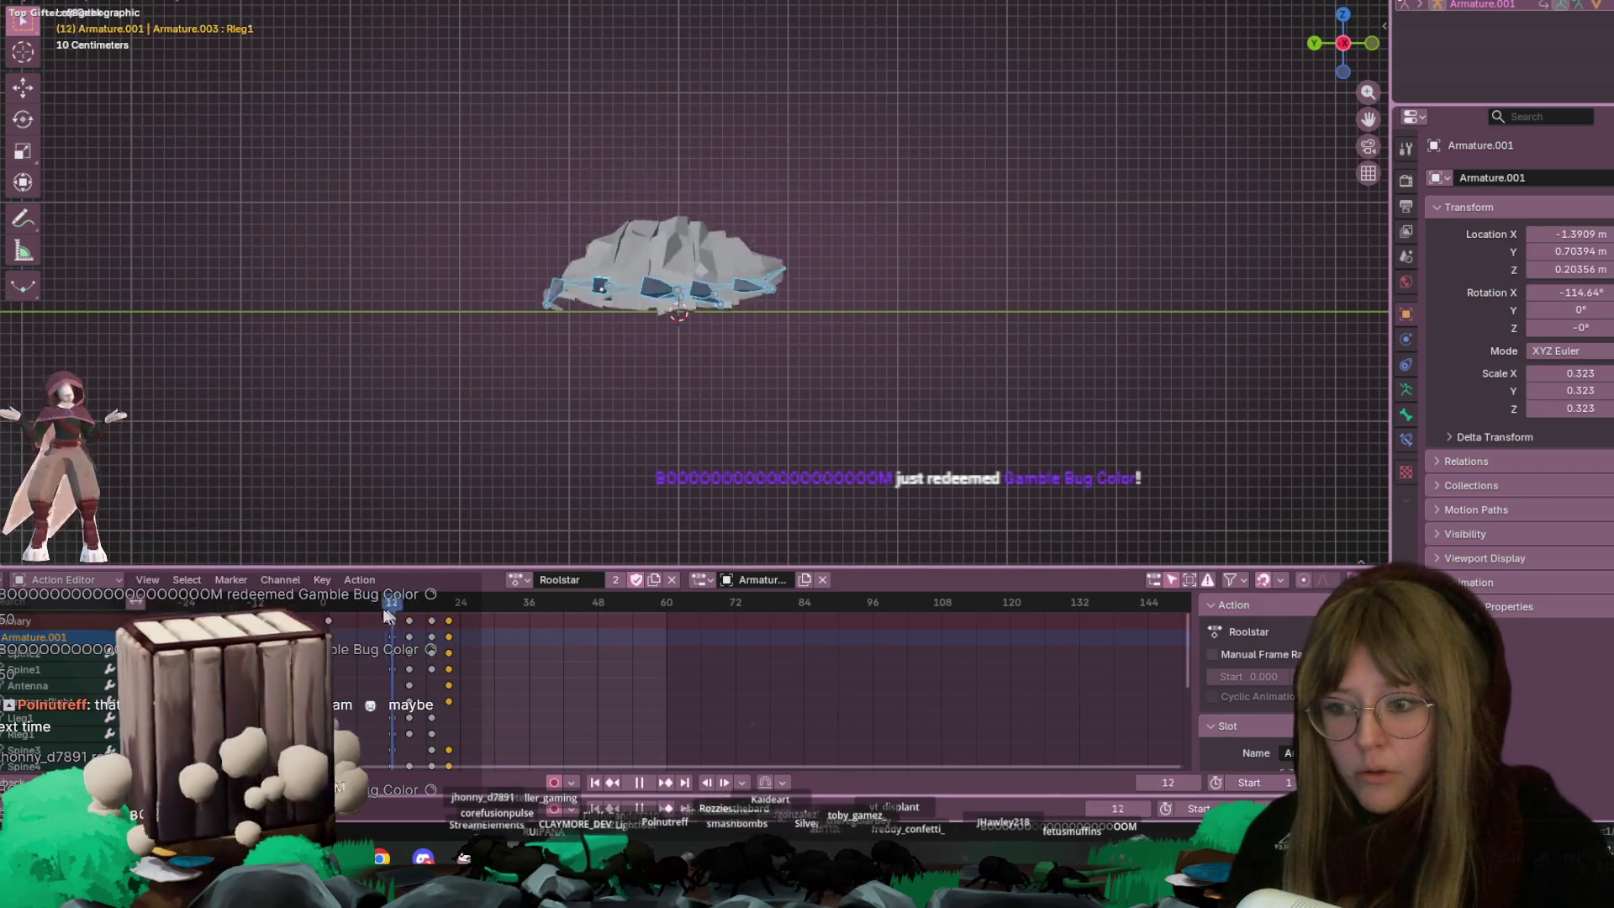
{"action": "key", "text": "space"}
{"action": "key", "text": "Delete"}
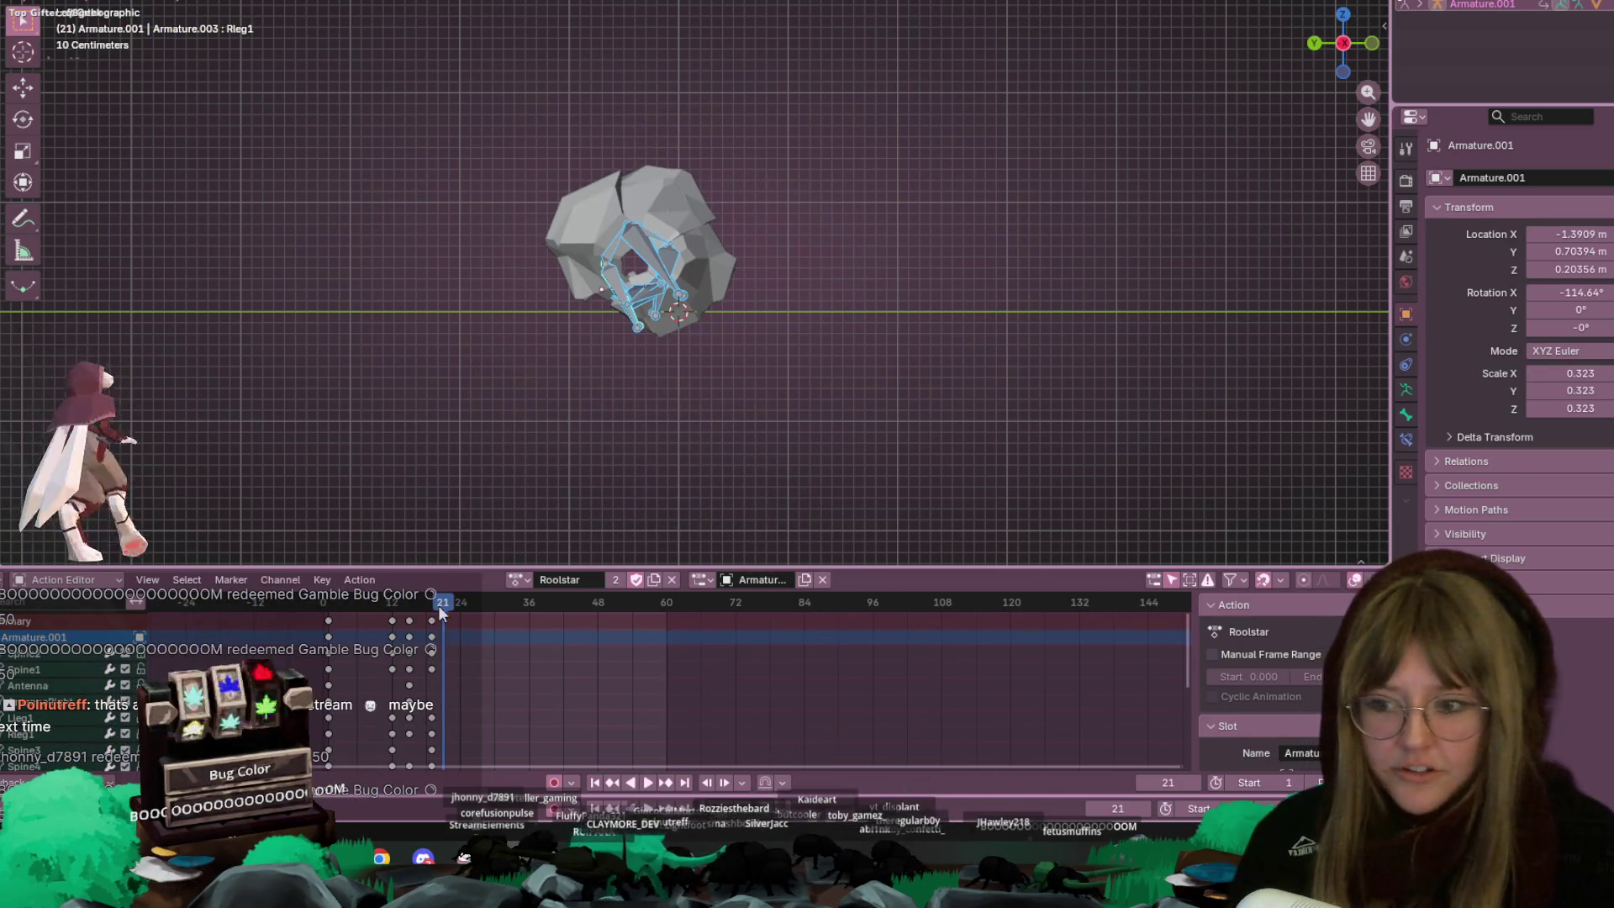
{"action": "key", "text": "space"}
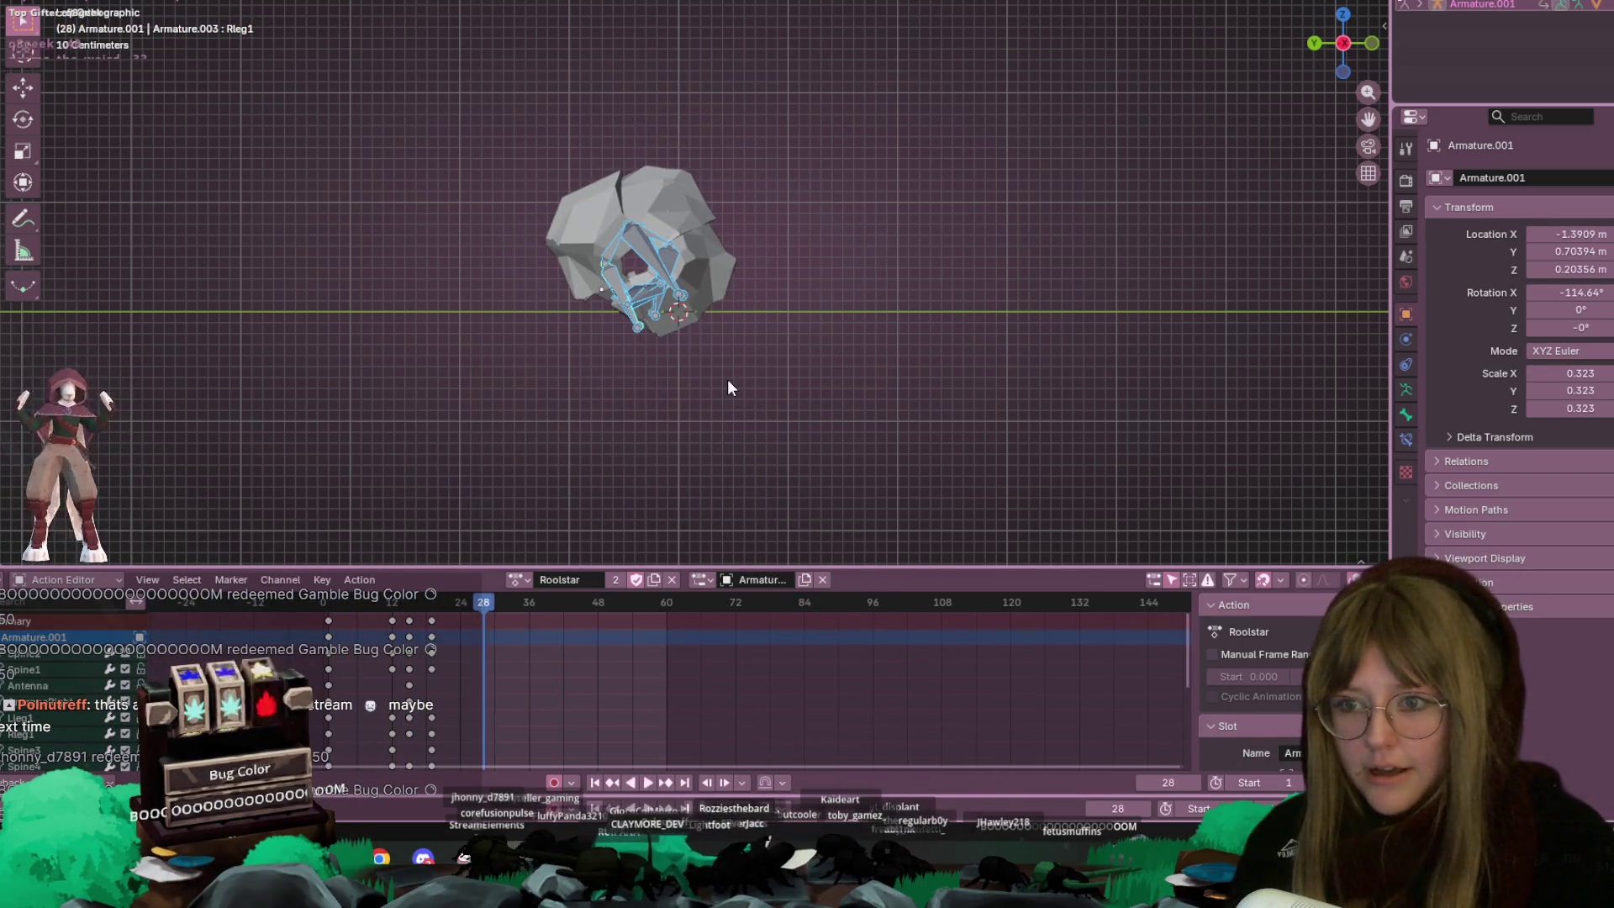
{"action": "key", "text": "space"}
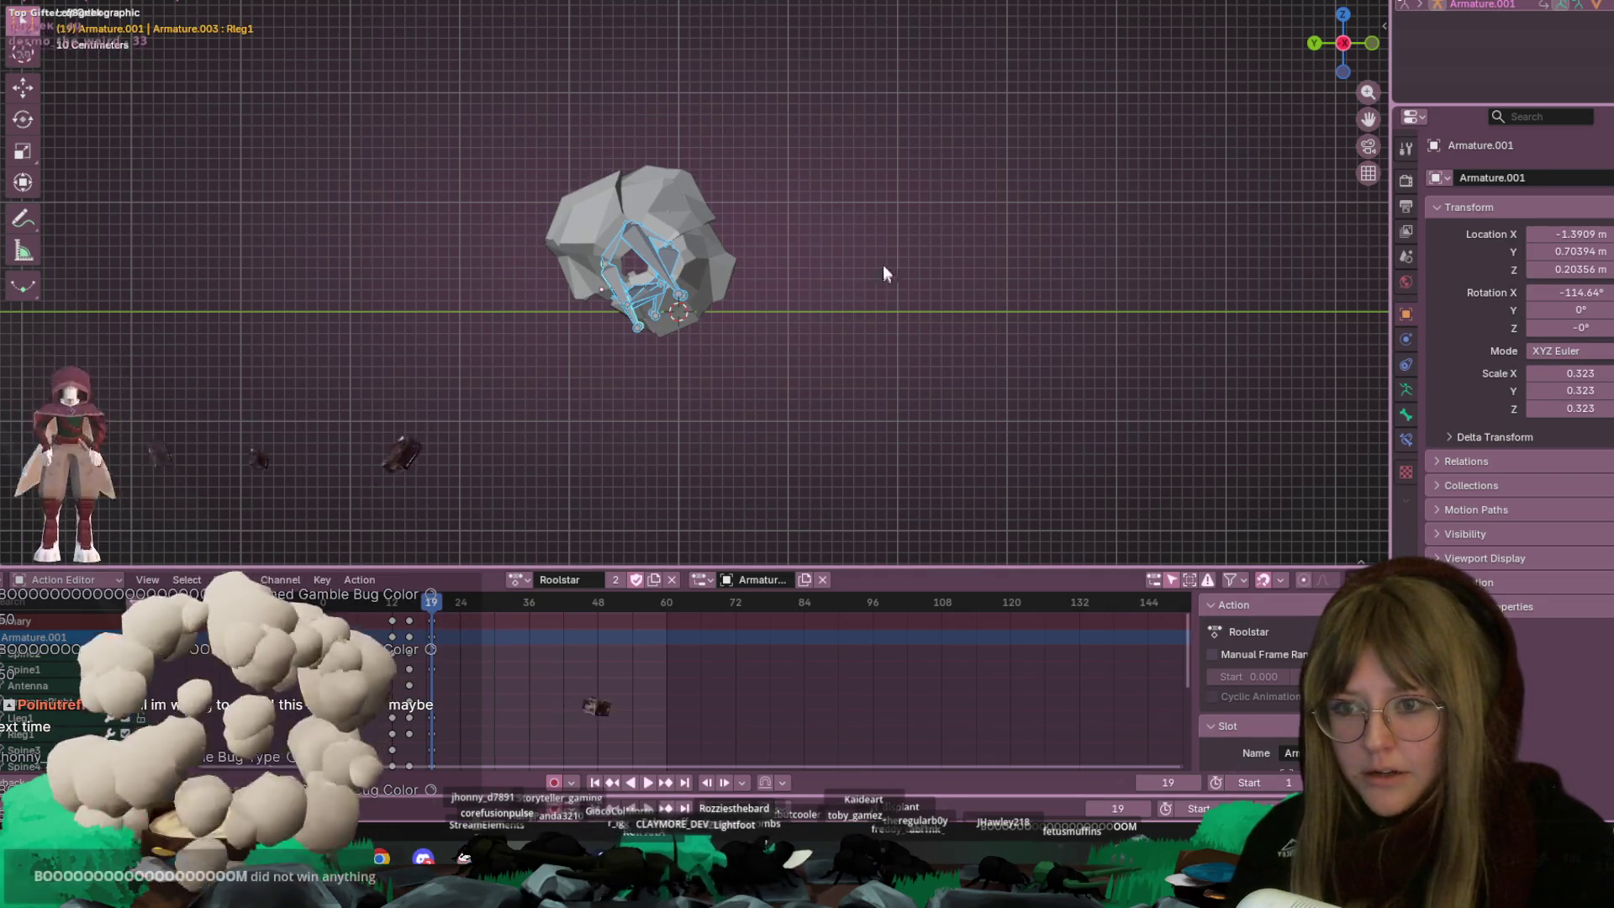
Rotate and raise the whole rig at frame 19 and key the new pose
{"action": "key", "text": "r"}
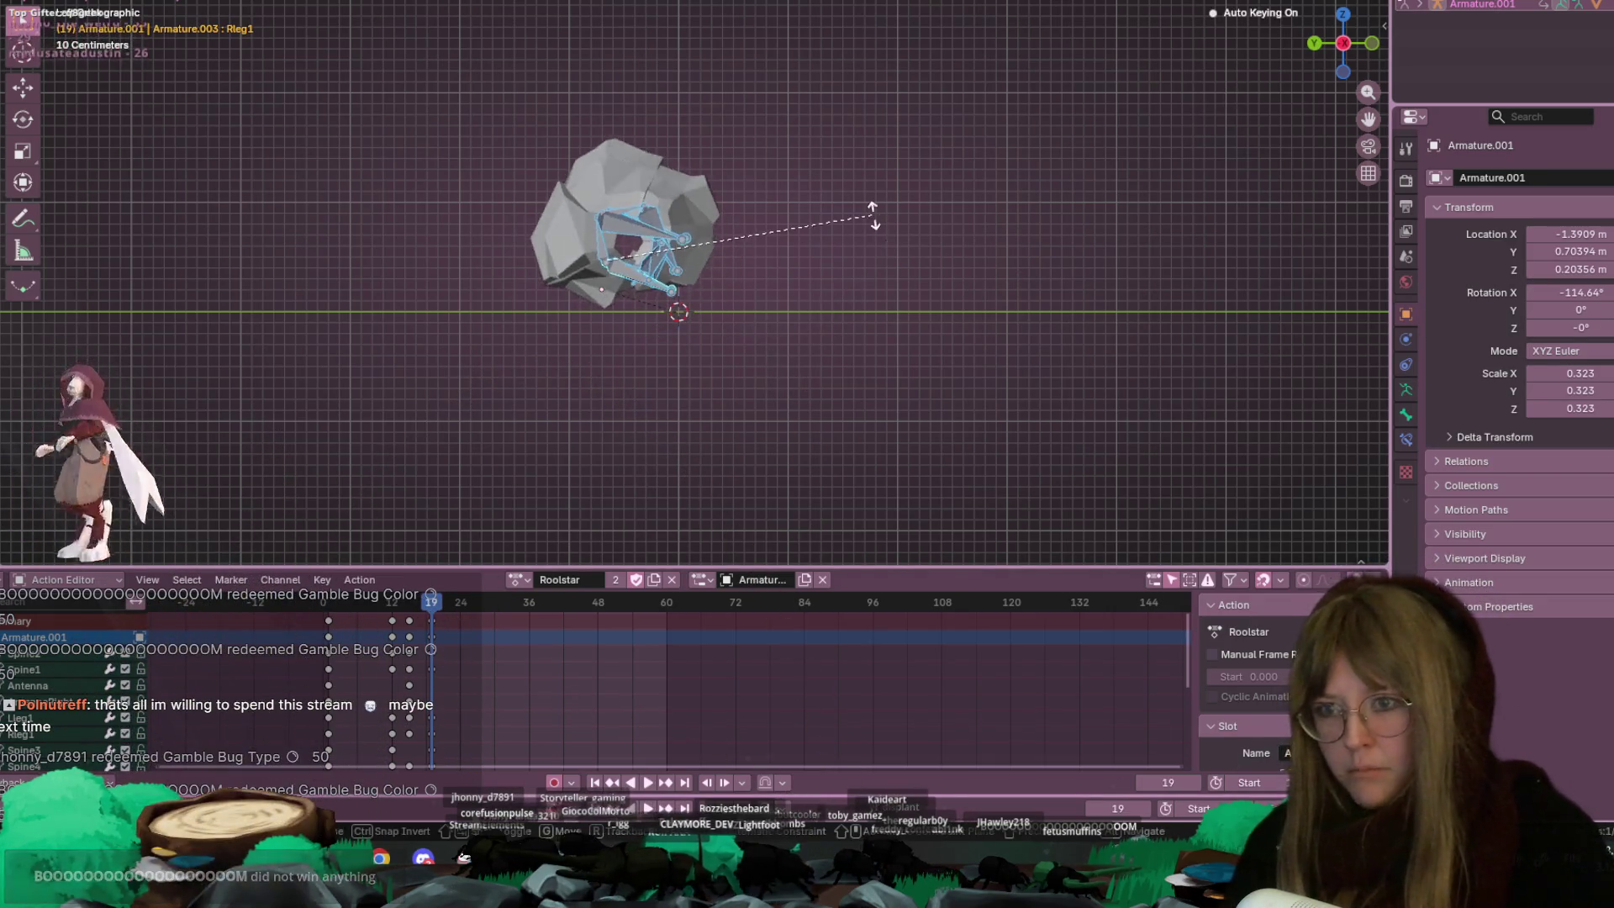
{"action": "key", "text": "g"}
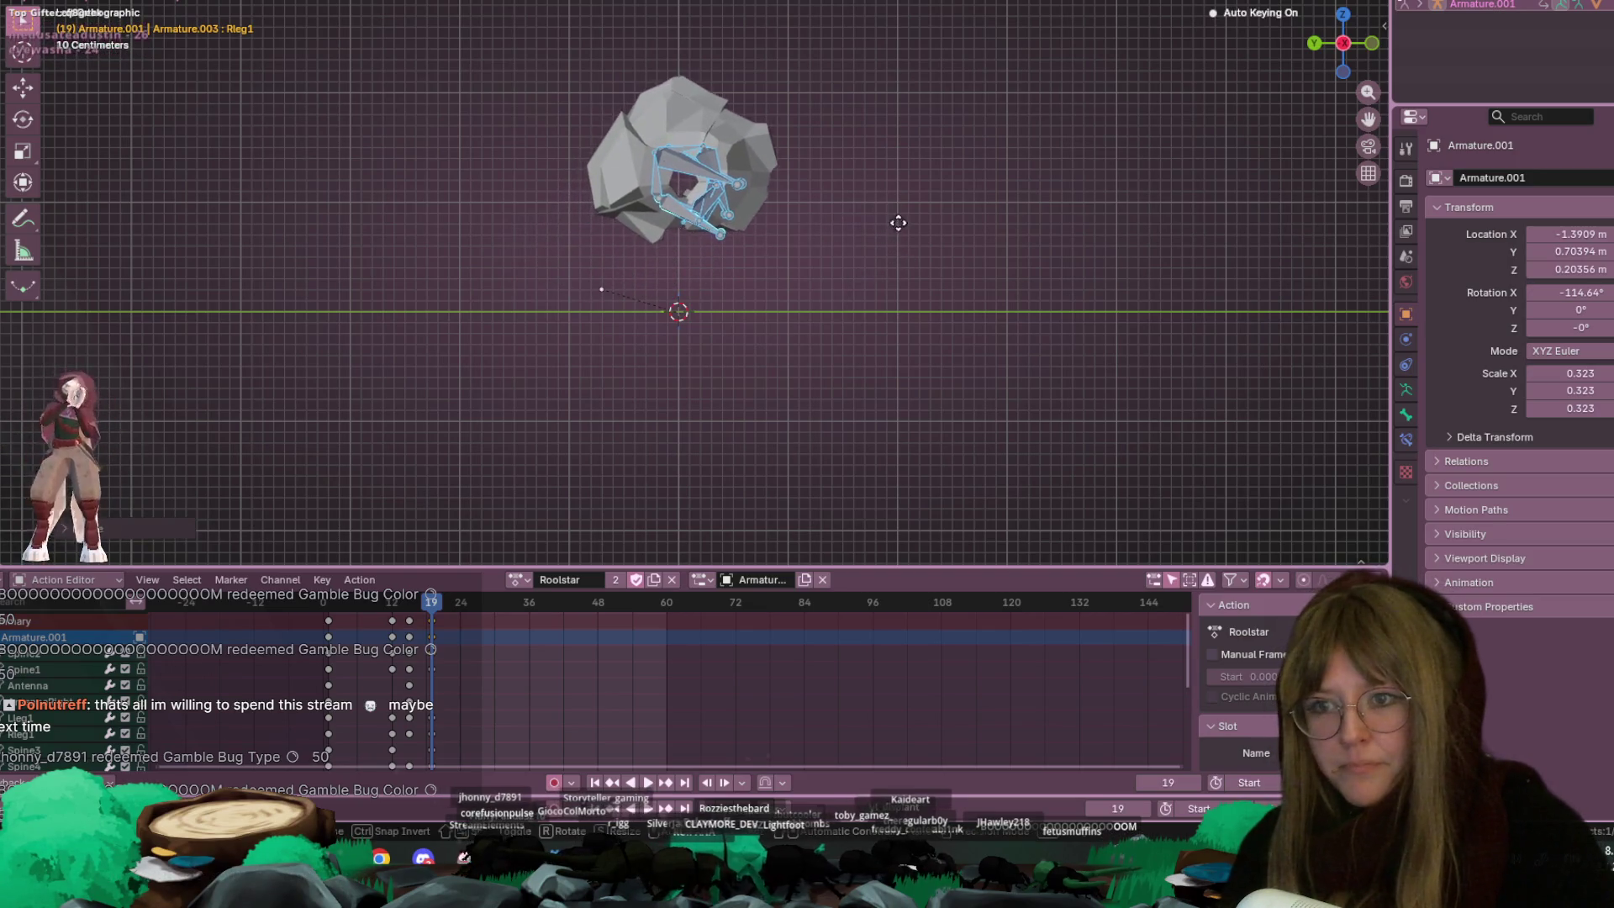
{"action": "left_click", "coordinate": [897, 216]}
{"action": "key", "text": "i"}
{"action": "key", "text": "space"}
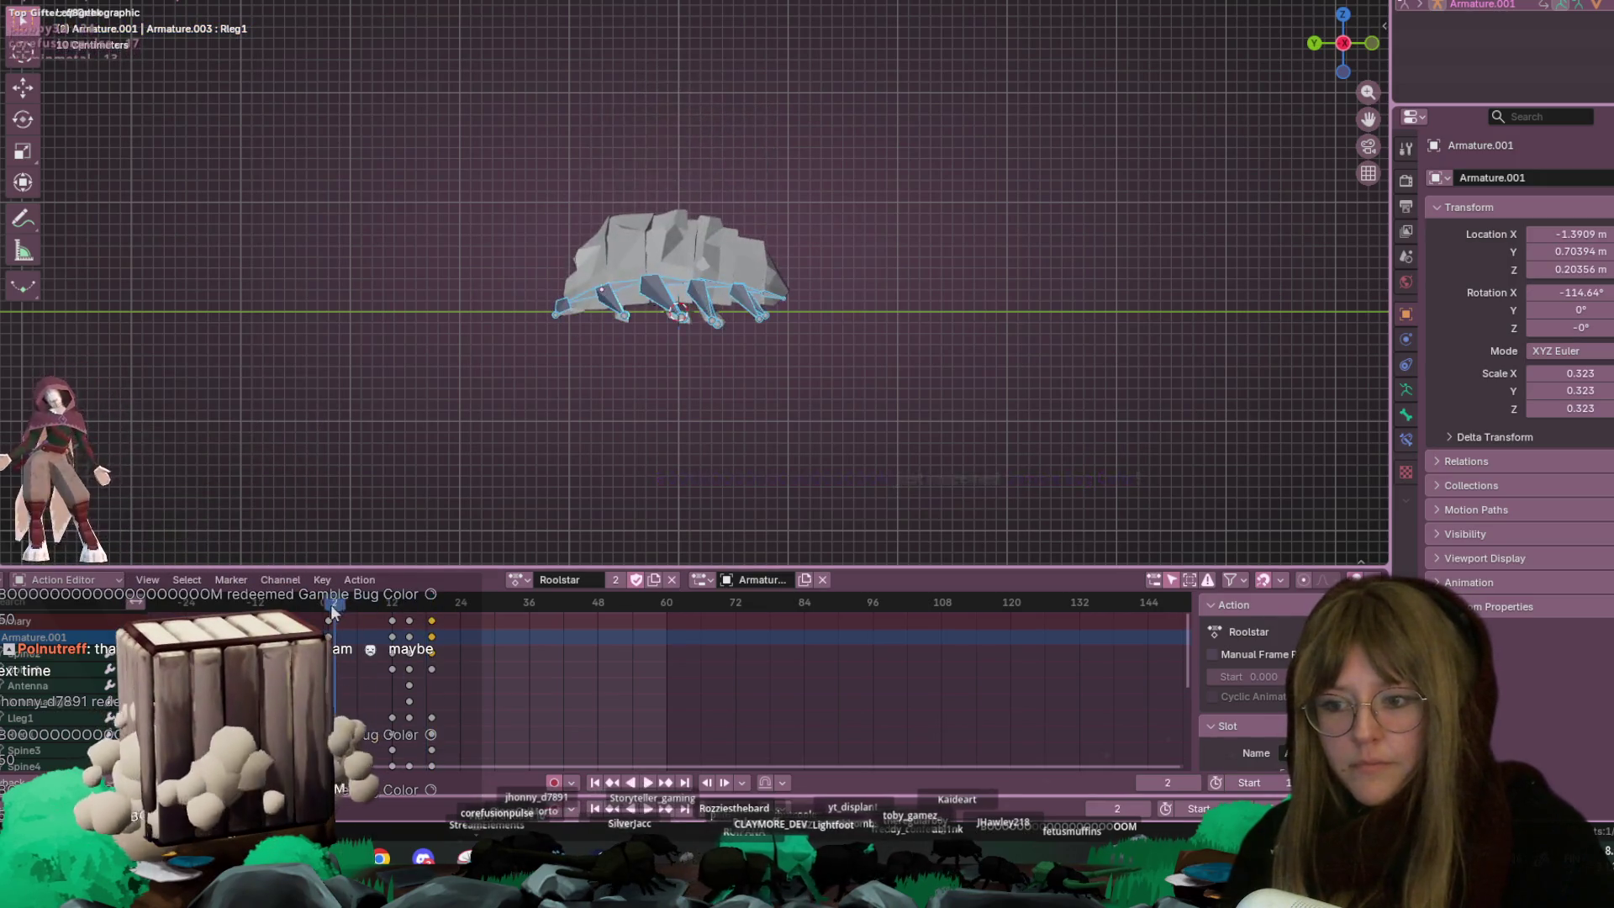
{"action": "key", "text": "space"}
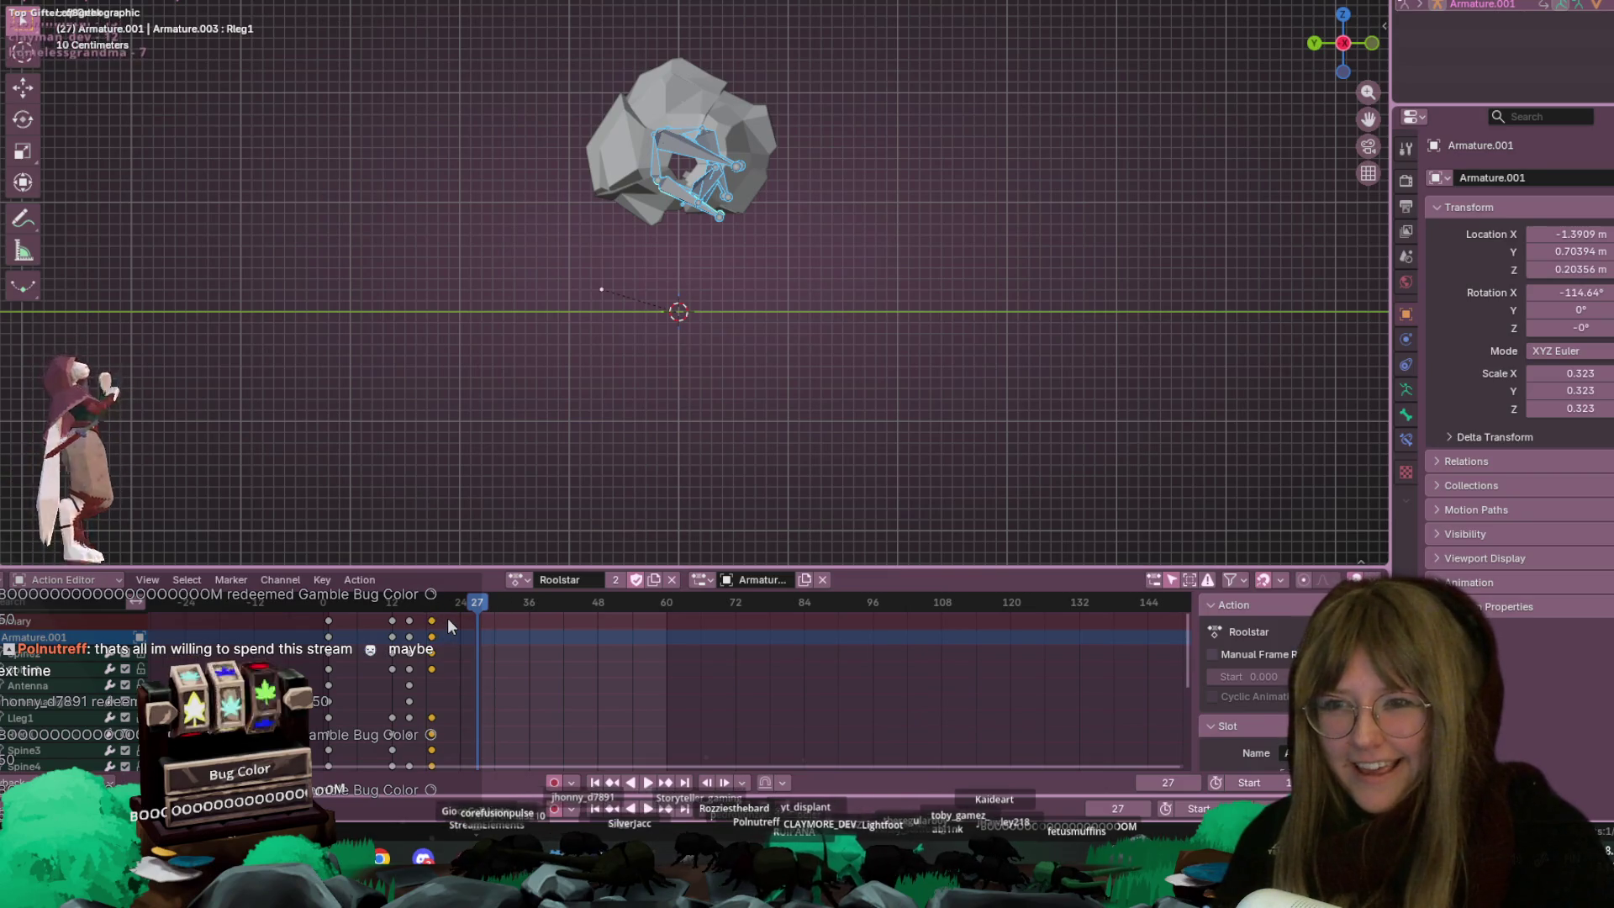
{"action": "left_click", "coordinate": [739, 161]}
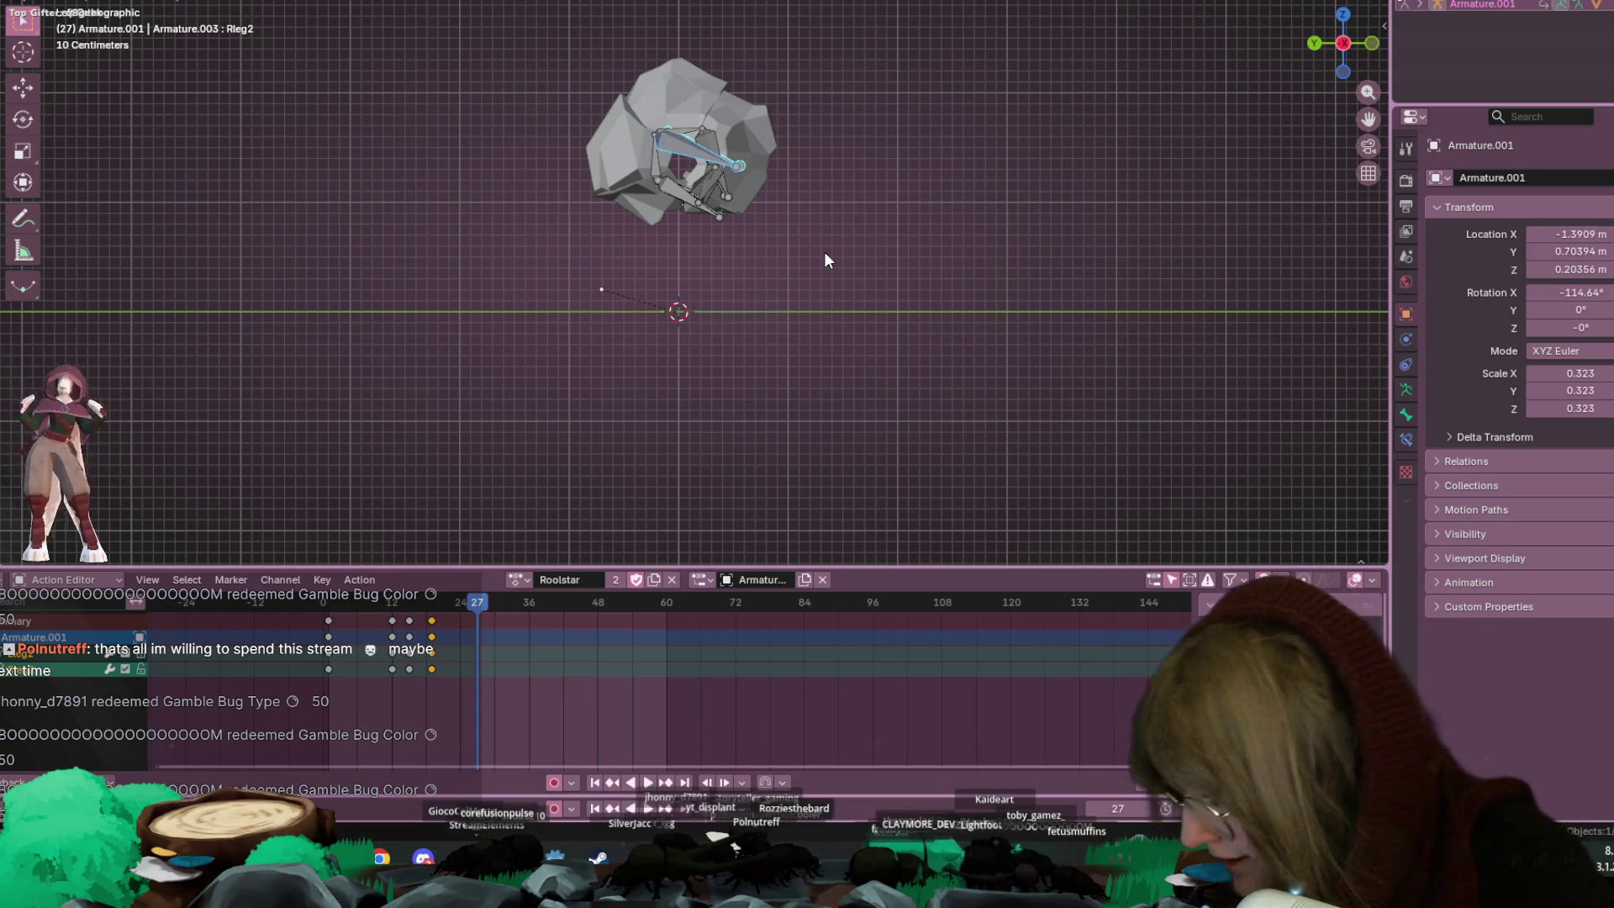
Rotate Rleg2 inward into the ball, then select the Antenna bone
{"action": "key", "text": "r"}
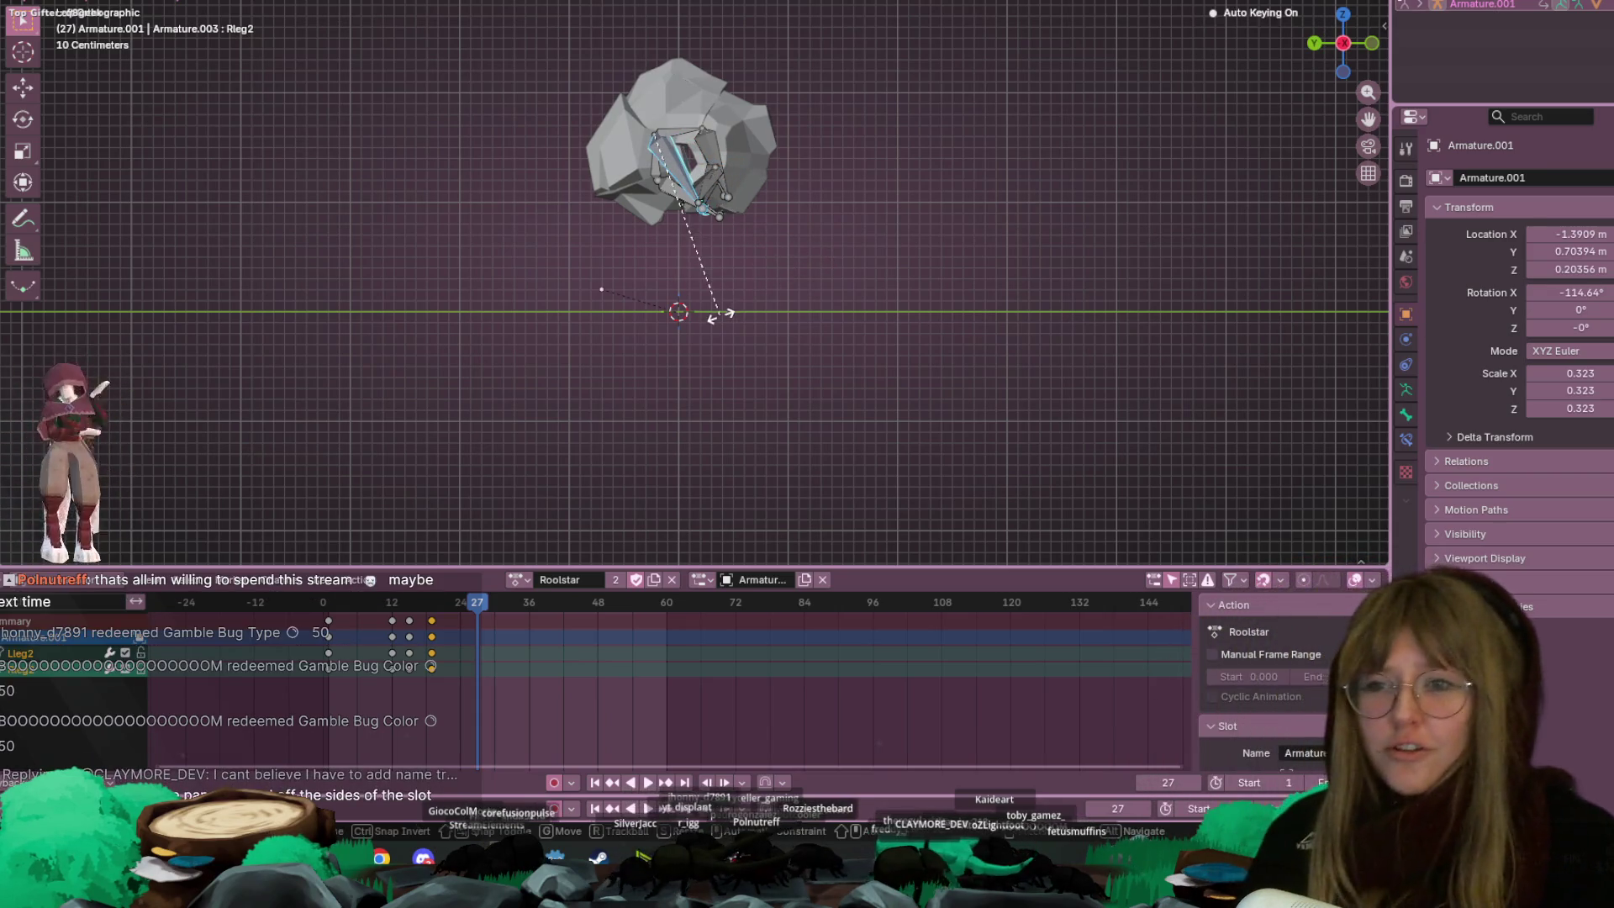
{"action": "left_click", "coordinate": [712, 181]}
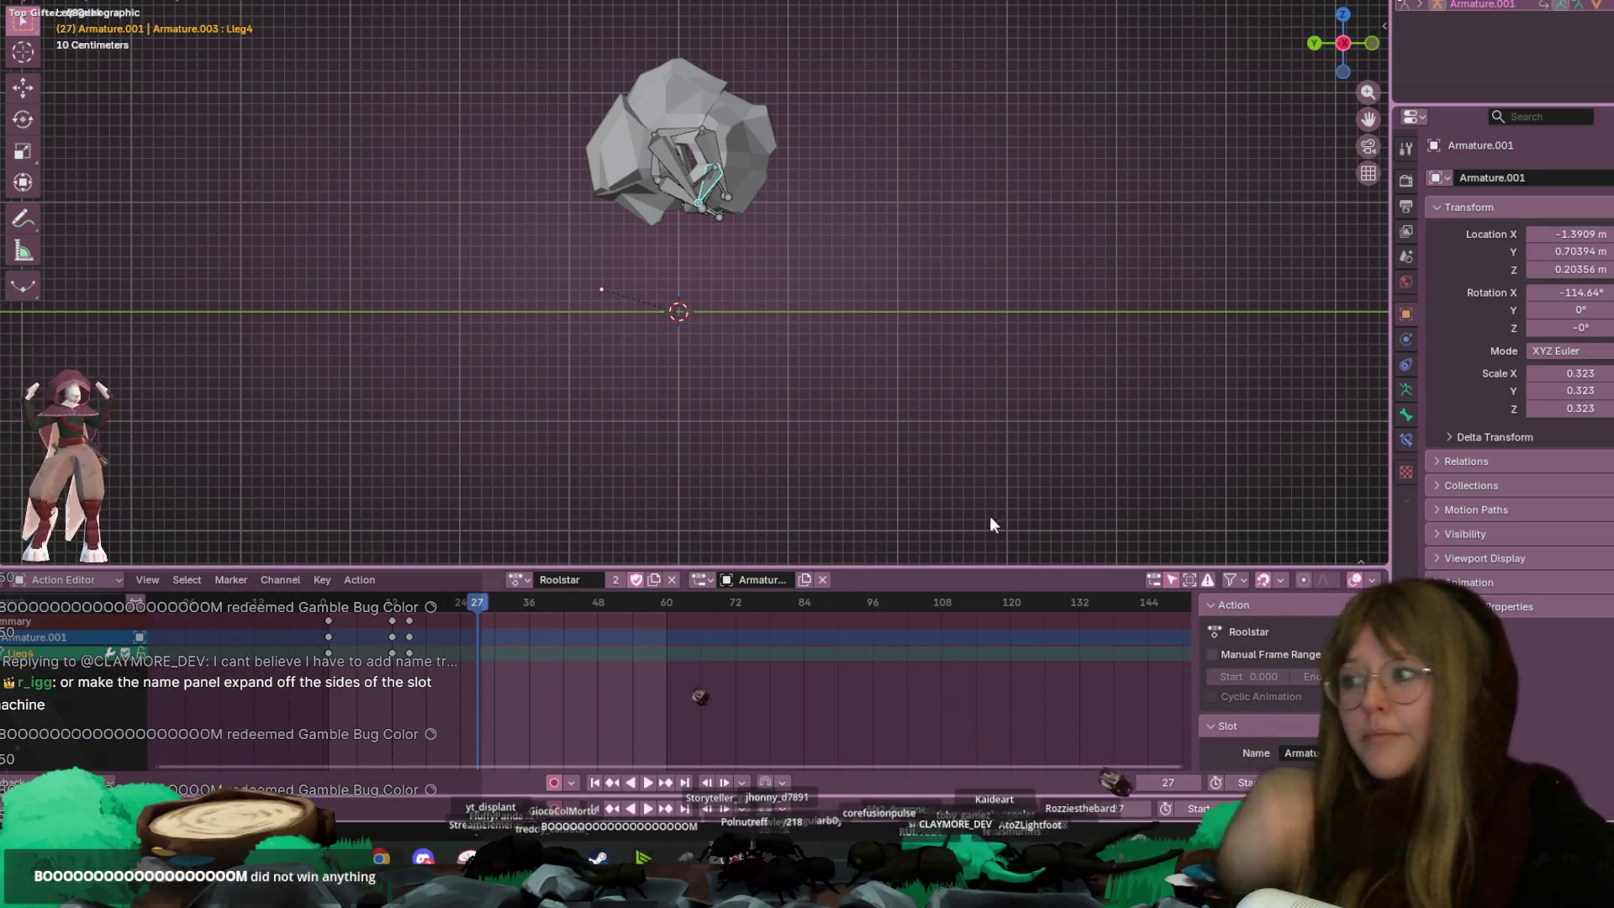
Rotate Rleg1 and Rleg2 inward to tuck the right legs into the ball
{"action": "scroll", "coordinate": [905, 246], "scroll_direction": "up", "scroll_amount": 2}
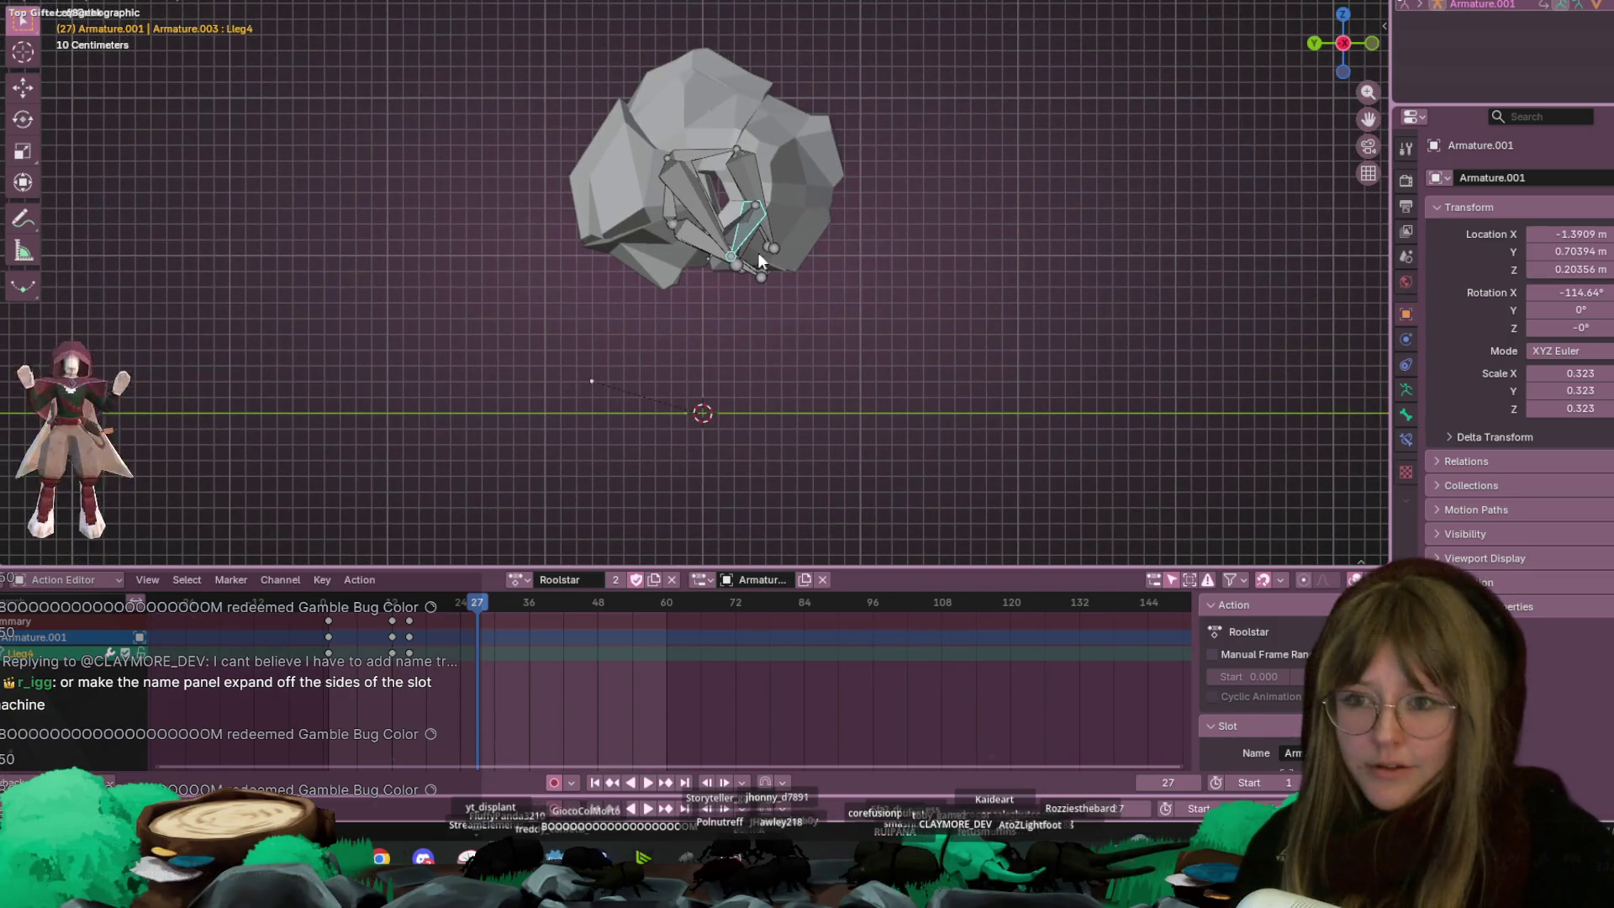
{"action": "left_click", "coordinate": [745, 245]}
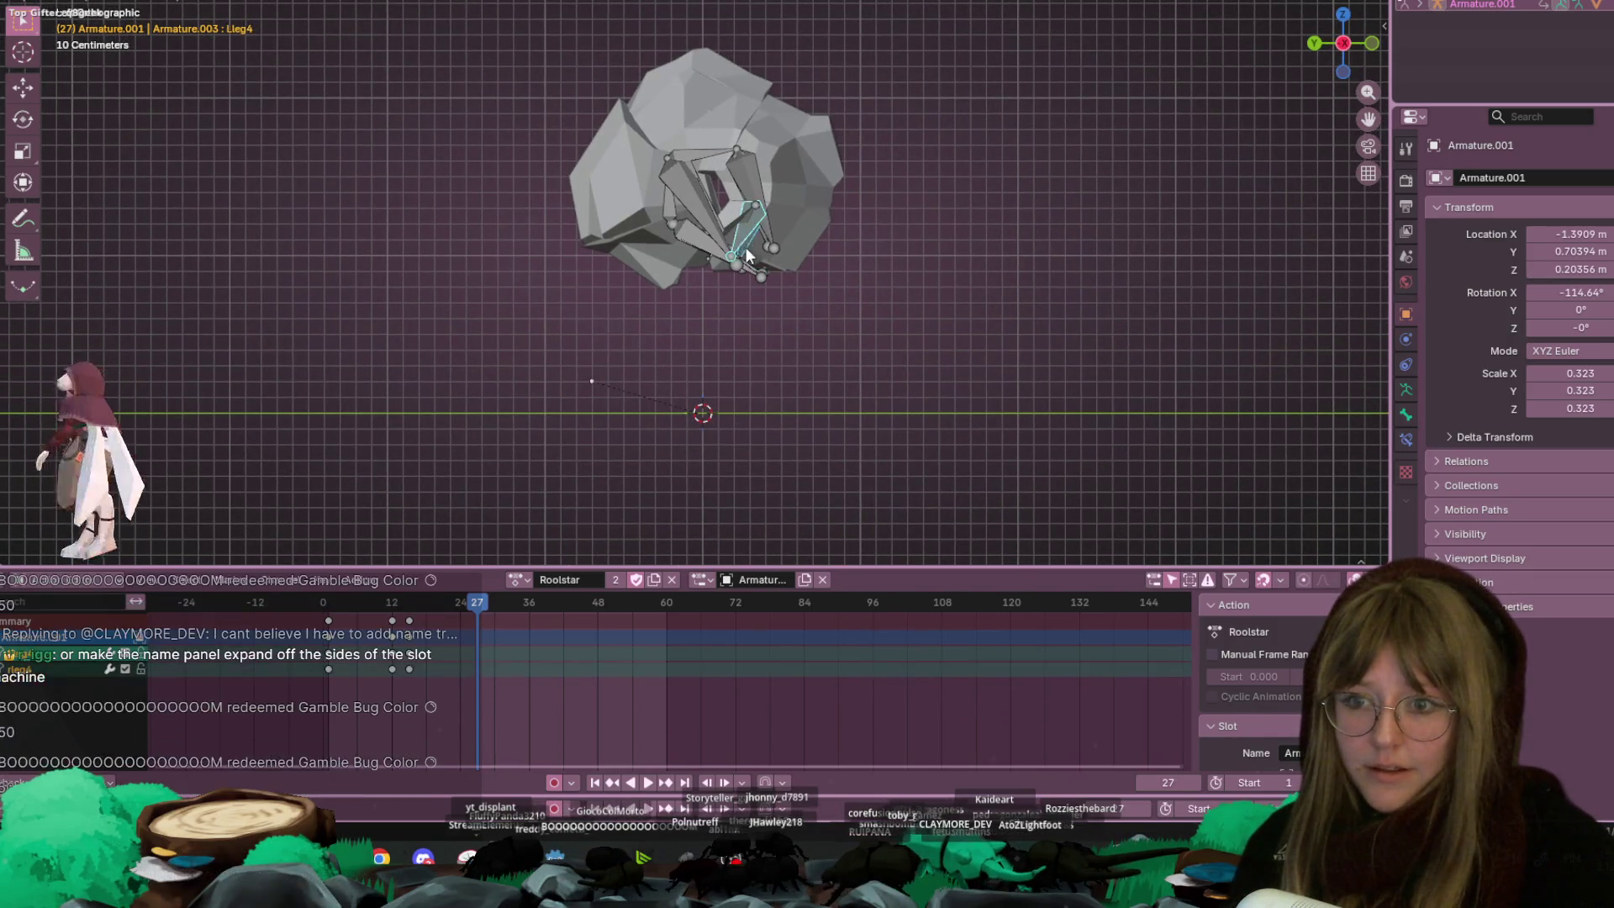
{"action": "left_click", "coordinate": [735, 266]}
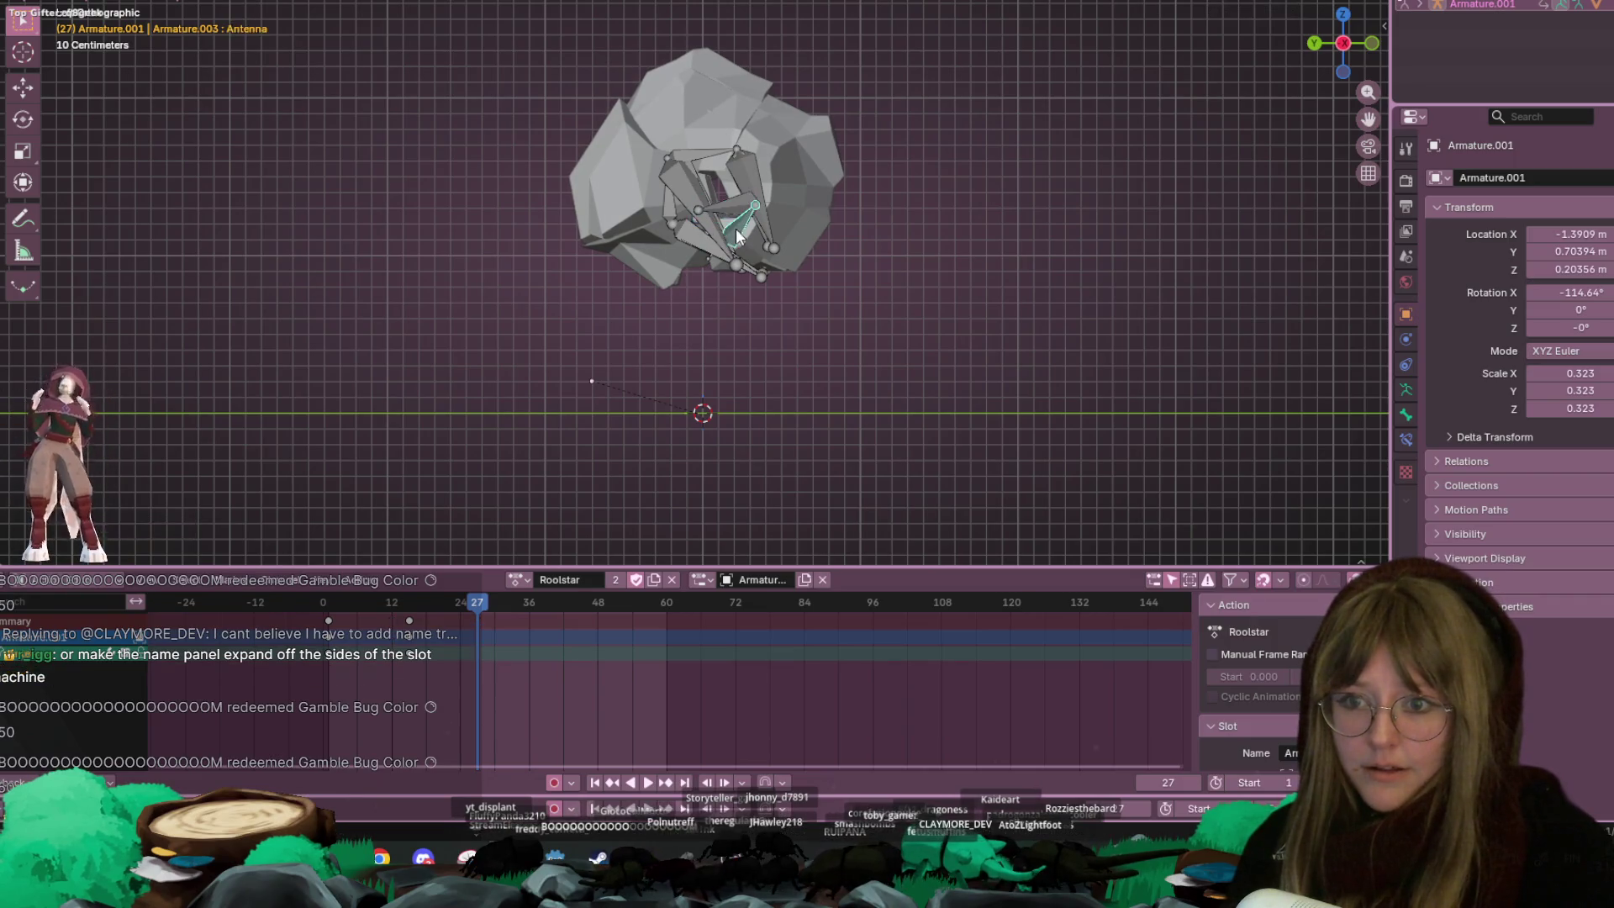
{"action": "left_click", "coordinate": [769, 274]}
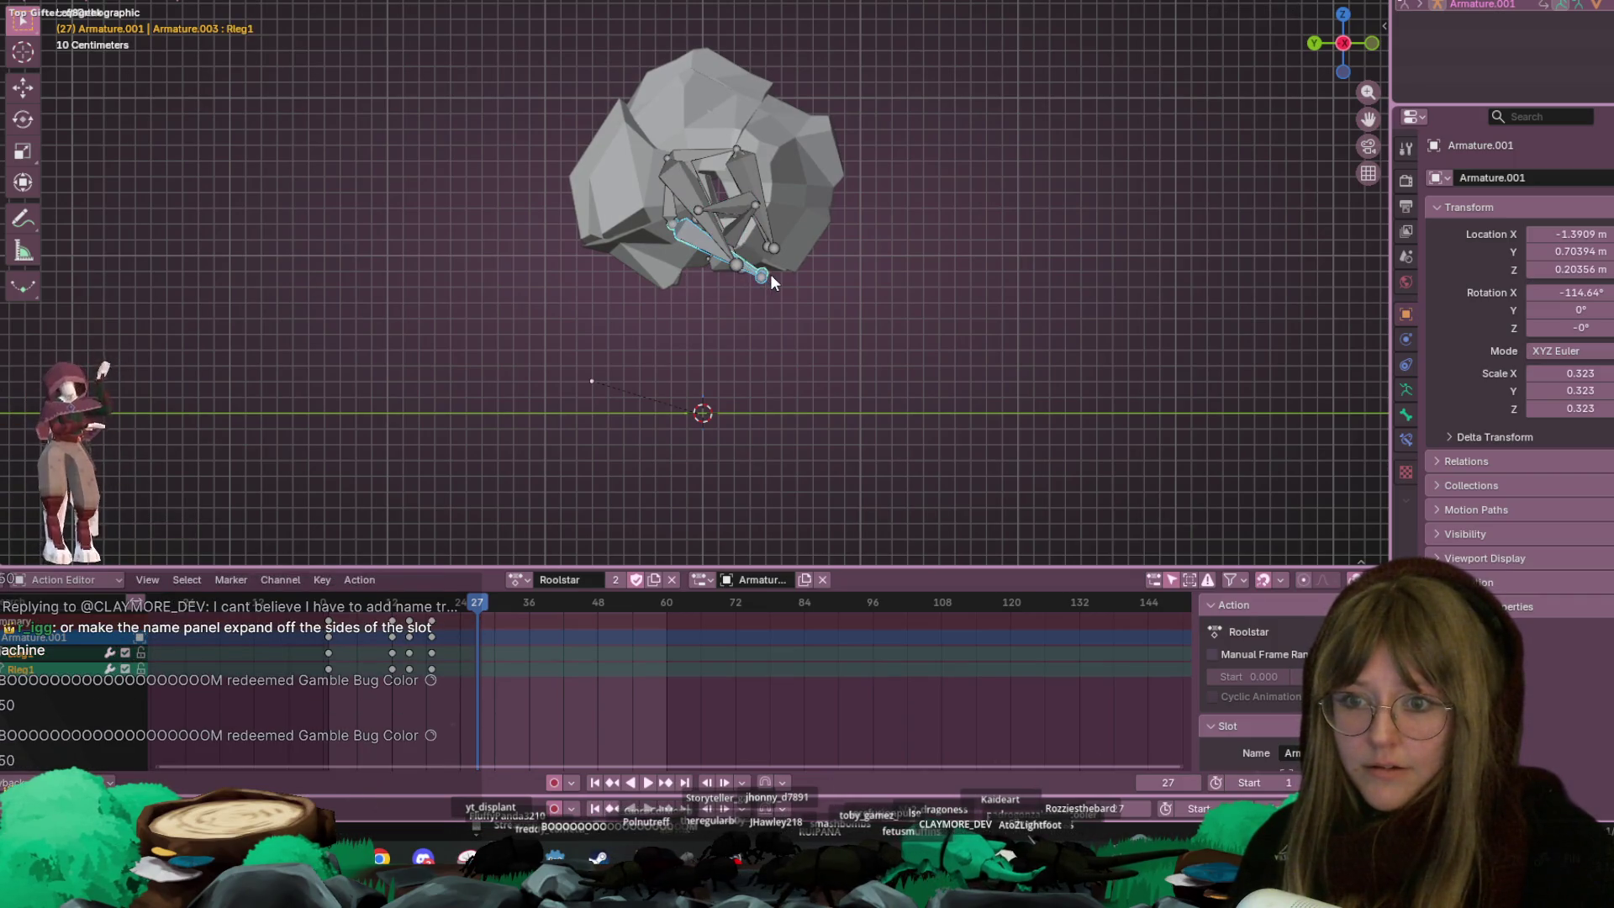
{"action": "key", "text": "r"}
{"action": "left_click", "coordinate": [774, 165]}
{"action": "left_click", "coordinate": [730, 259]}
{"action": "key", "text": "r"}
{"action": "left_click", "coordinate": [767, 227]}
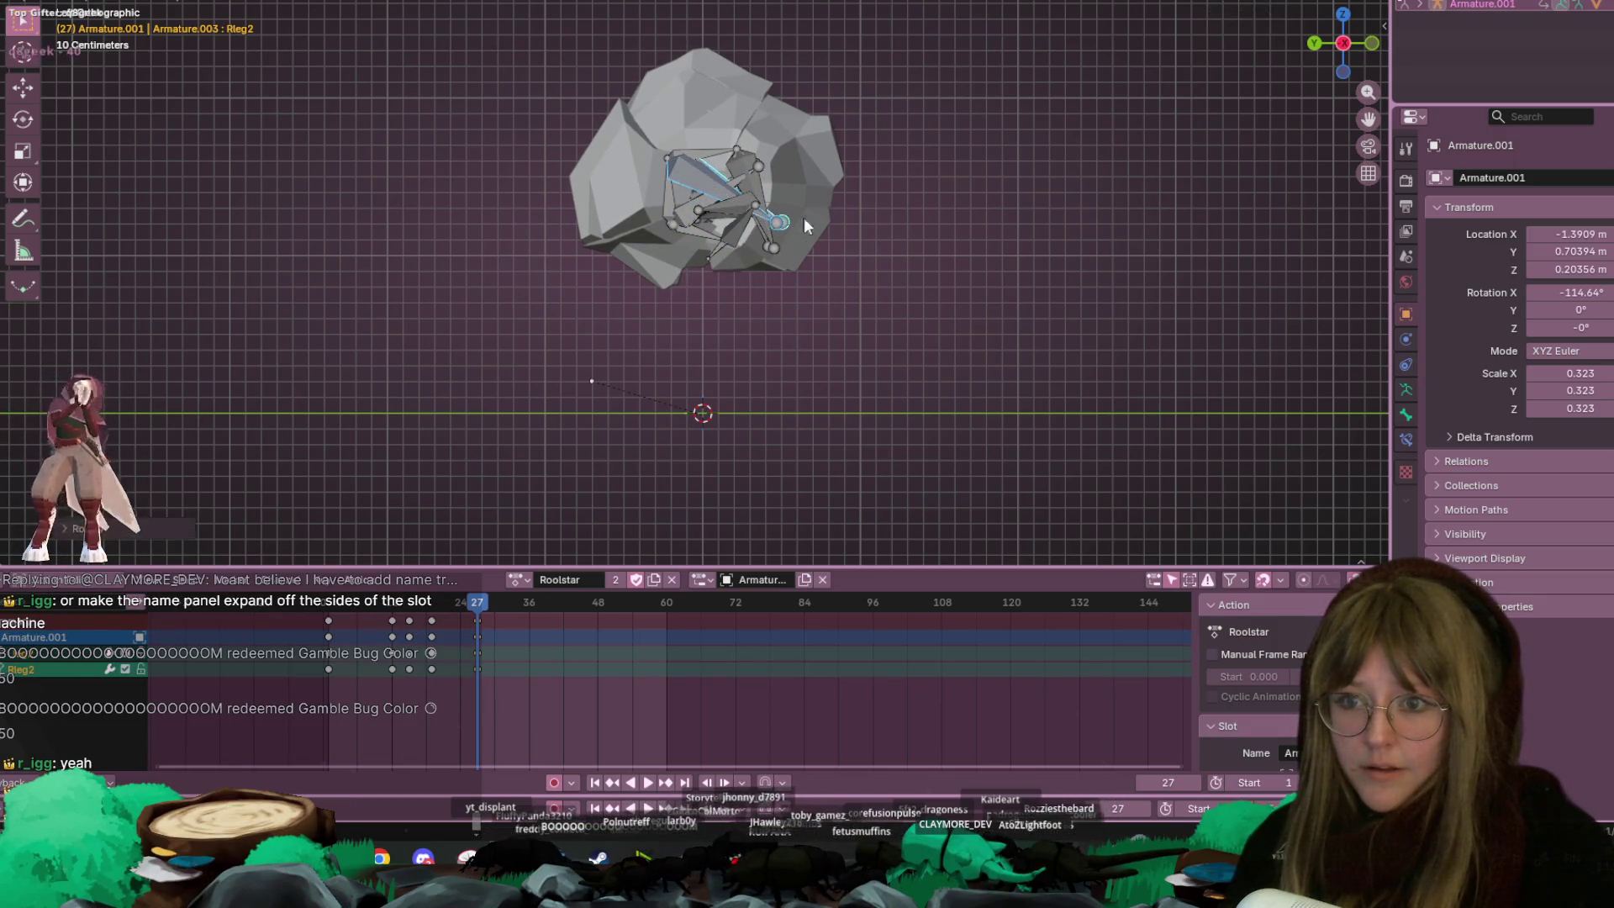
Move the curled-pose keys from frame 27 to frame 19 and replay the roll
{"action": "scroll", "coordinate": [930, 241], "scroll_direction": "down", "scroll_amount": 2}
{"action": "key", "text": "a"}
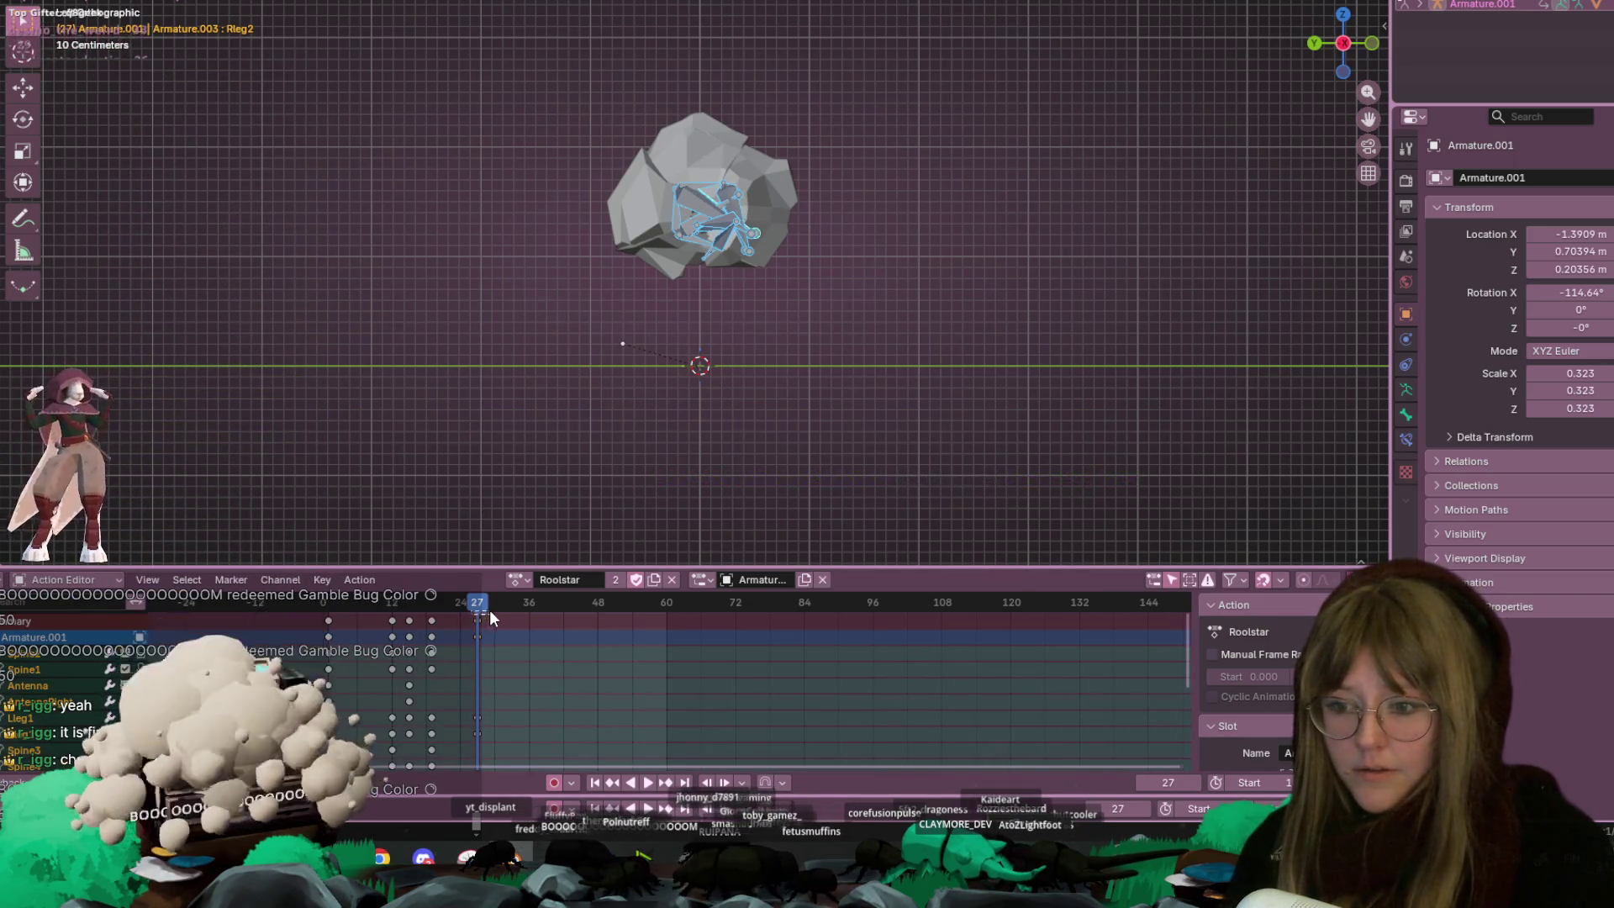
{"action": "key", "text": "space"}
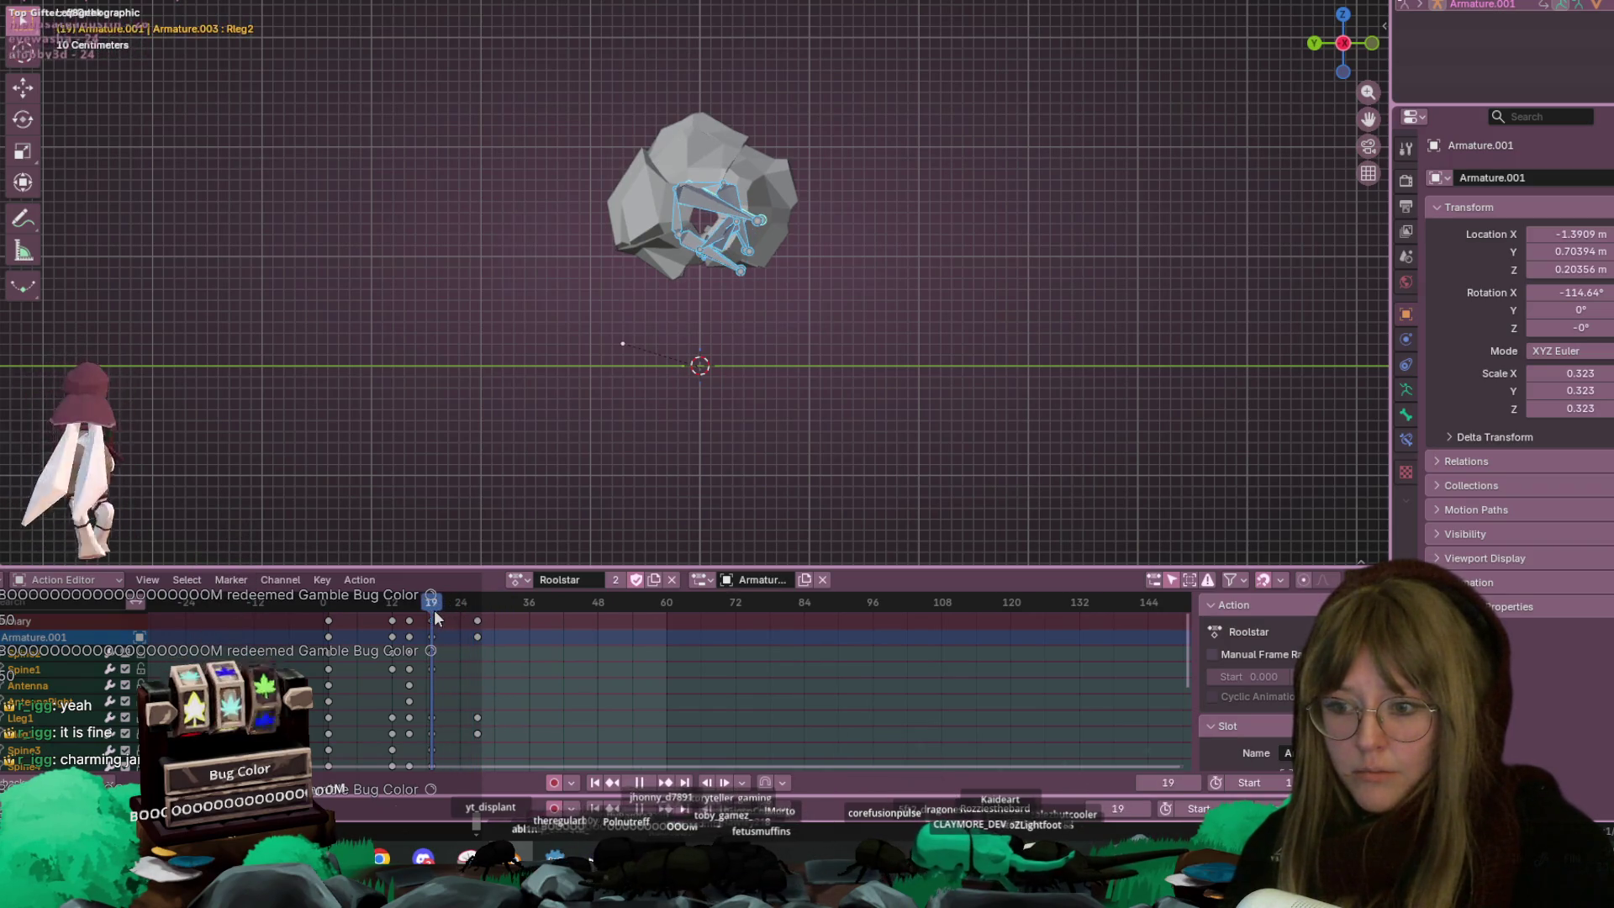
{"action": "left_click", "coordinate": [476, 623]}
{"action": "key", "text": "g"}
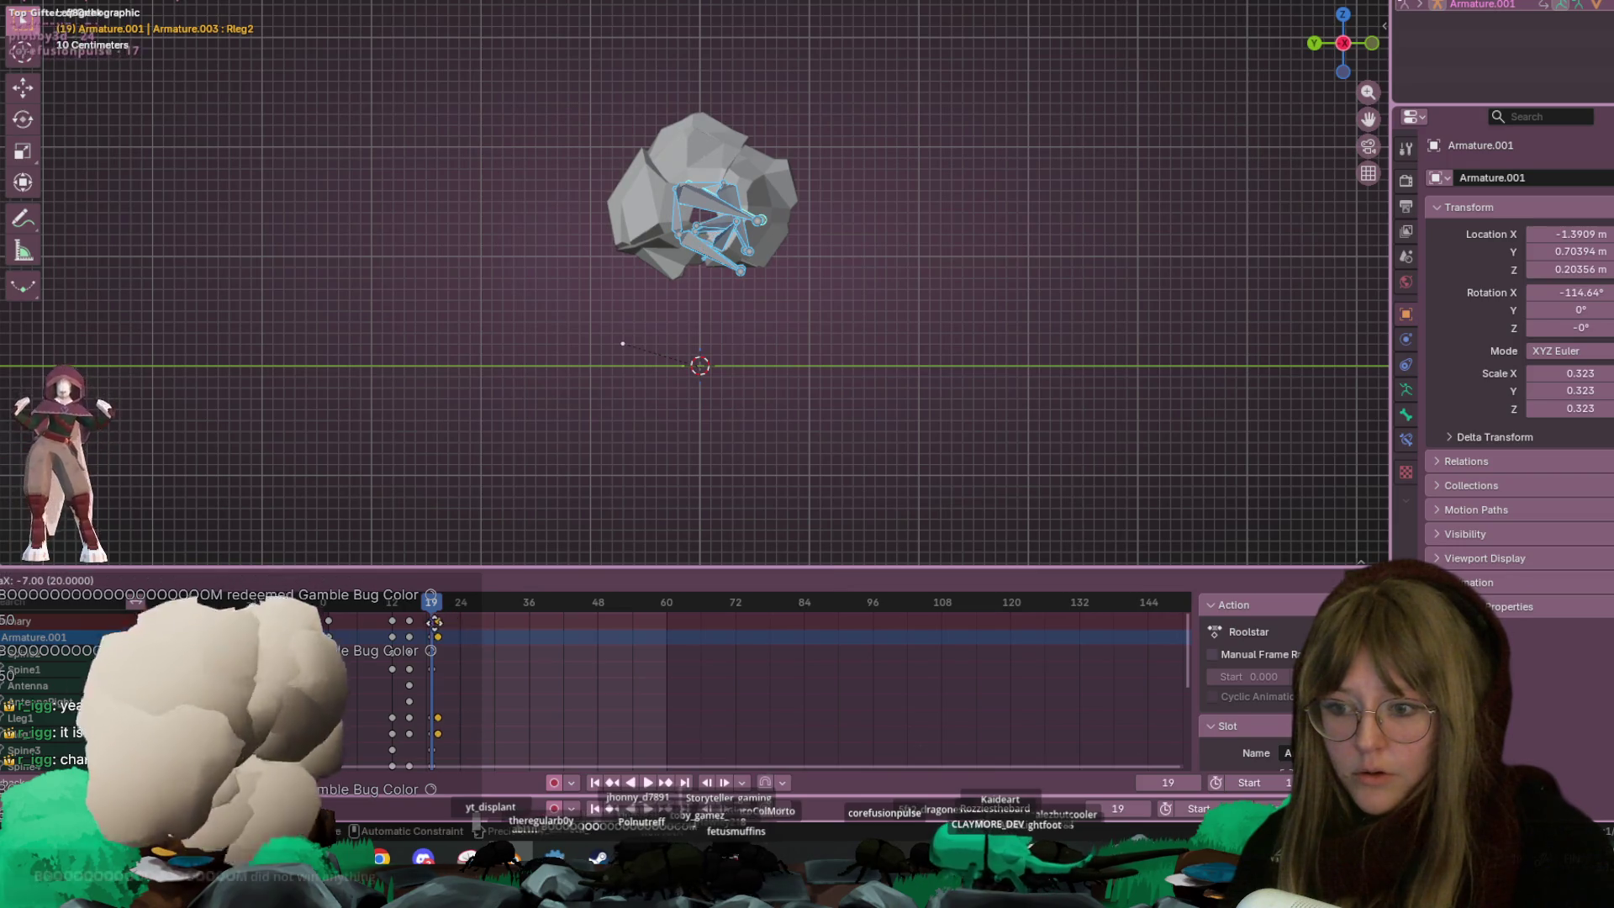
{"action": "left_click", "coordinate": [430, 622]}
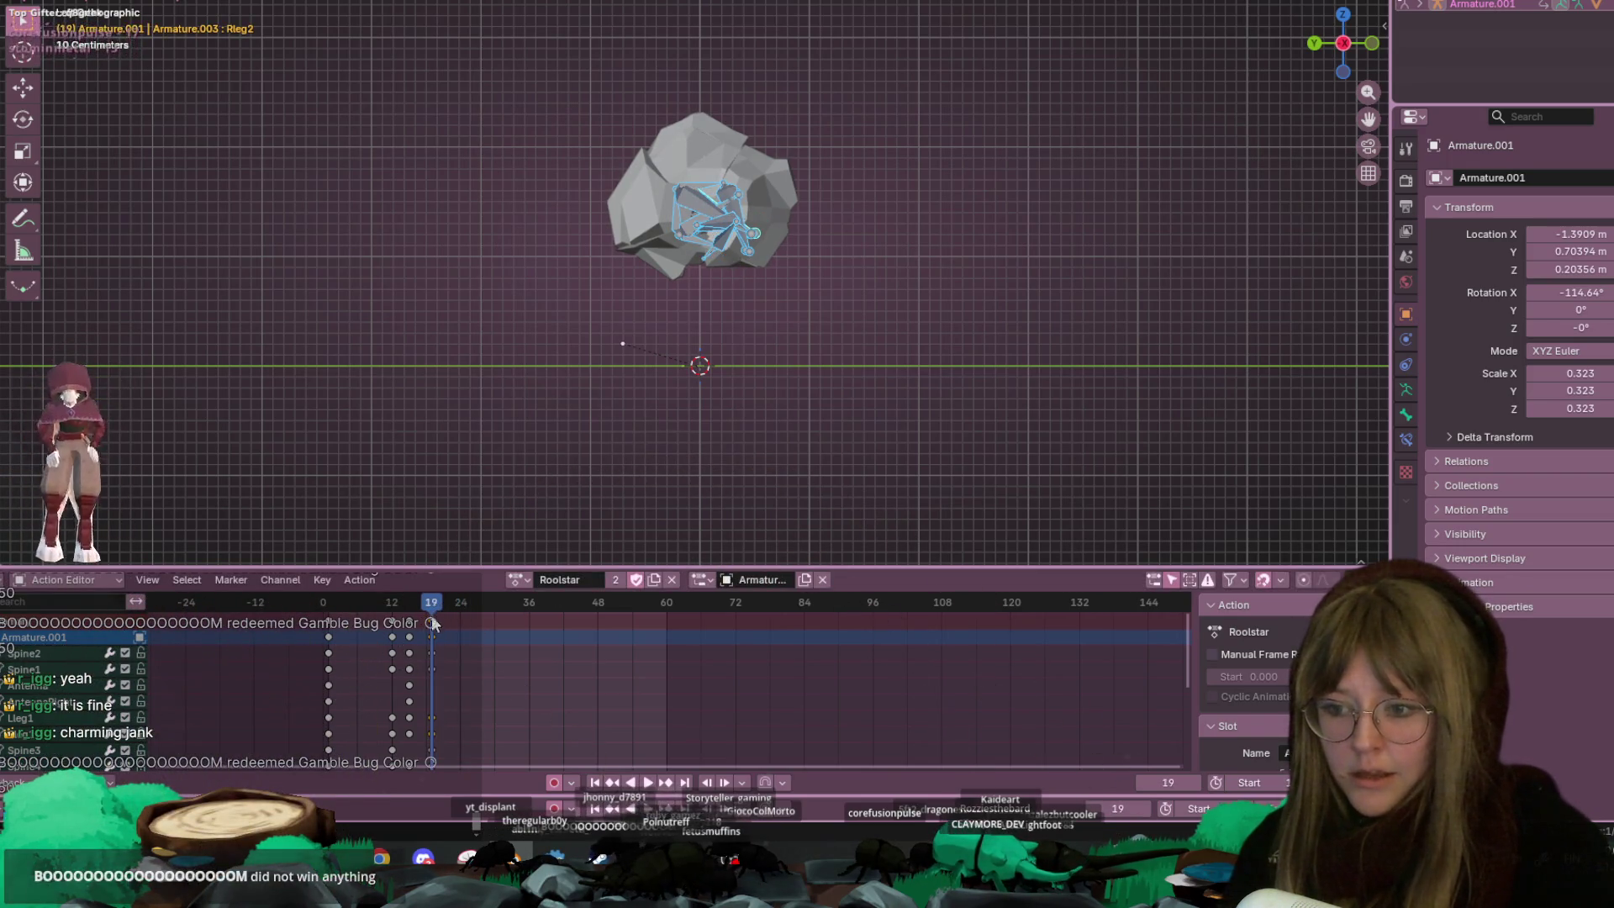
{"action": "key", "text": "space"}
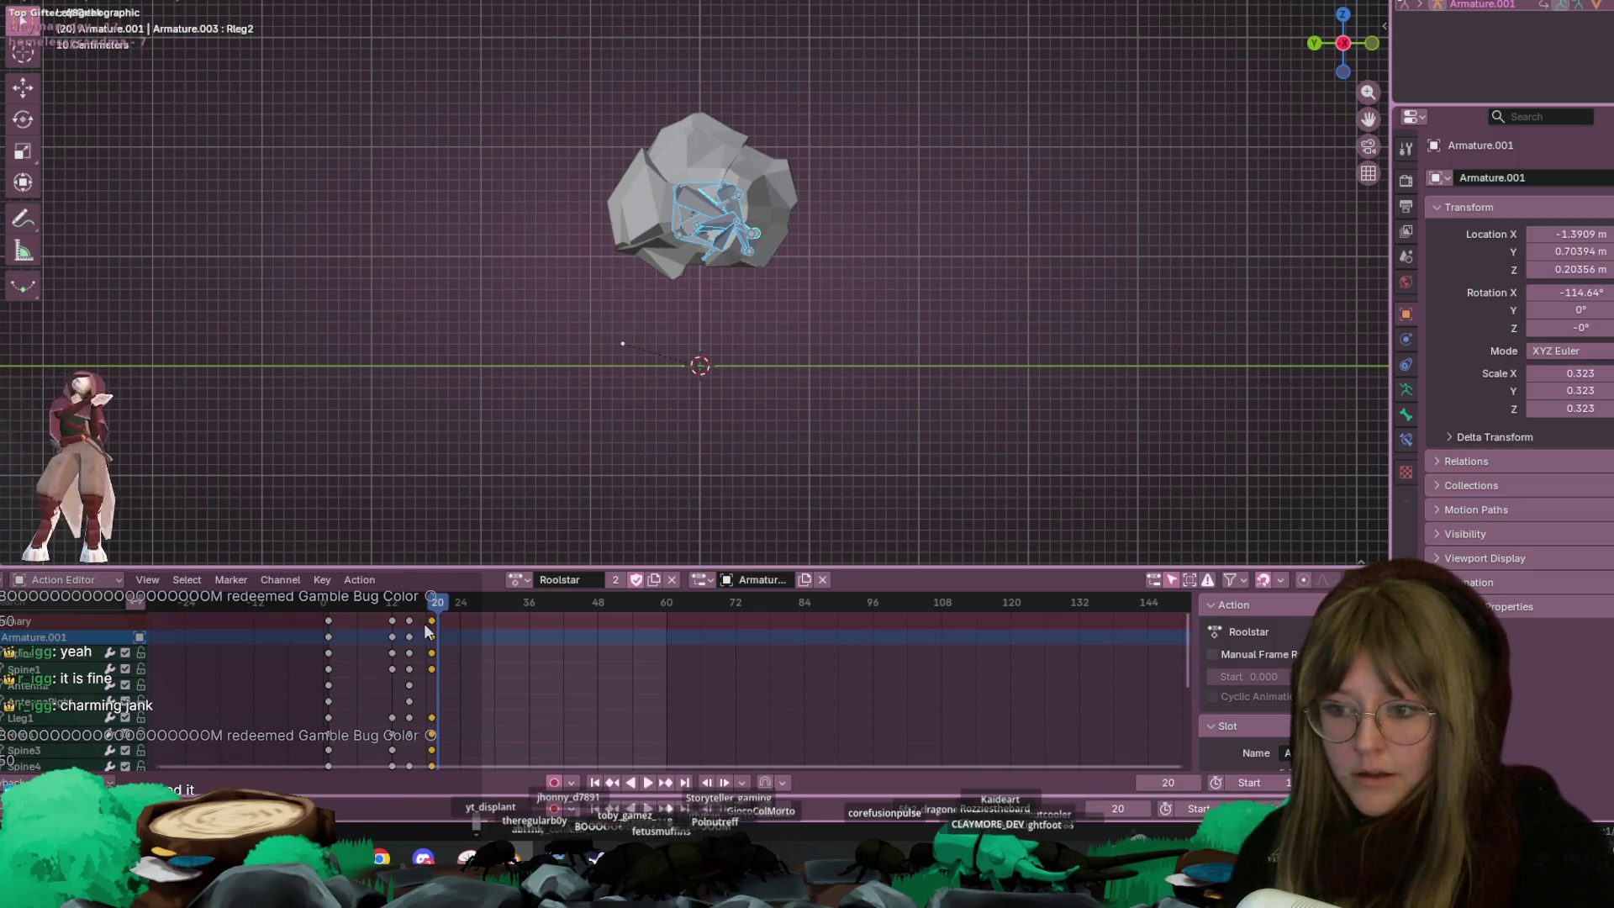
{"action": "left_click", "coordinate": [679, 221]}
{"action": "left_click", "coordinate": [679, 220]}
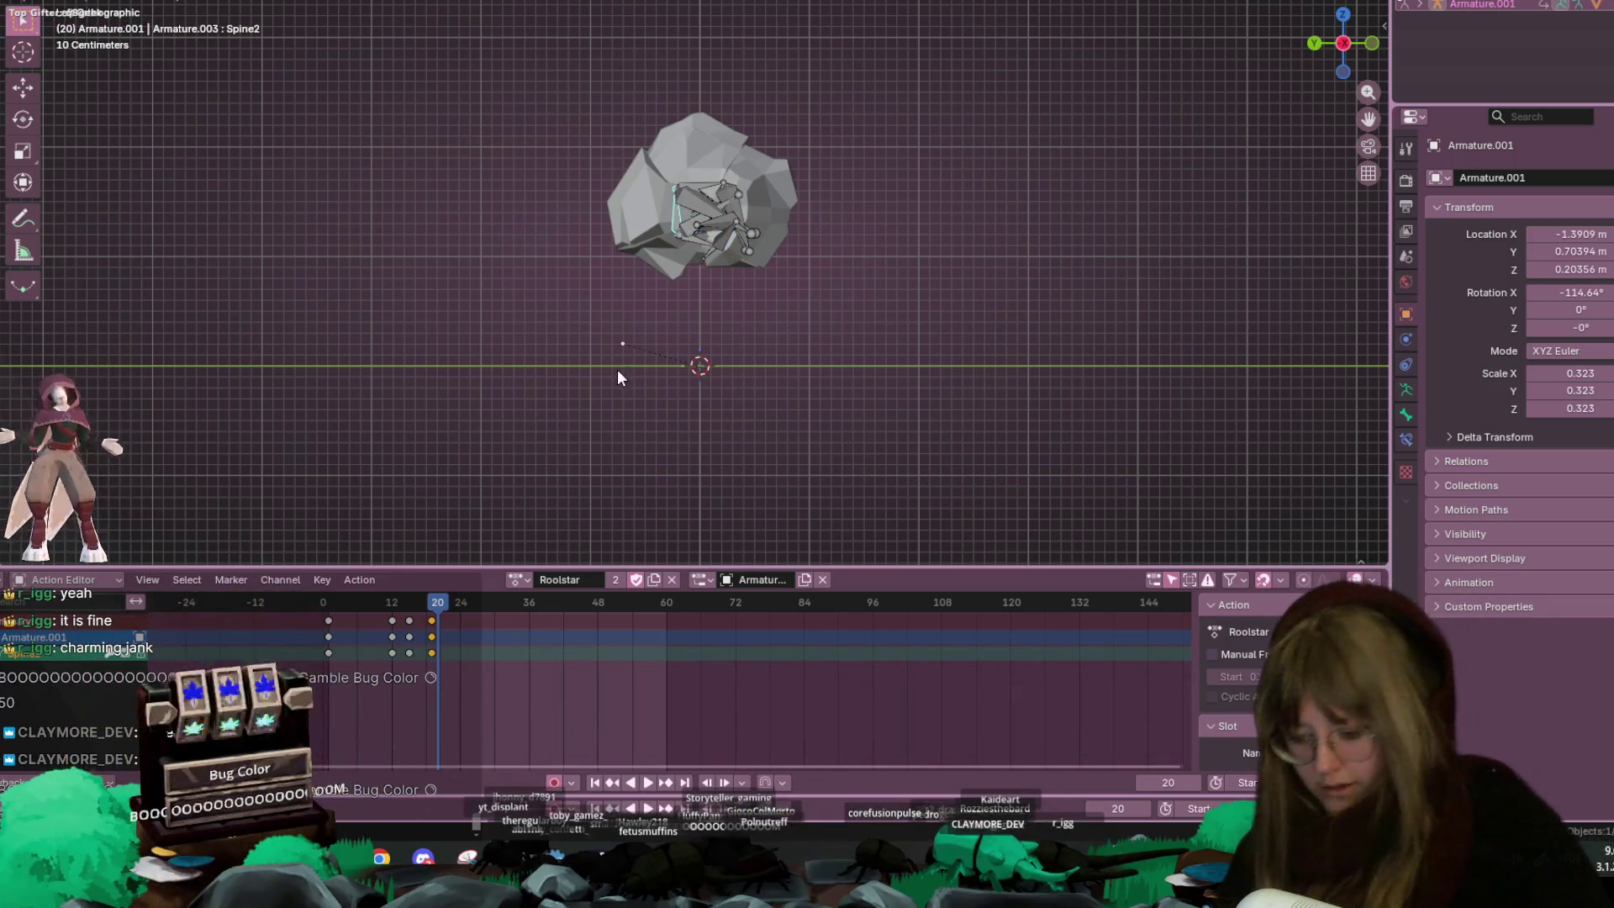
{"action": "scroll", "coordinate": [632, 387], "scroll_direction": "up", "scroll_amount": 3}
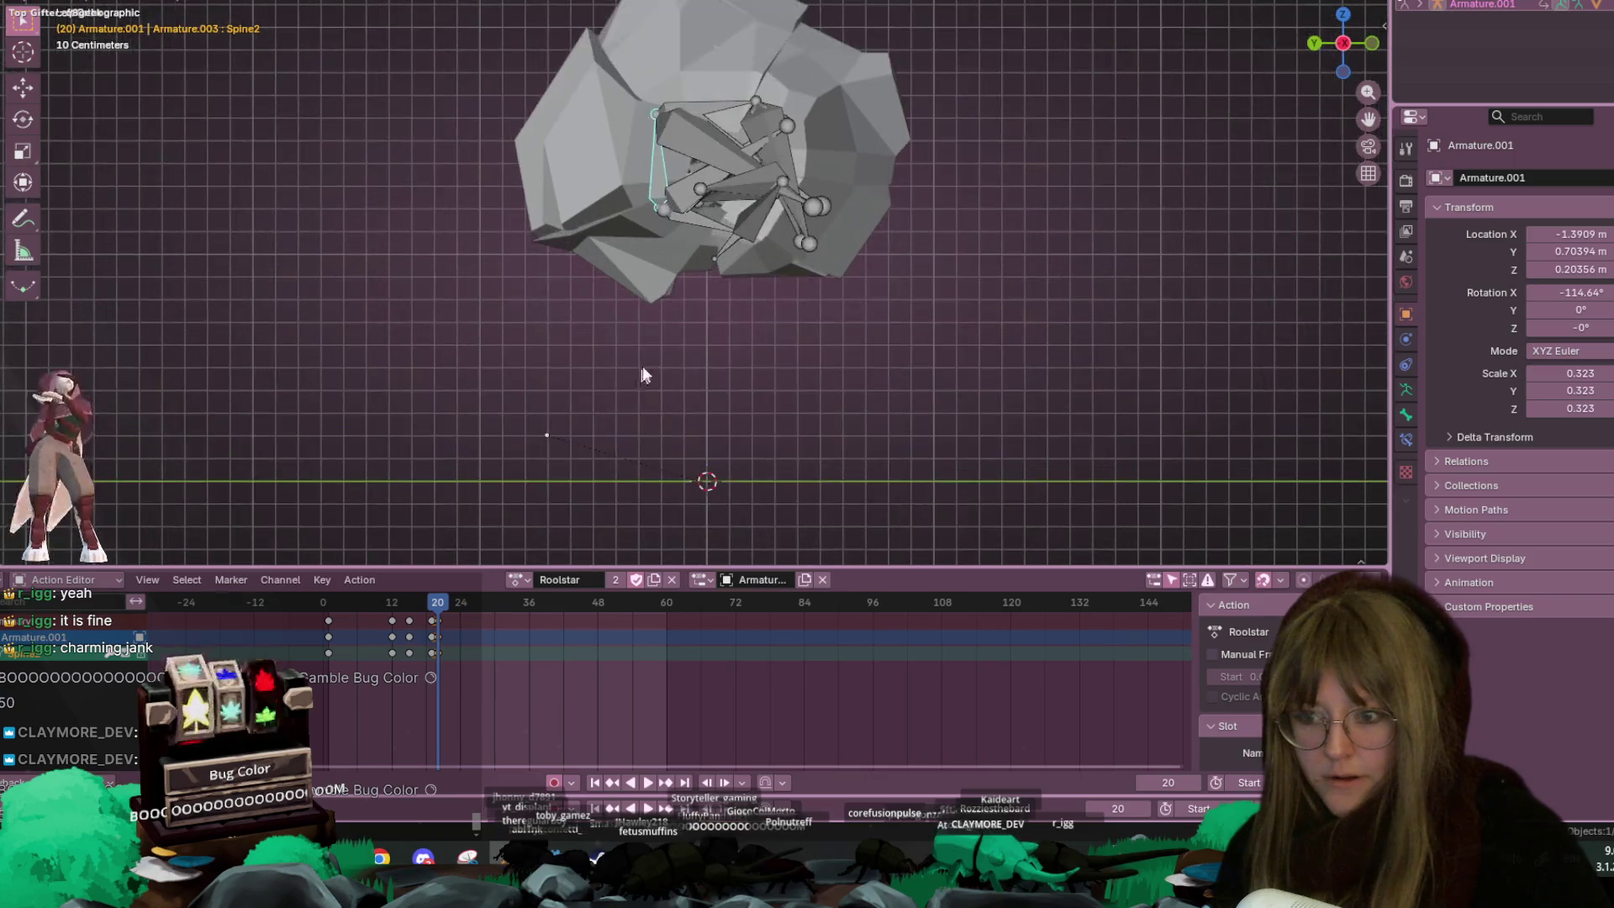
{"action": "key", "text": "space"}
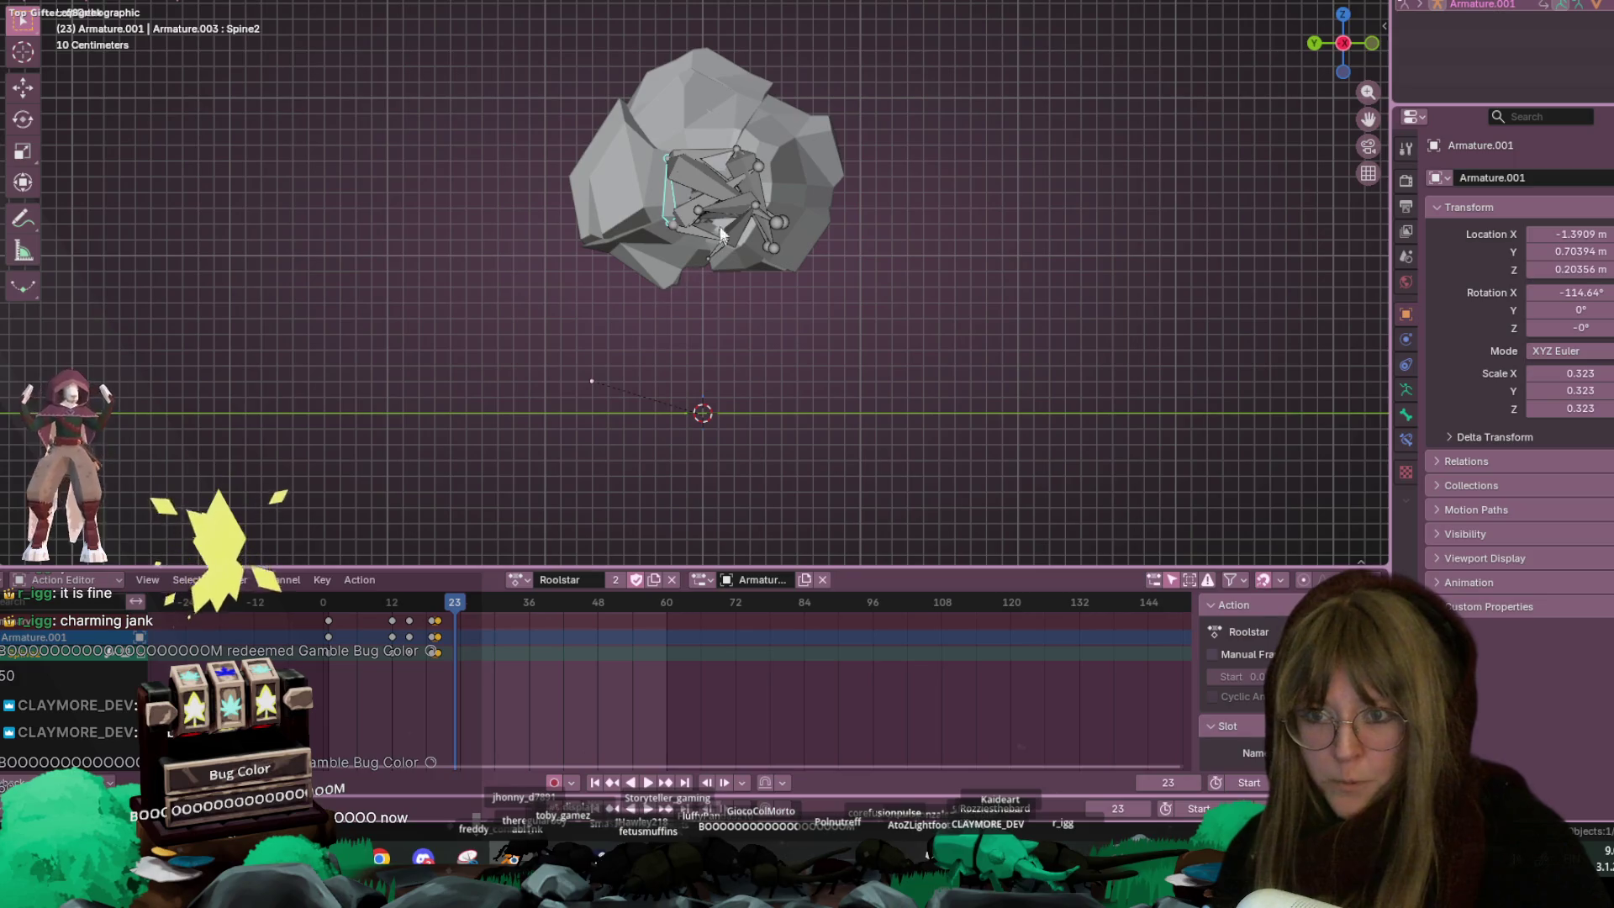
{"action": "key", "text": "alt+a"}
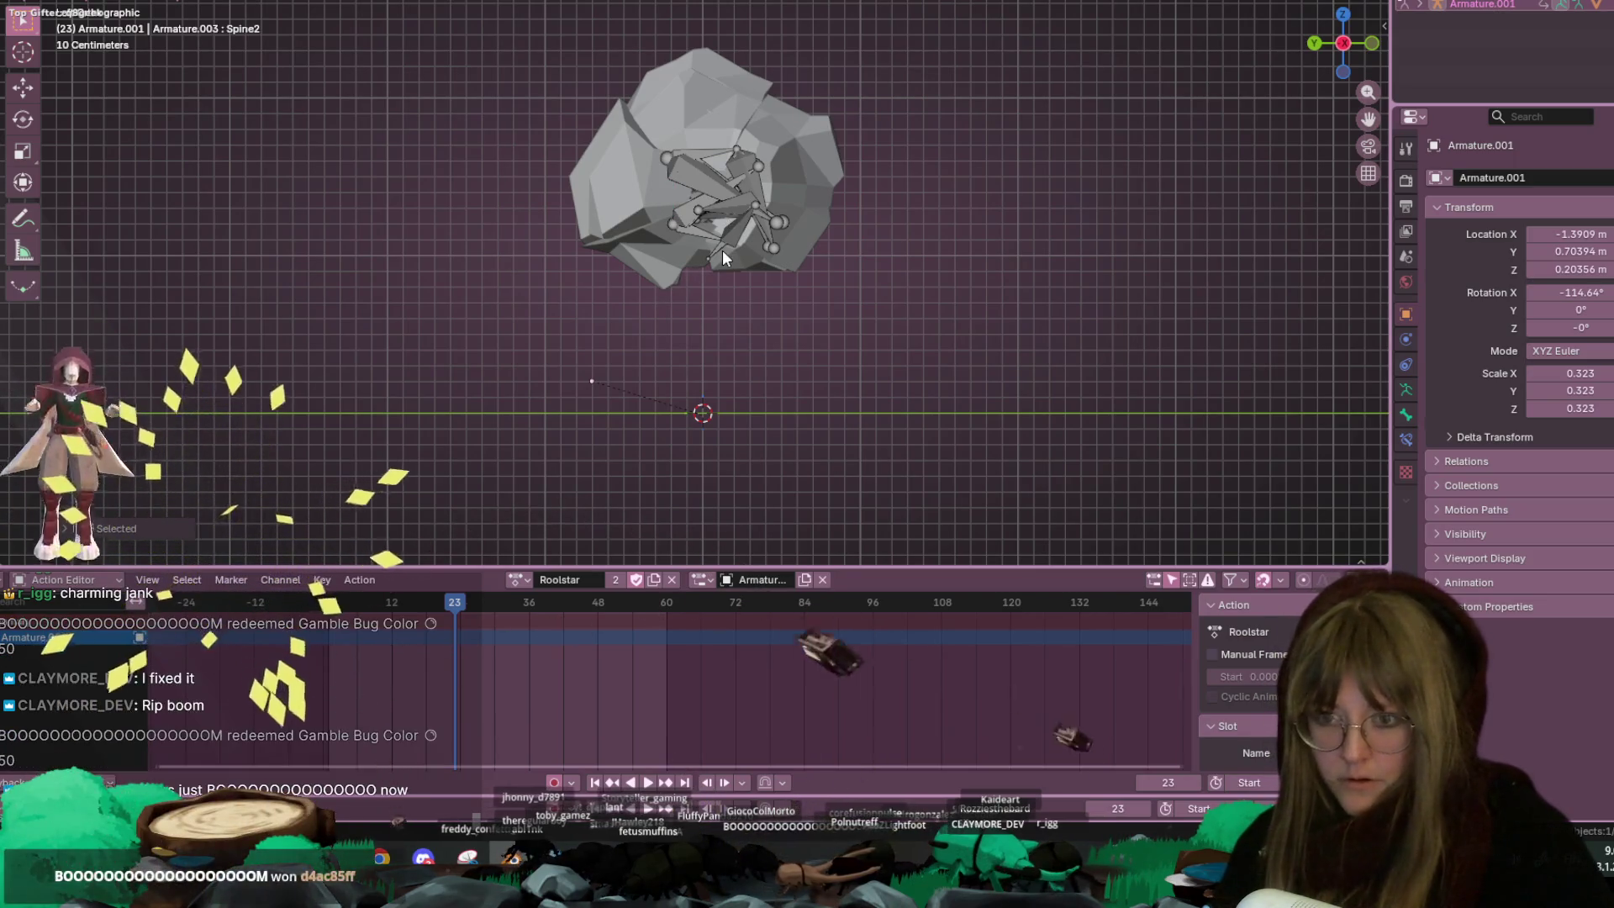
{"action": "key", "text": "z"}
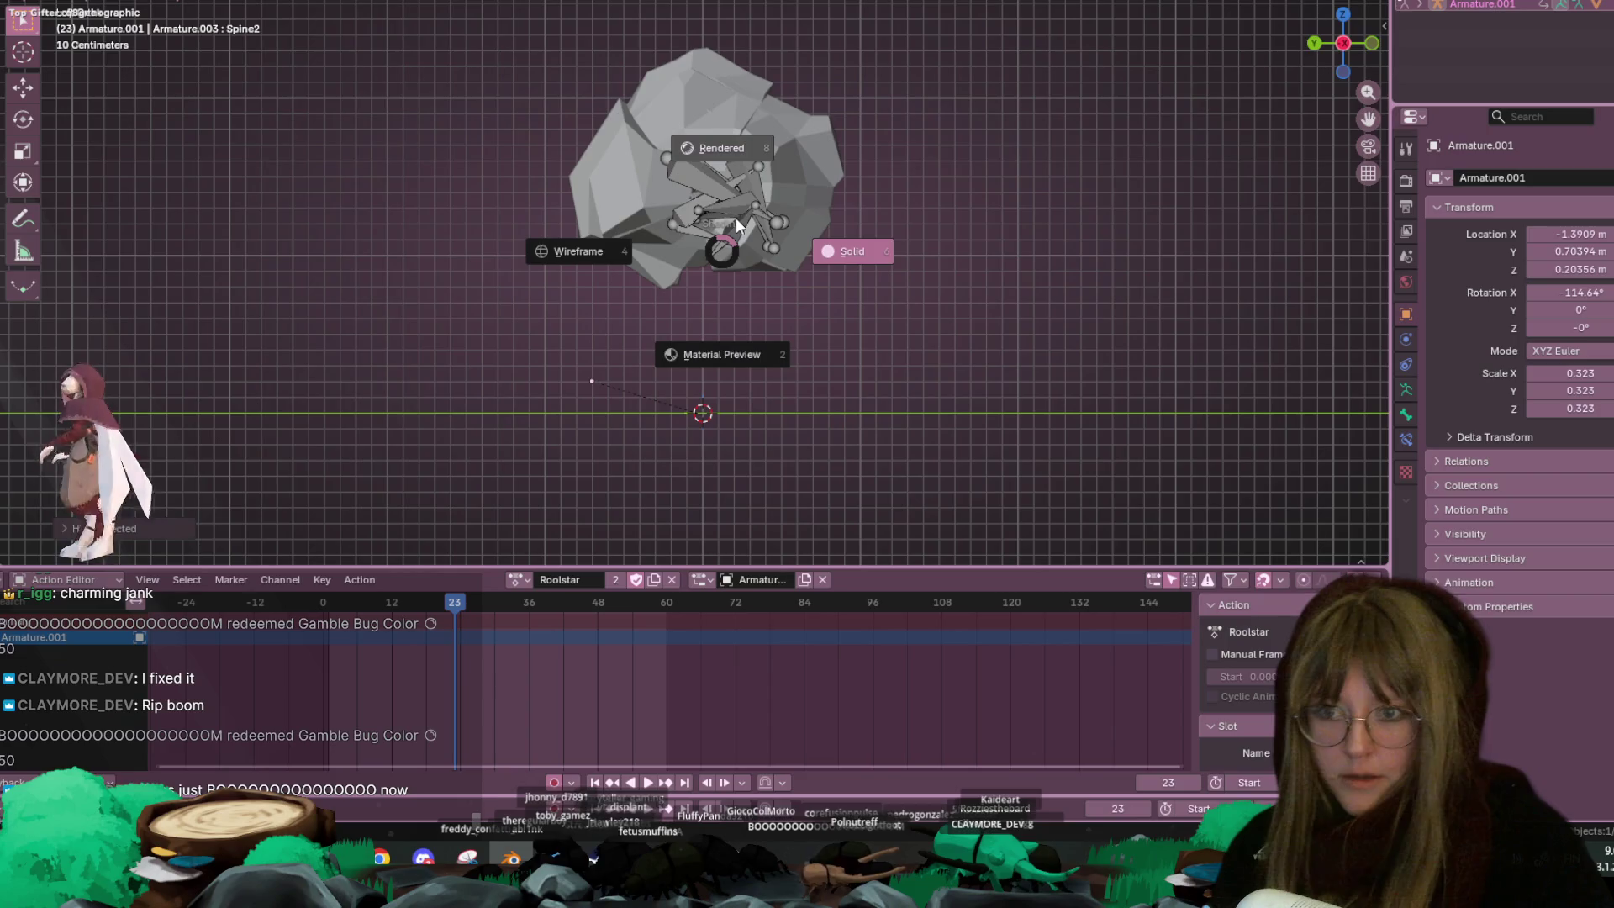
{"action": "left_click", "coordinate": [735, 218]}
{"action": "key", "text": "ctrl+z"}
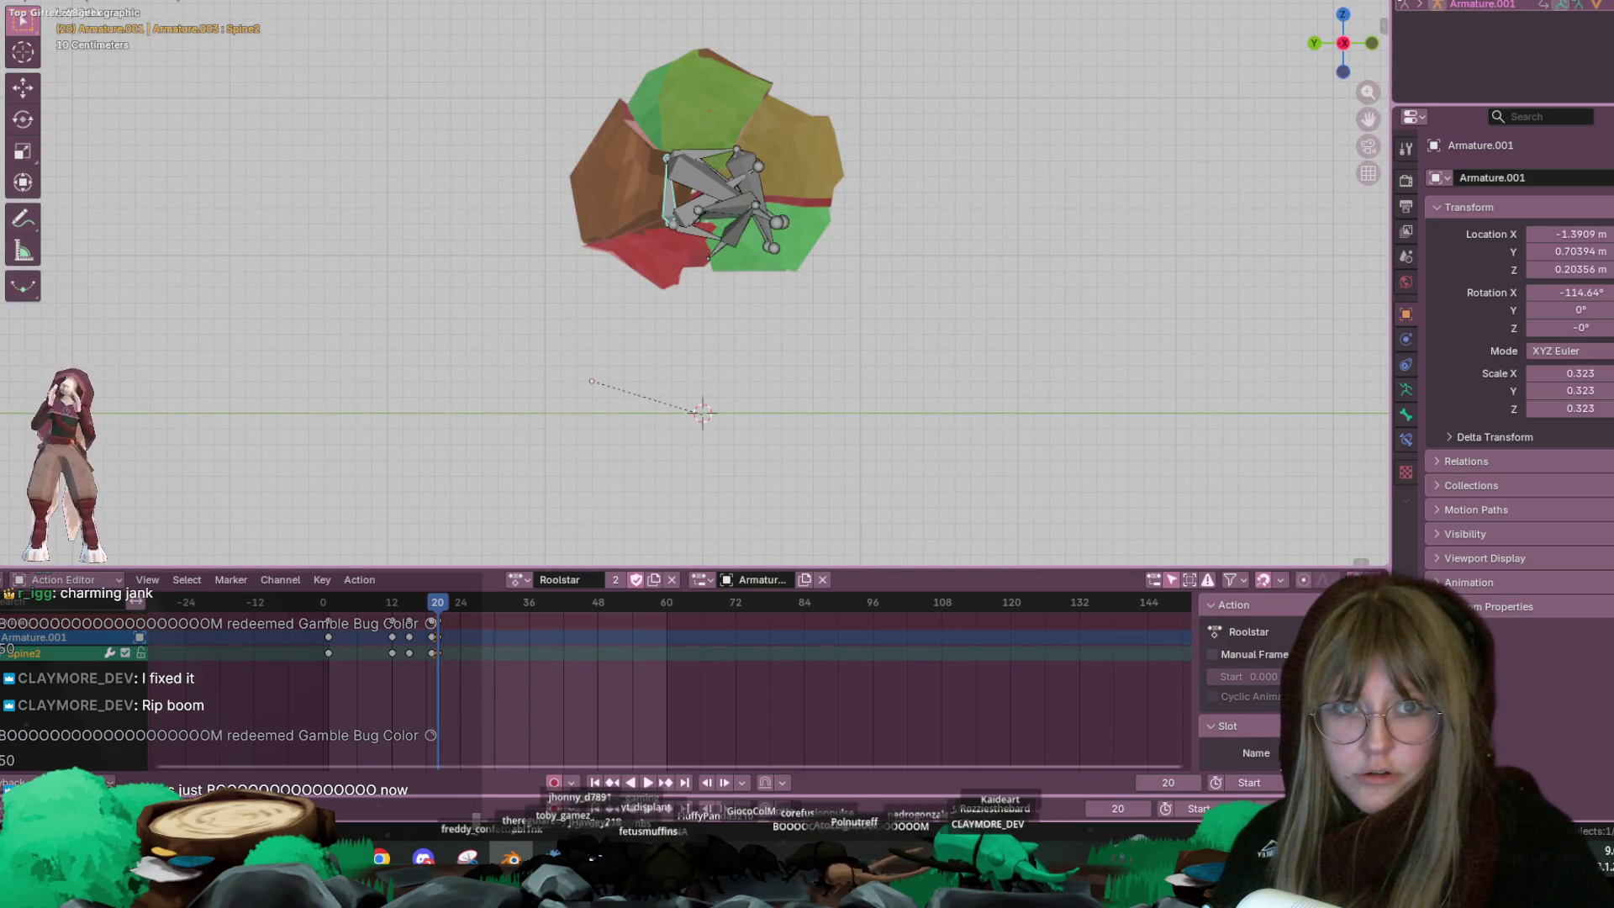
{"action": "key", "text": "z"}
{"action": "left_click", "coordinate": [895, 310]}
{"action": "left_click_drag", "start_coordinate": [448, 598], "coordinate": [455, 599]}
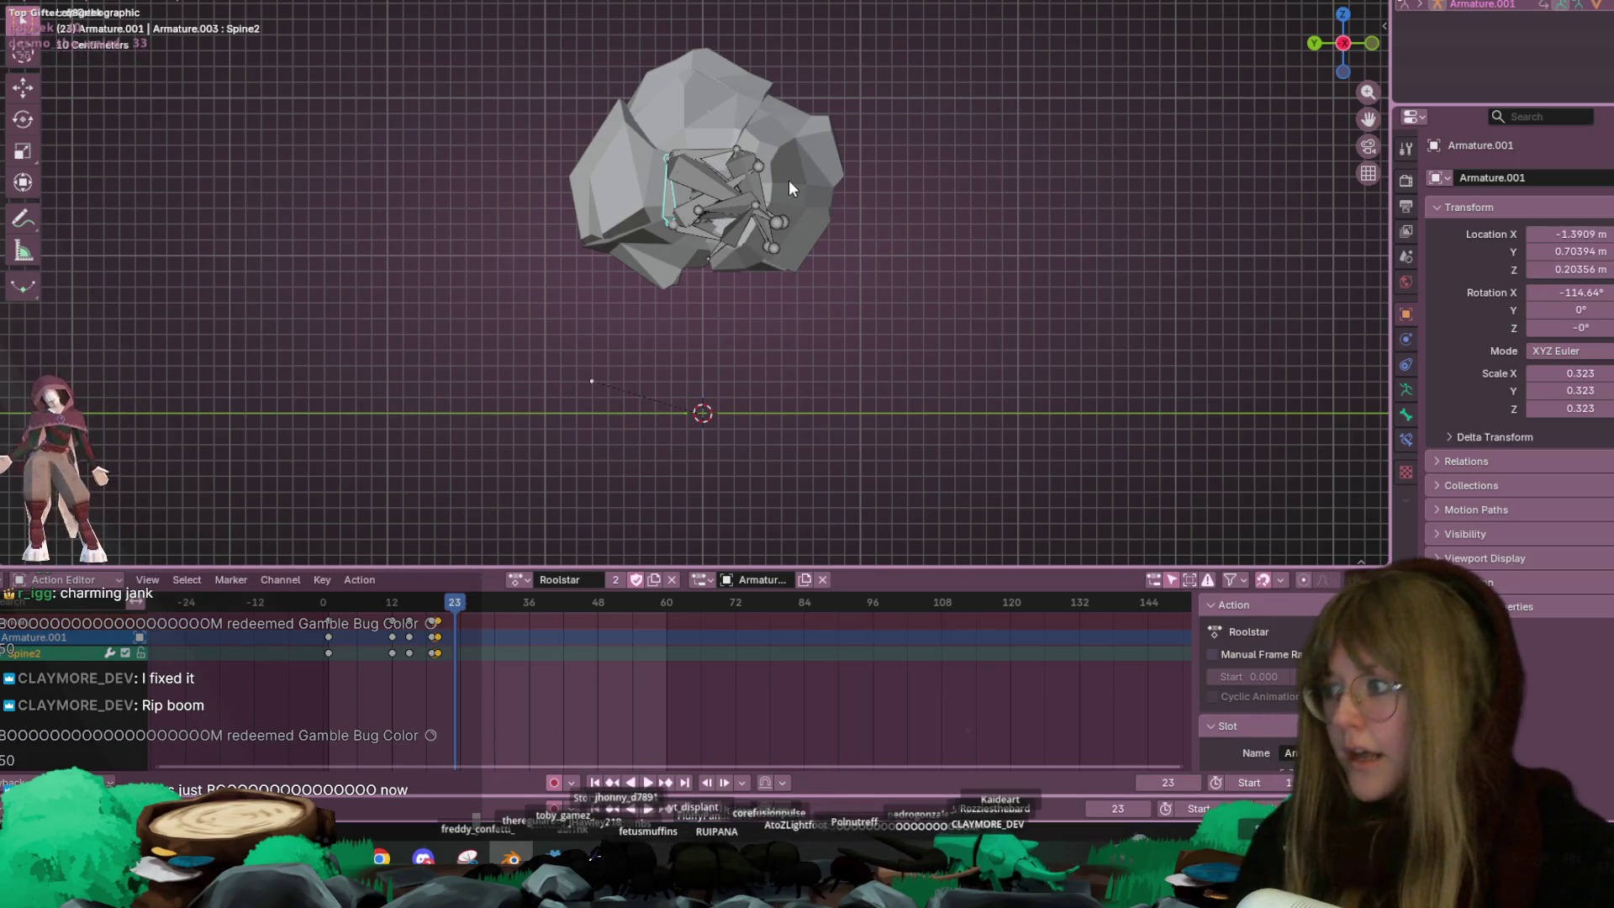
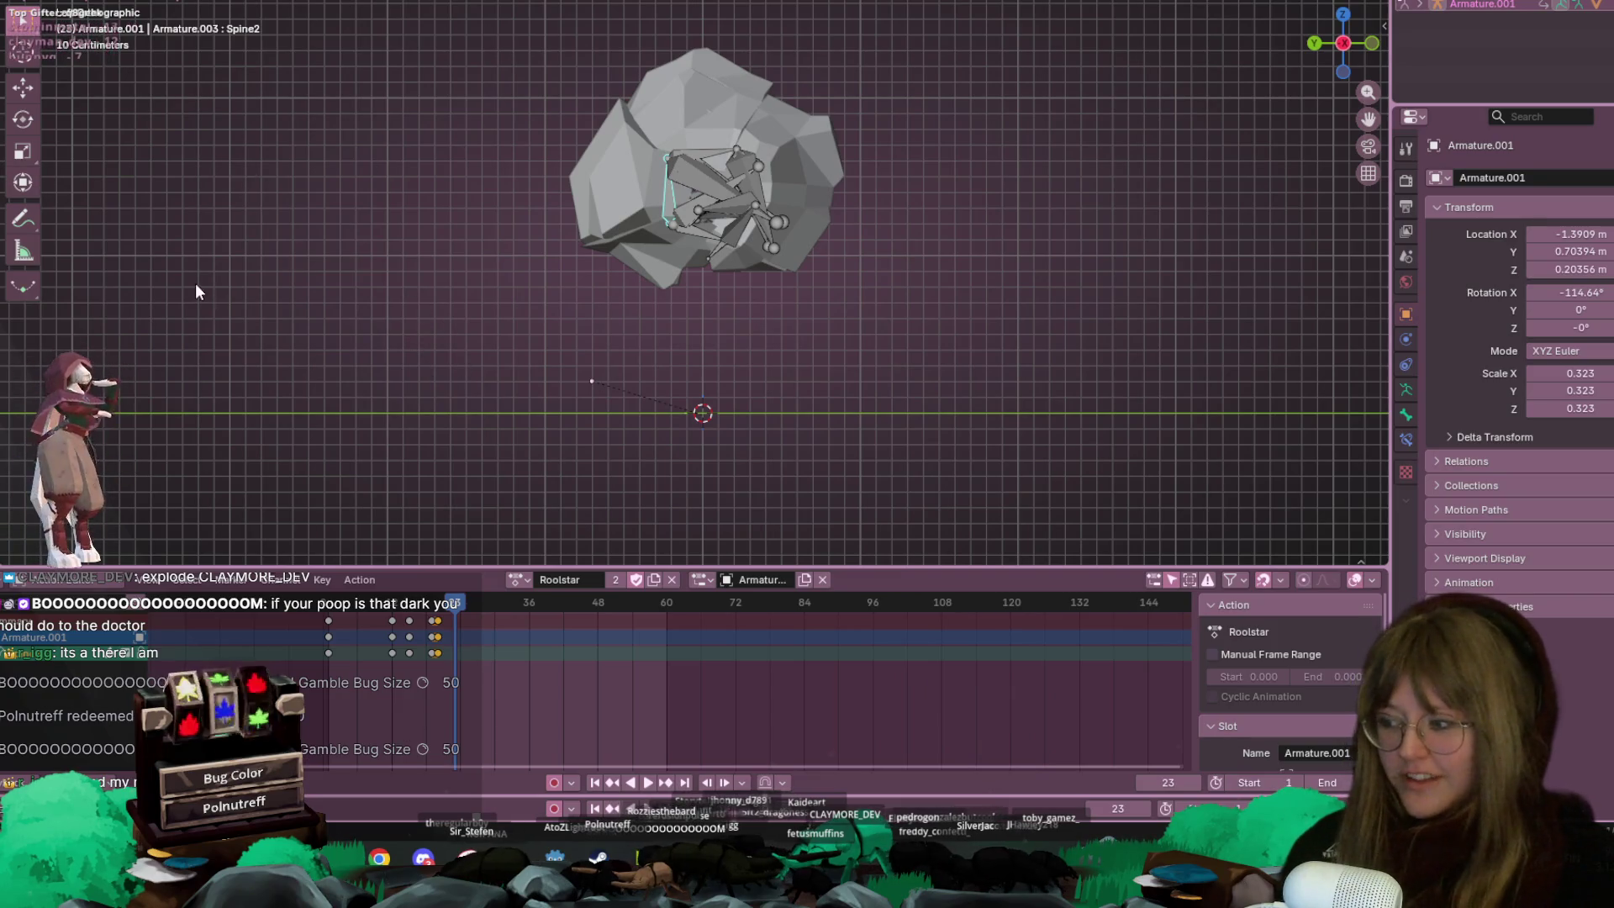
Key a tighter curl of the spine bone at frame 24 and play it back
{"action": "middle_click_drag", "start_coordinate": [825, 266], "coordinate": [862, 262], "text": "shift"}
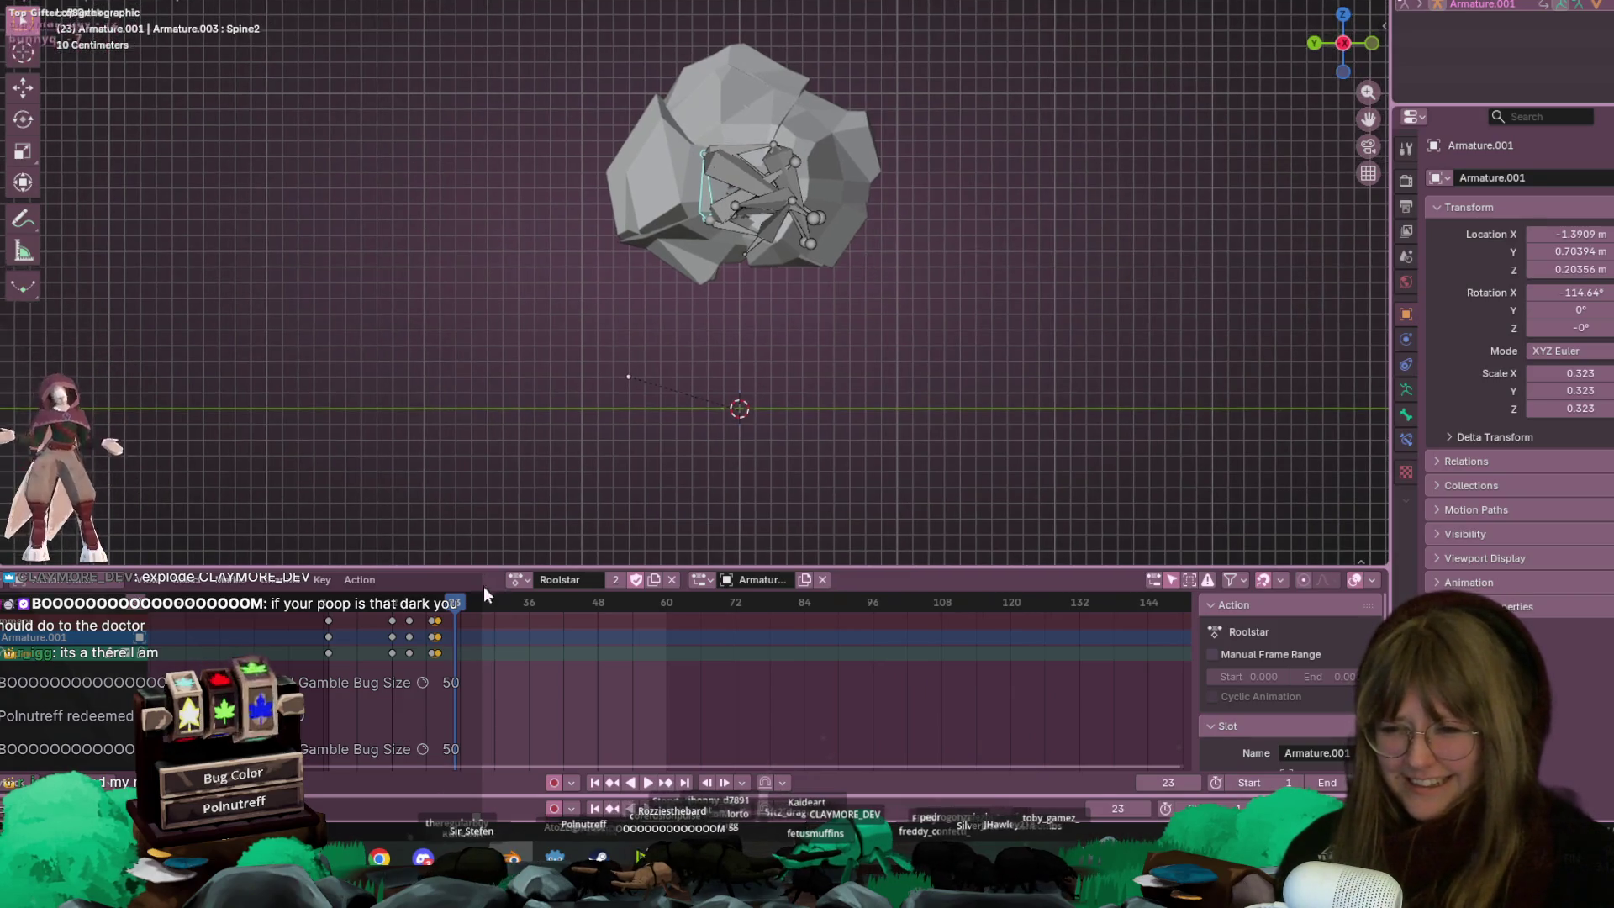
{"action": "key", "text": "g"}
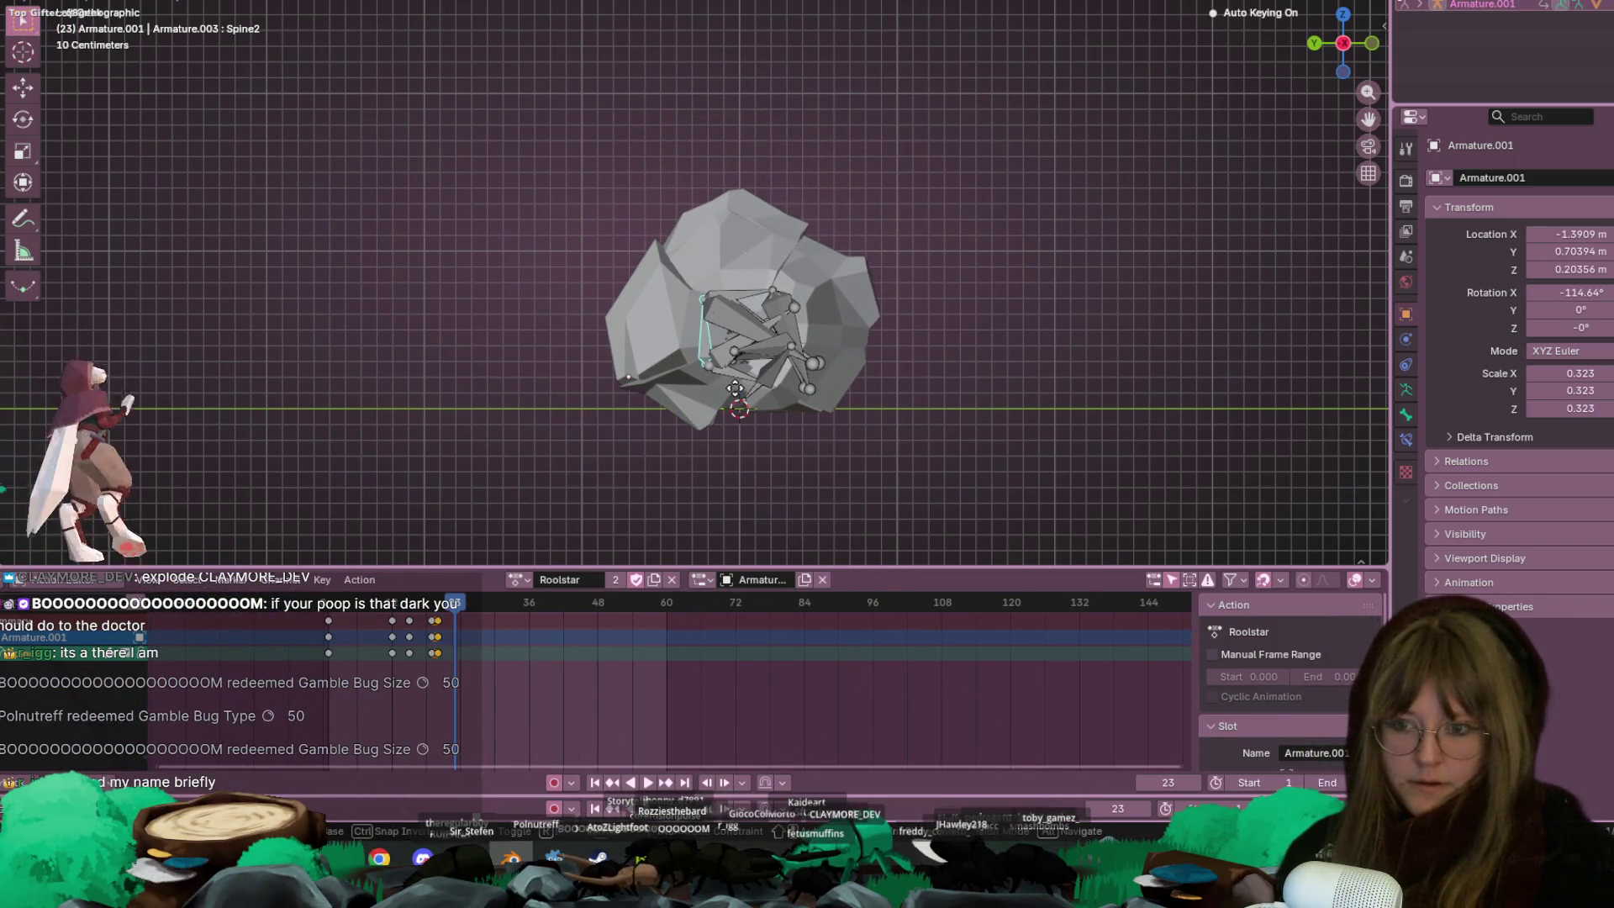
{"action": "left_click", "coordinate": [457, 603]}
{"action": "key", "text": "g"}
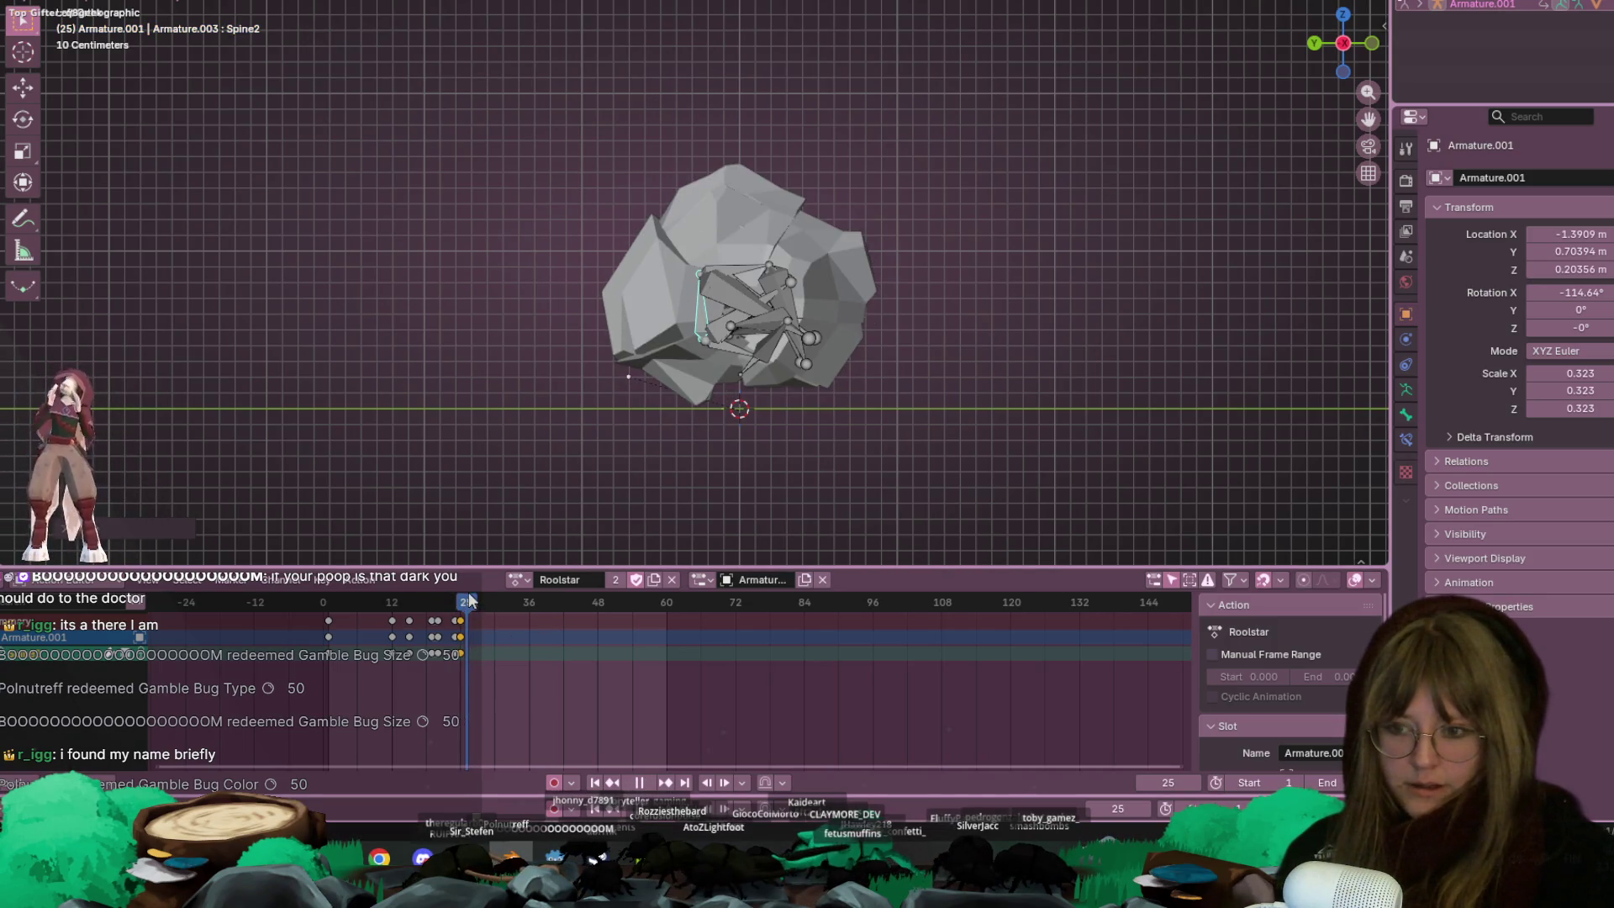
{"action": "key", "text": "g"}
{"action": "left_click", "coordinate": [805, 343]}
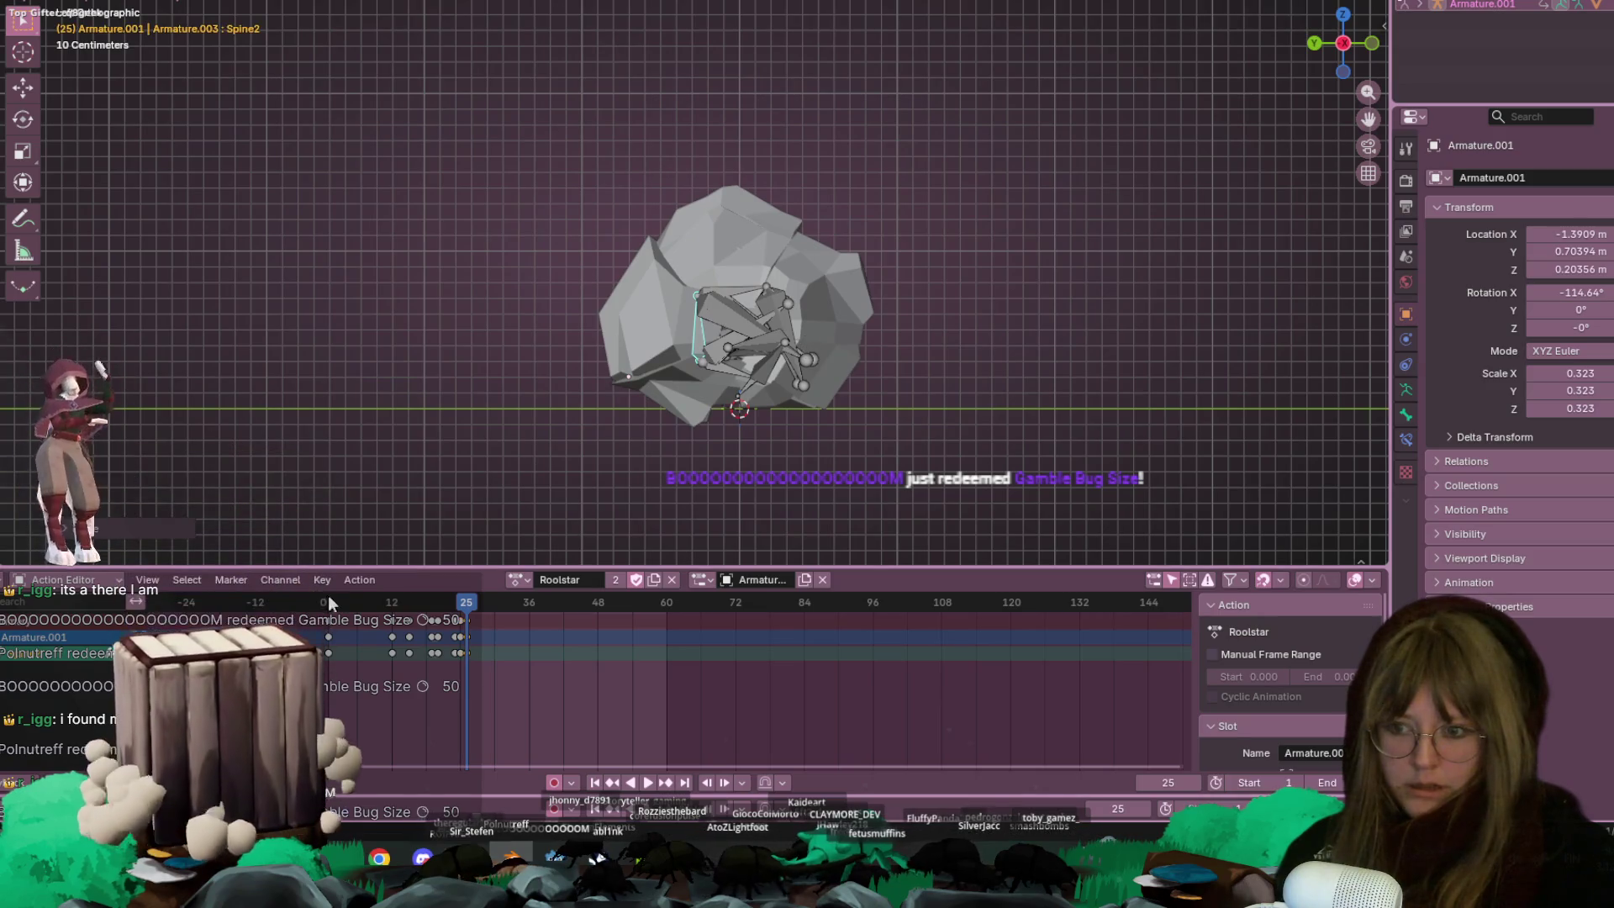
{"action": "key", "text": "space"}
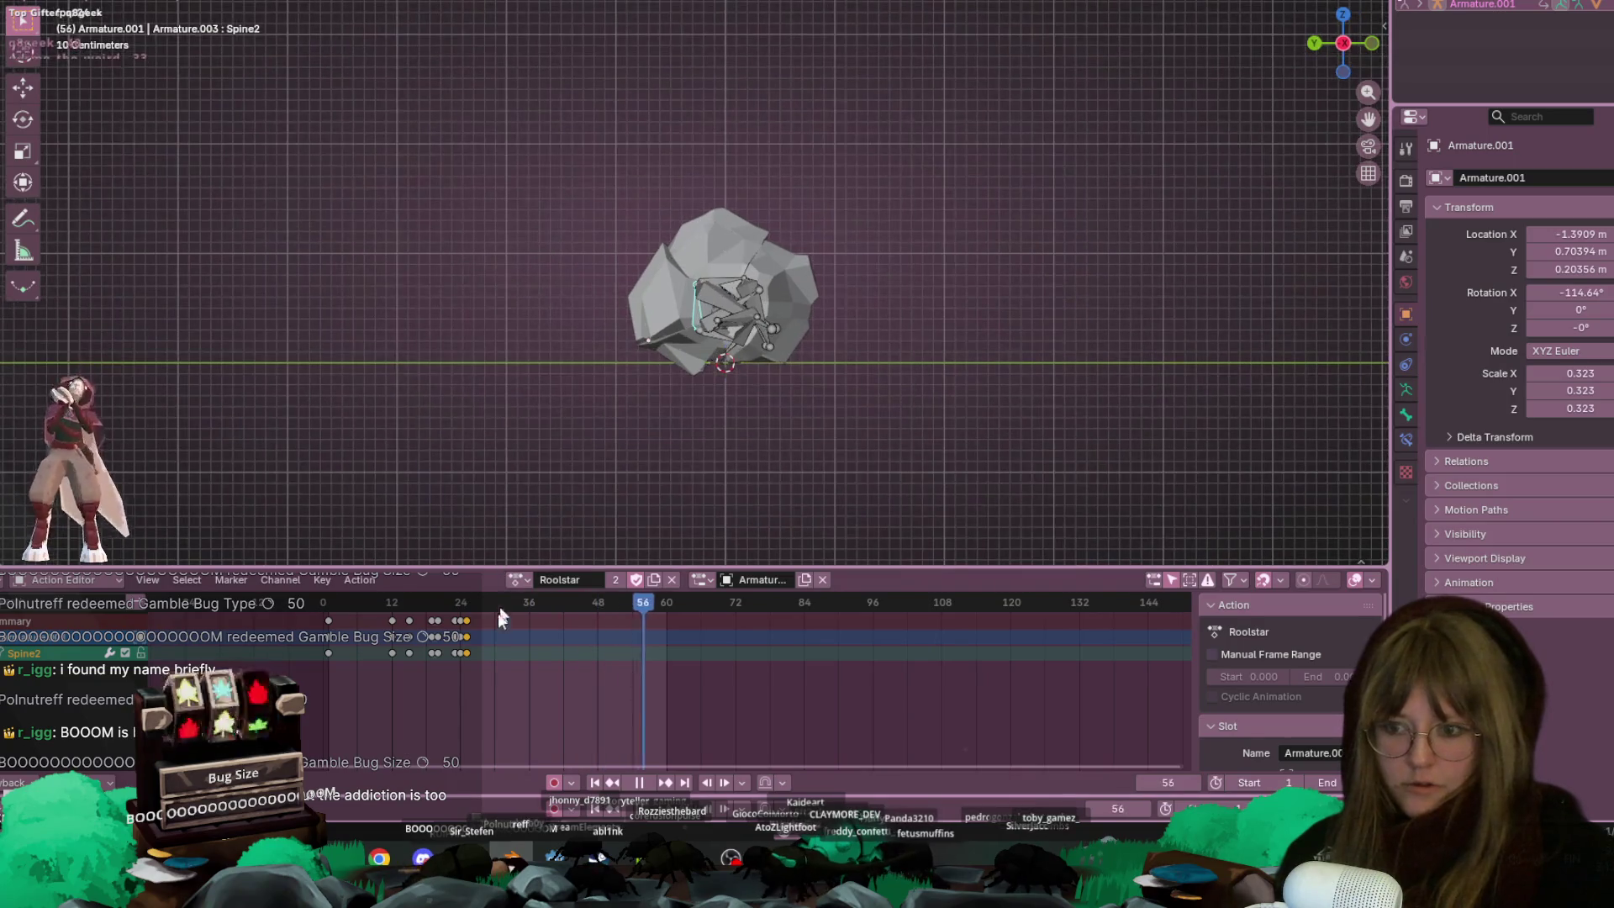
Shift the selected final keyframes to a new time in the Action Editor
{"action": "scroll", "coordinate": [470, 631], "scroll_direction": "up", "scroll_amount": 1}
{"action": "key", "text": "g"}
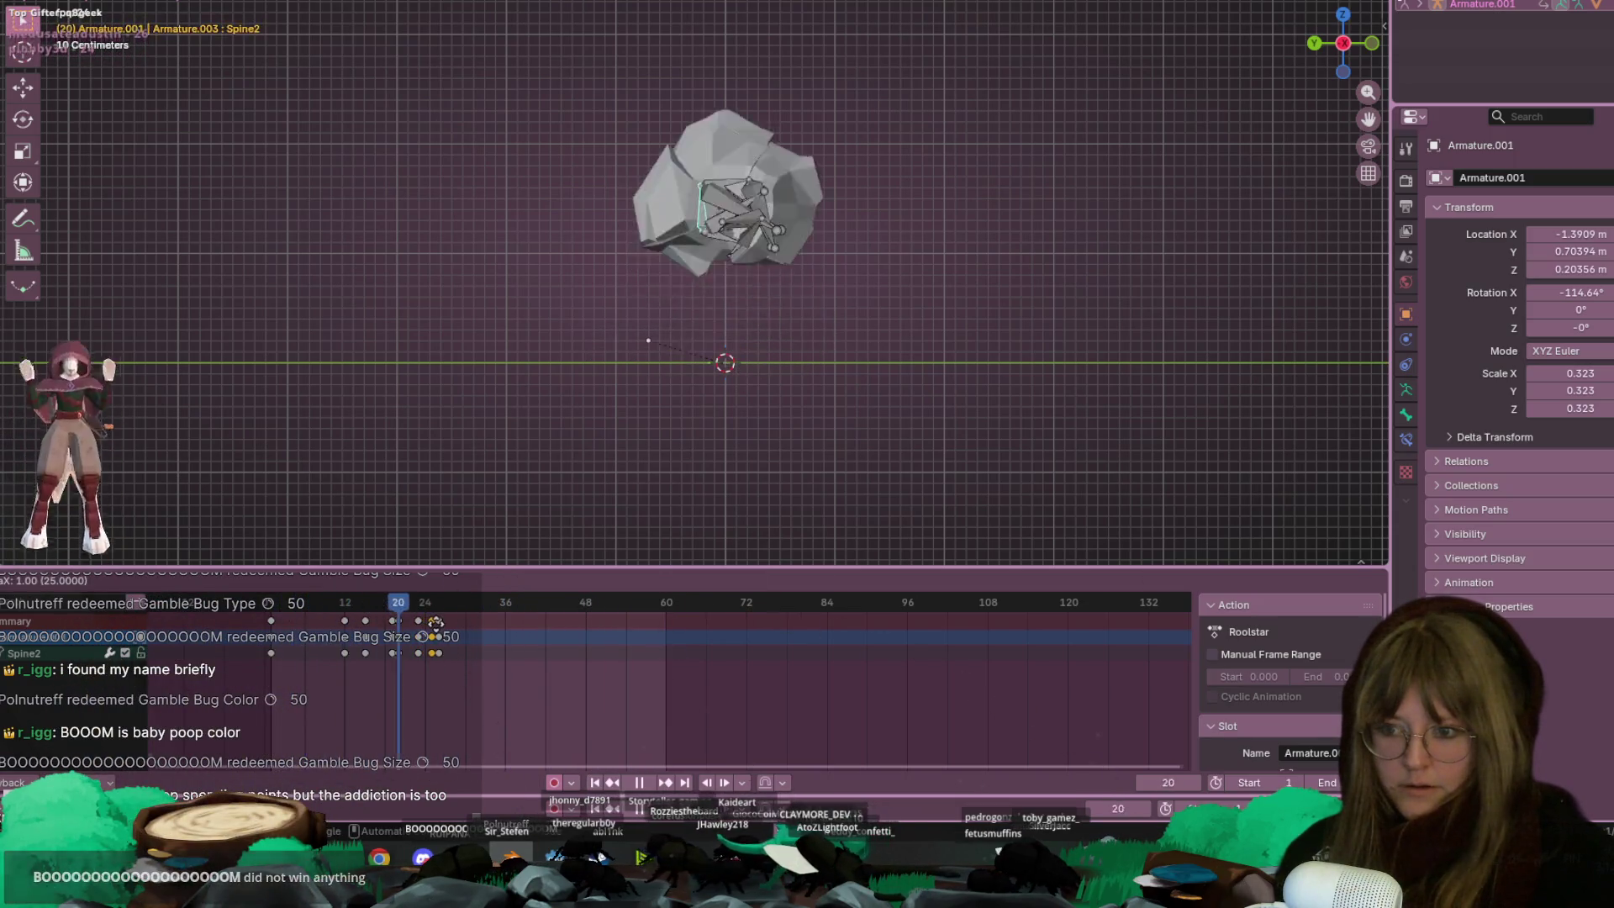
{"action": "left_click", "coordinate": [437, 622]}
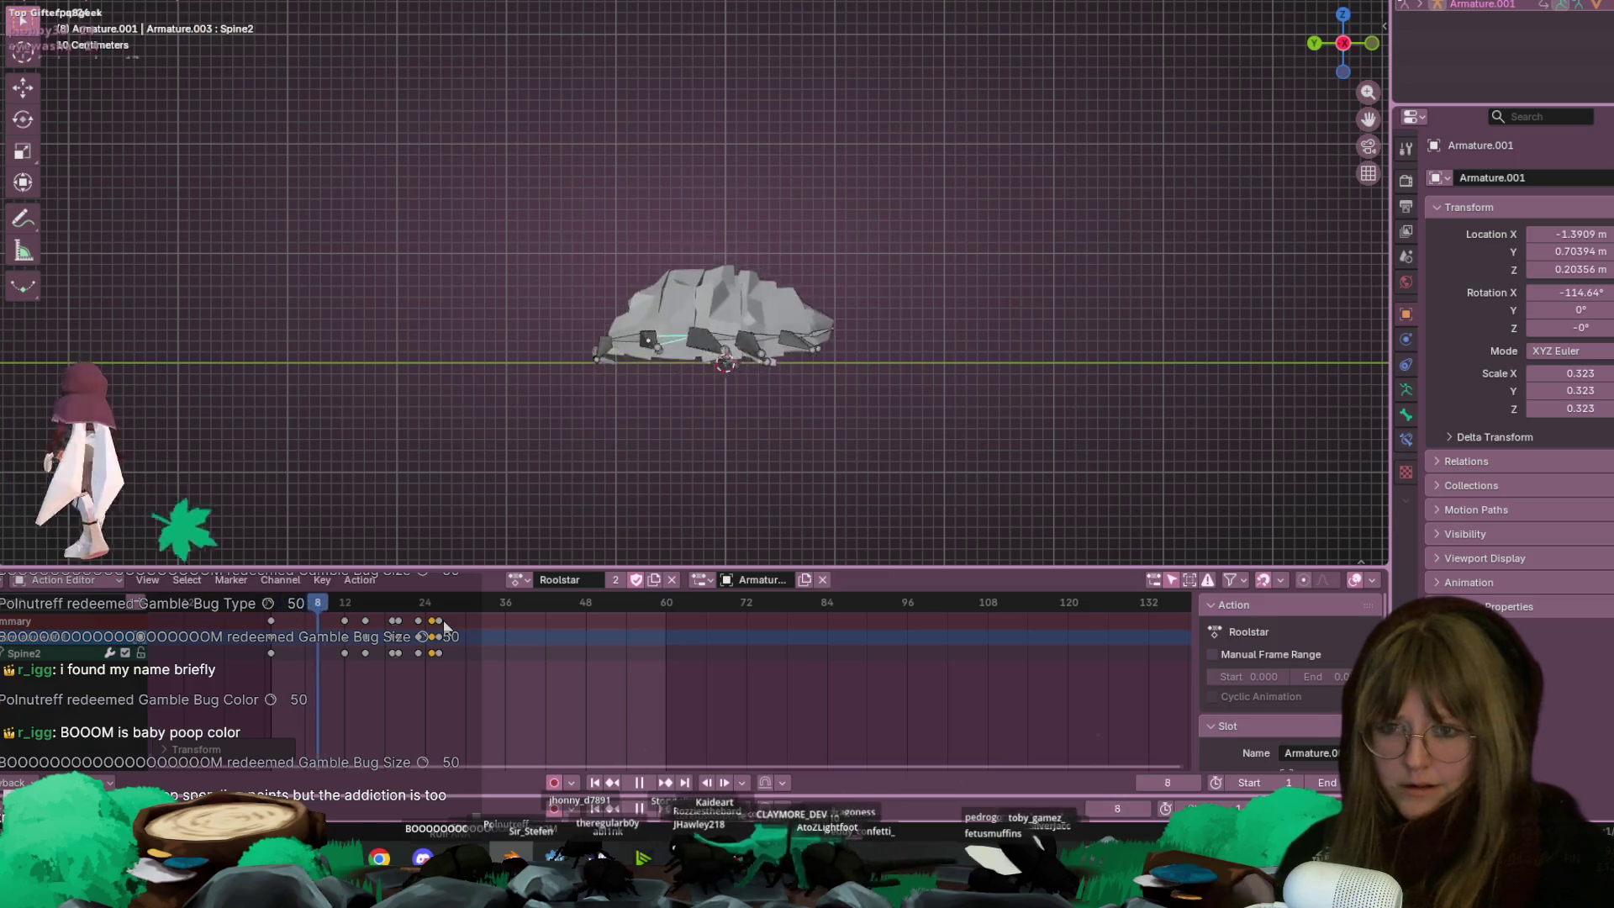
Scrub to frame 25 and move the spine bone again to refine the curled pose
{"action": "scroll", "coordinate": [723, 363], "scroll_direction": "up", "scroll_amount": 2}
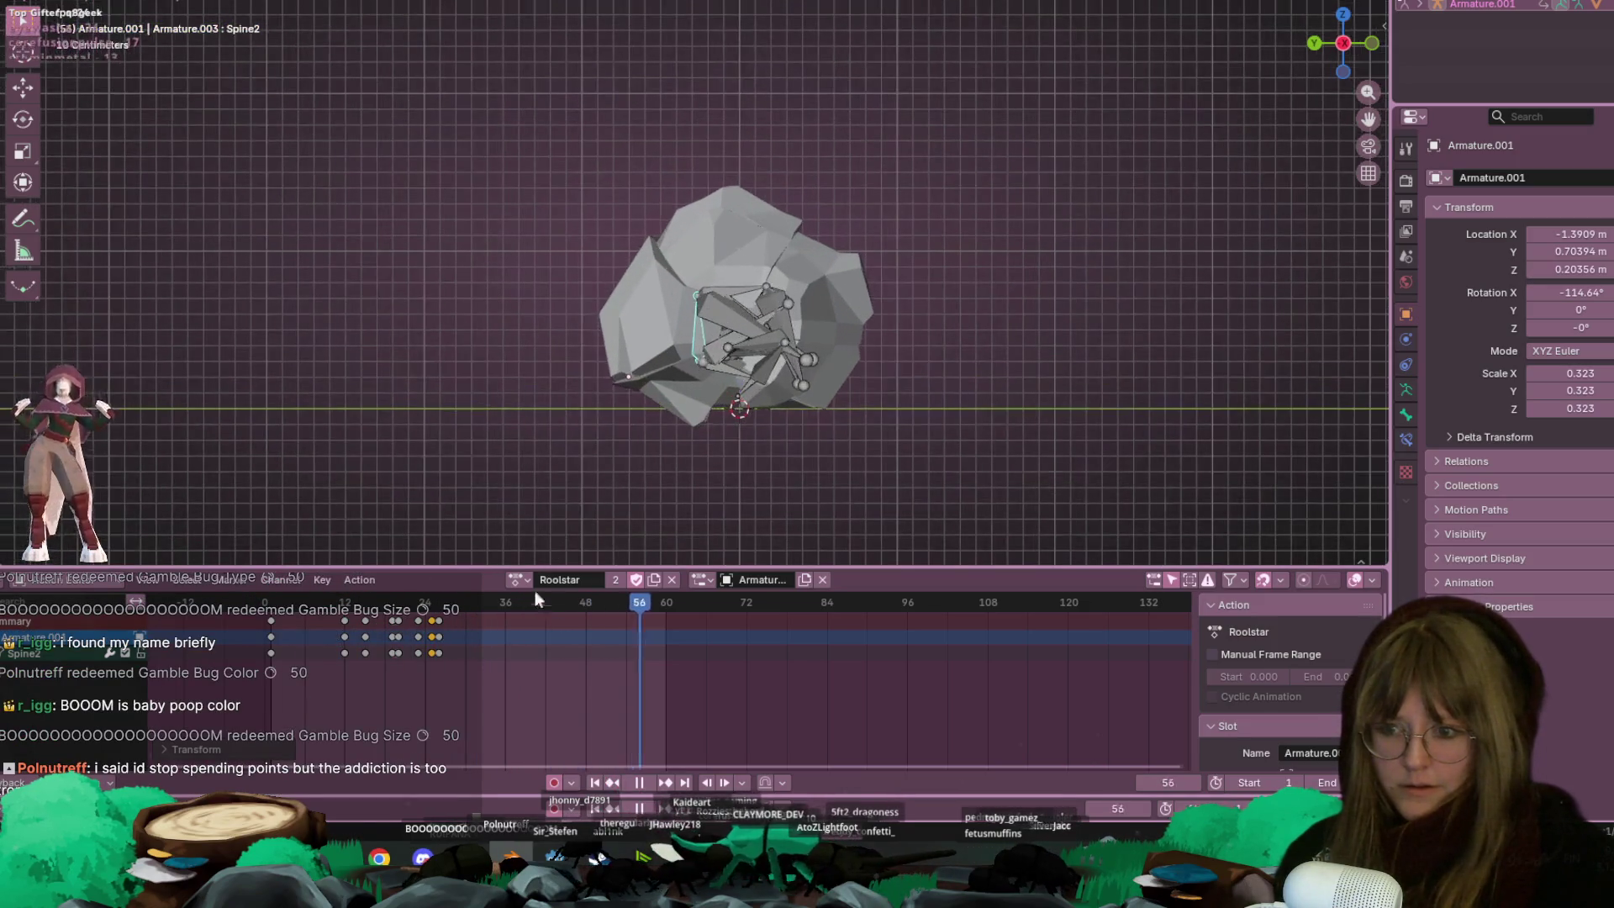
{"action": "left_click_drag", "start_coordinate": [395, 602], "coordinate": [431, 602]}
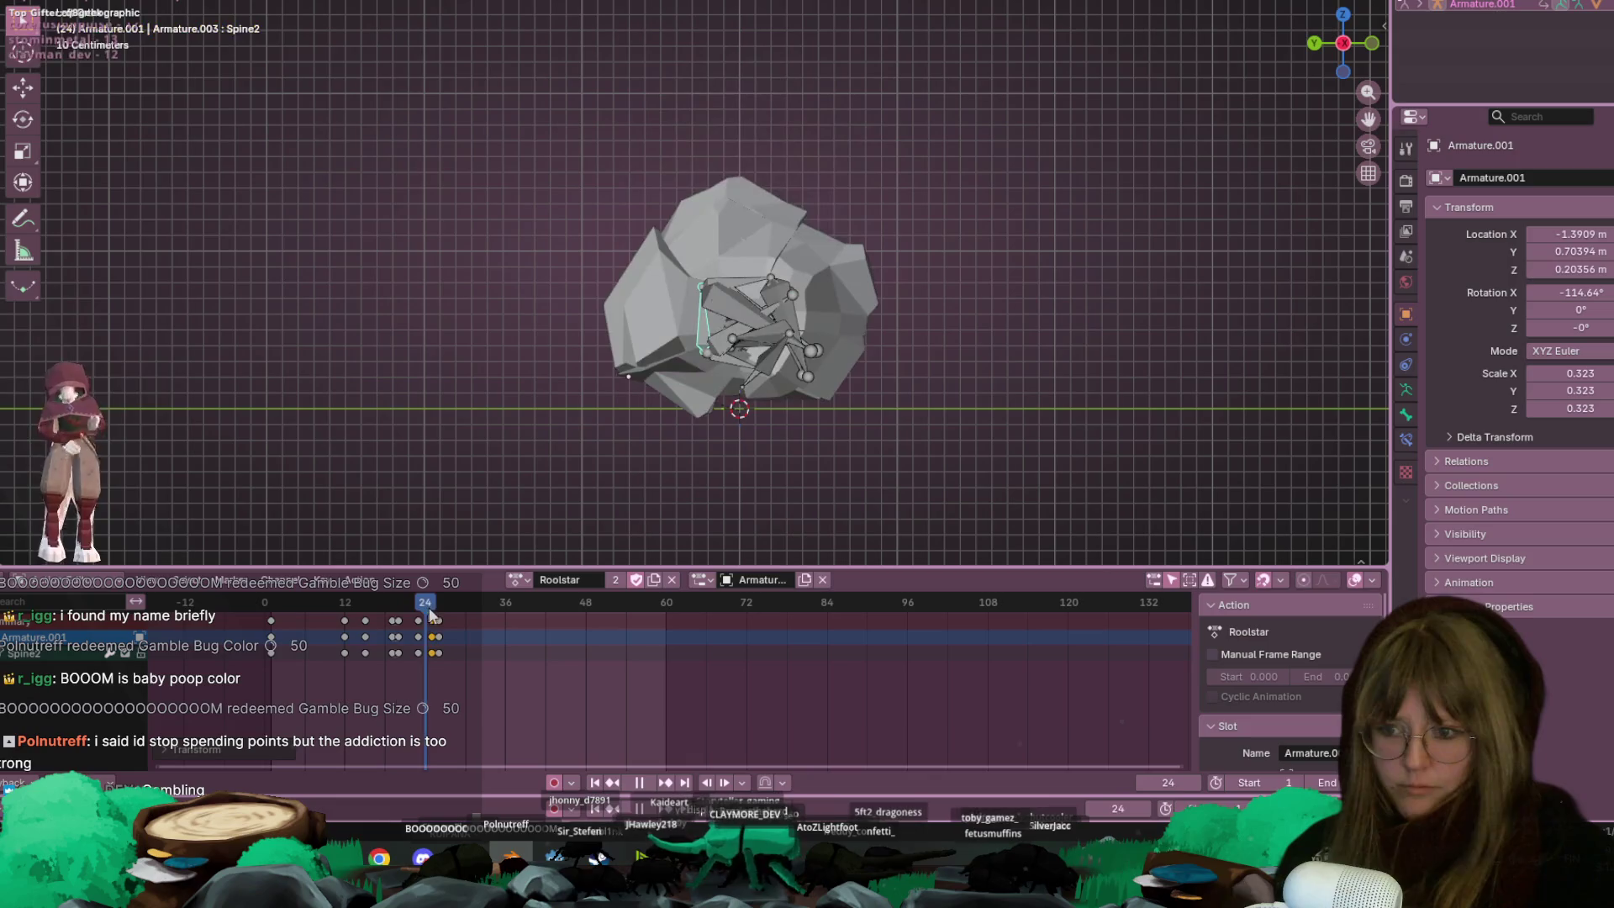
{"action": "scroll", "coordinate": [727, 338], "scroll_direction": "up", "scroll_amount": 3}
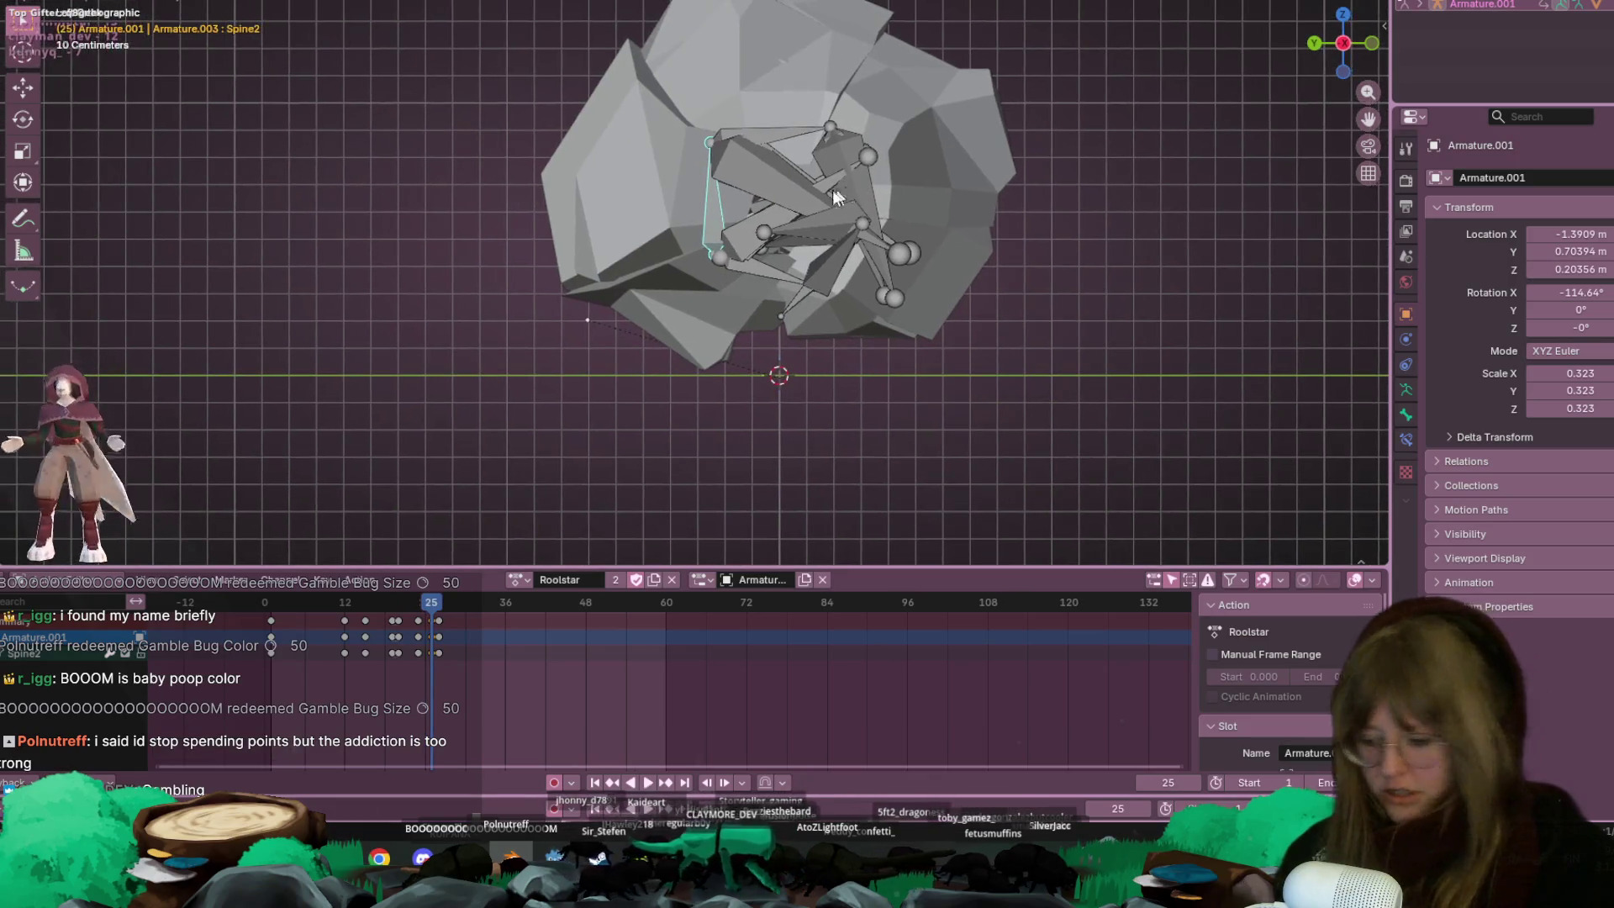
{"action": "key", "text": "g"}
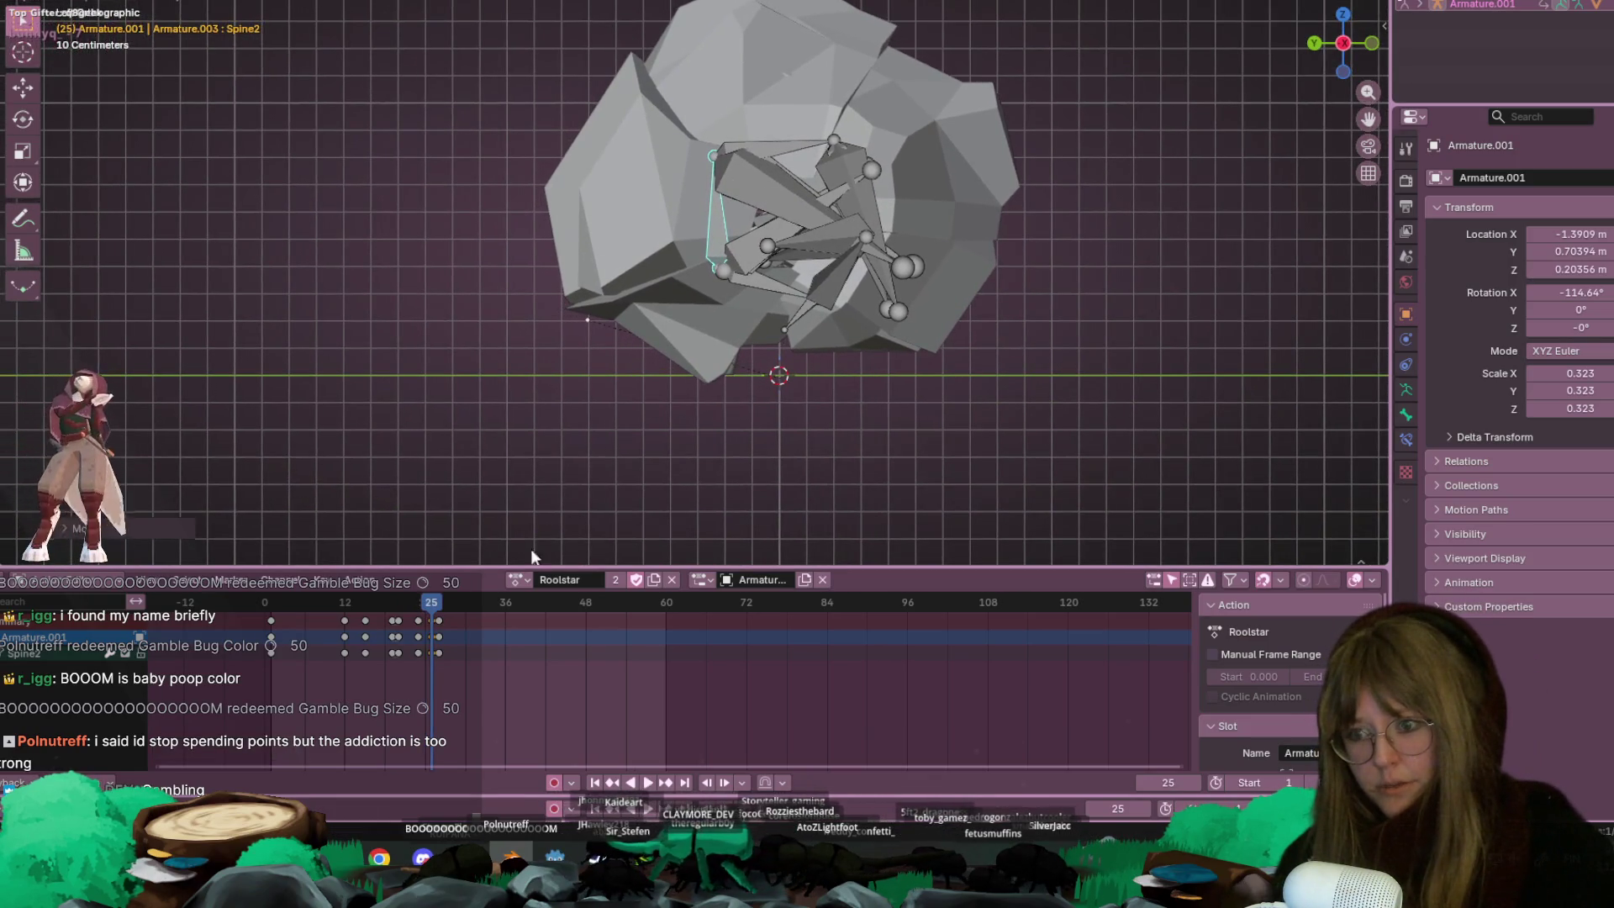
{"action": "scroll", "coordinate": [527, 360], "scroll_direction": "down", "scroll_amount": 5}
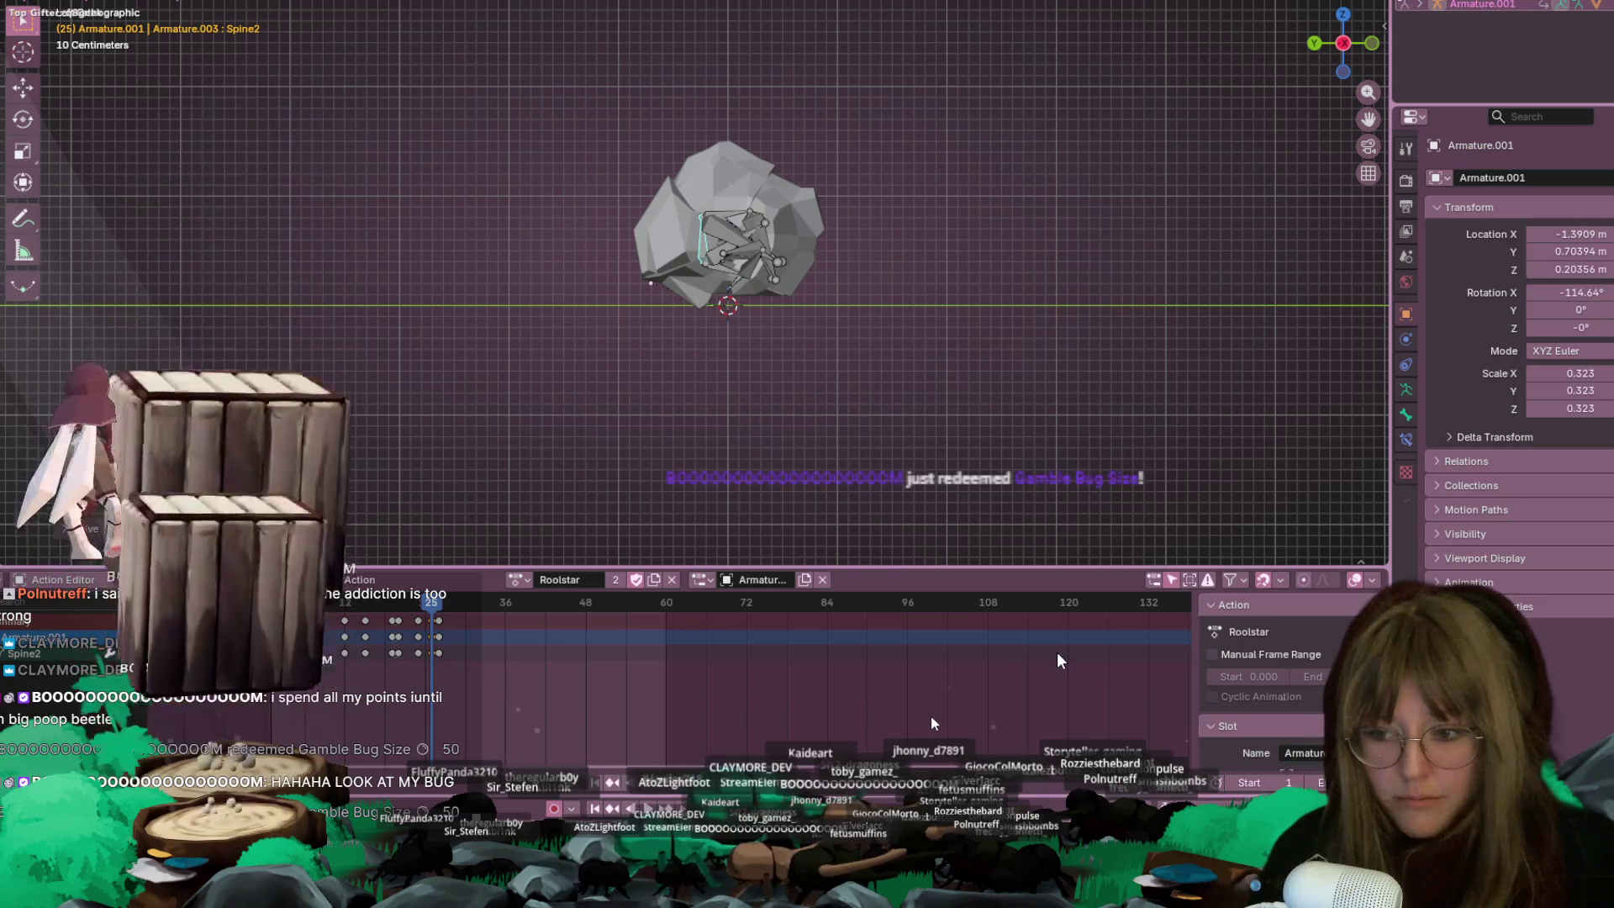
{"action": "key", "text": "alt+Tab"}
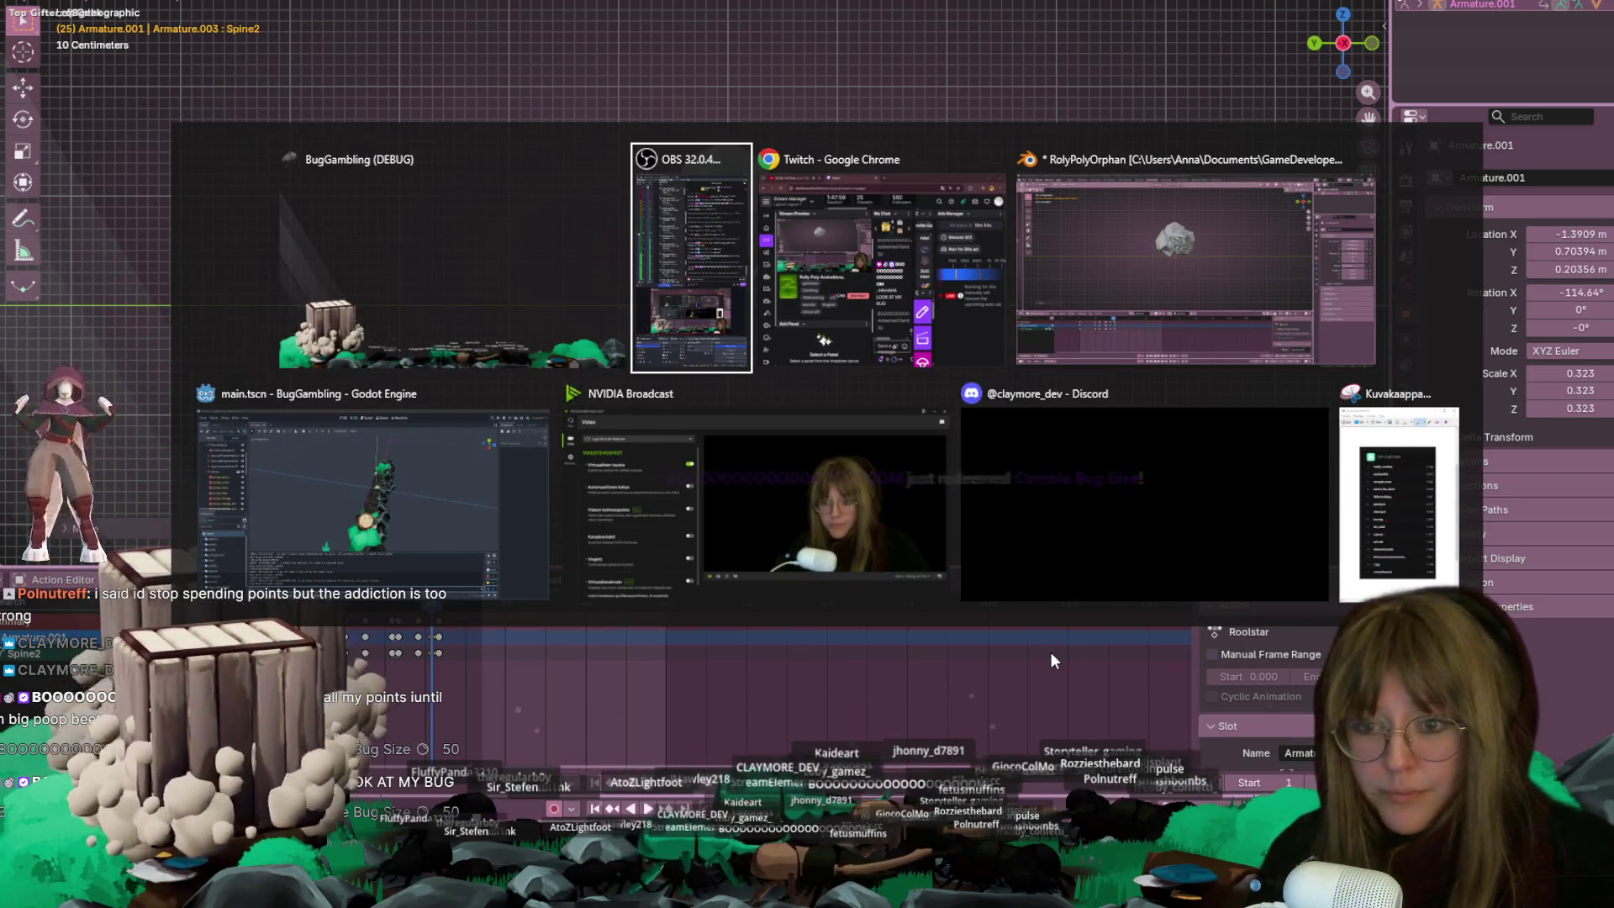
{"action": "key", "text": "alt+Tab"}
{"action": "key", "text": "alt+Tab"}
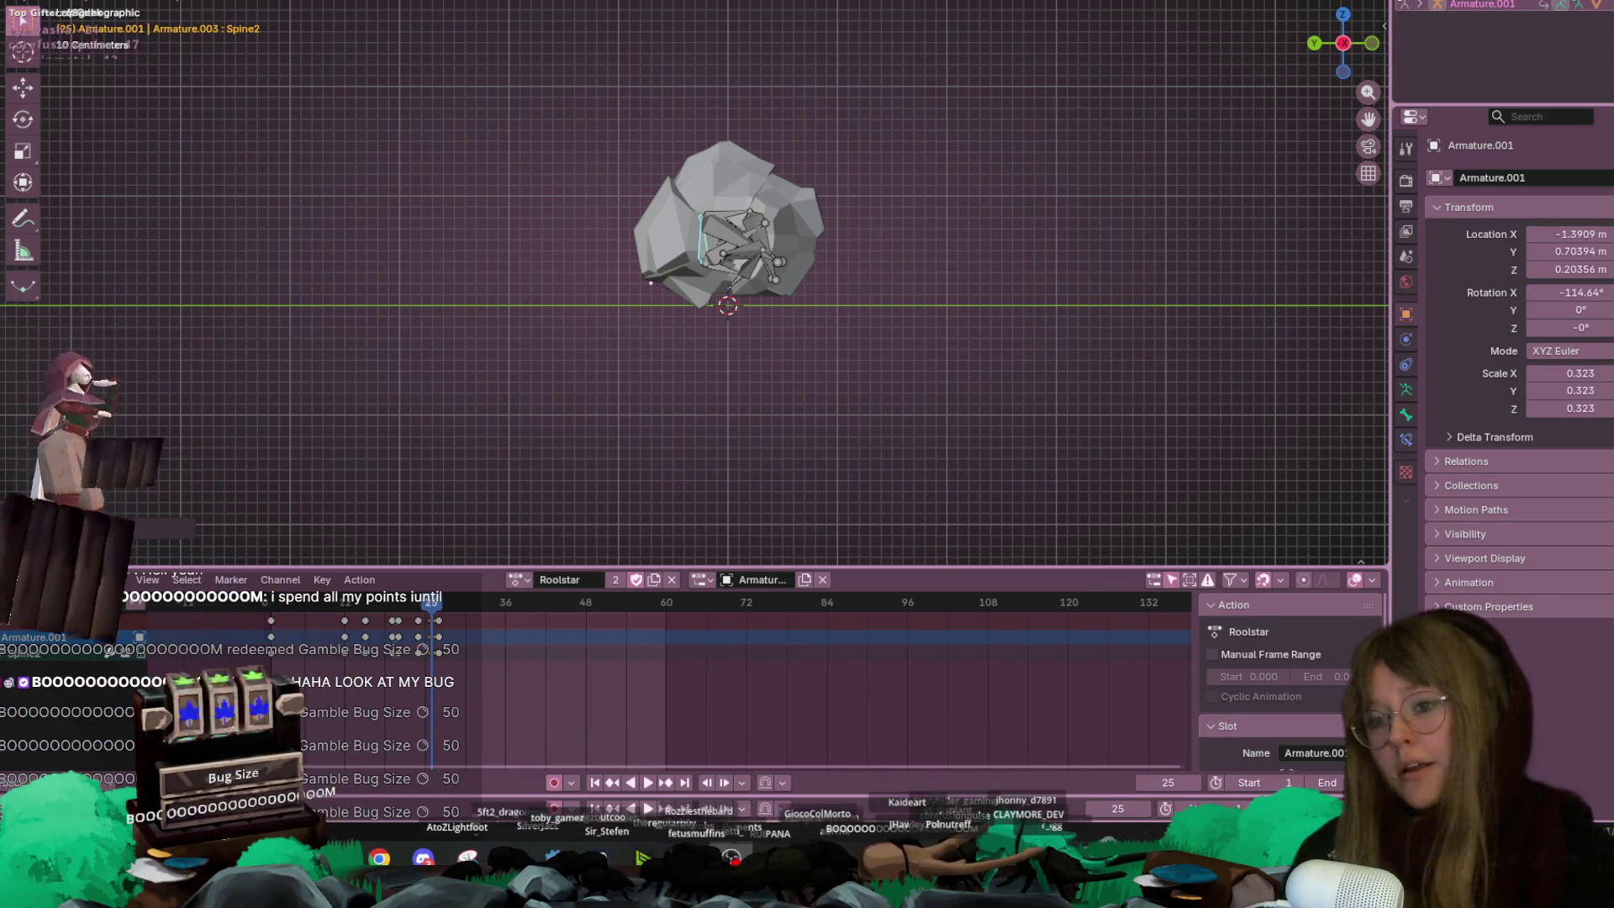
Play the curl animation and stop it at frame 27
{"action": "scroll", "coordinate": [670, 494], "scroll_direction": "up", "scroll_amount": 4}
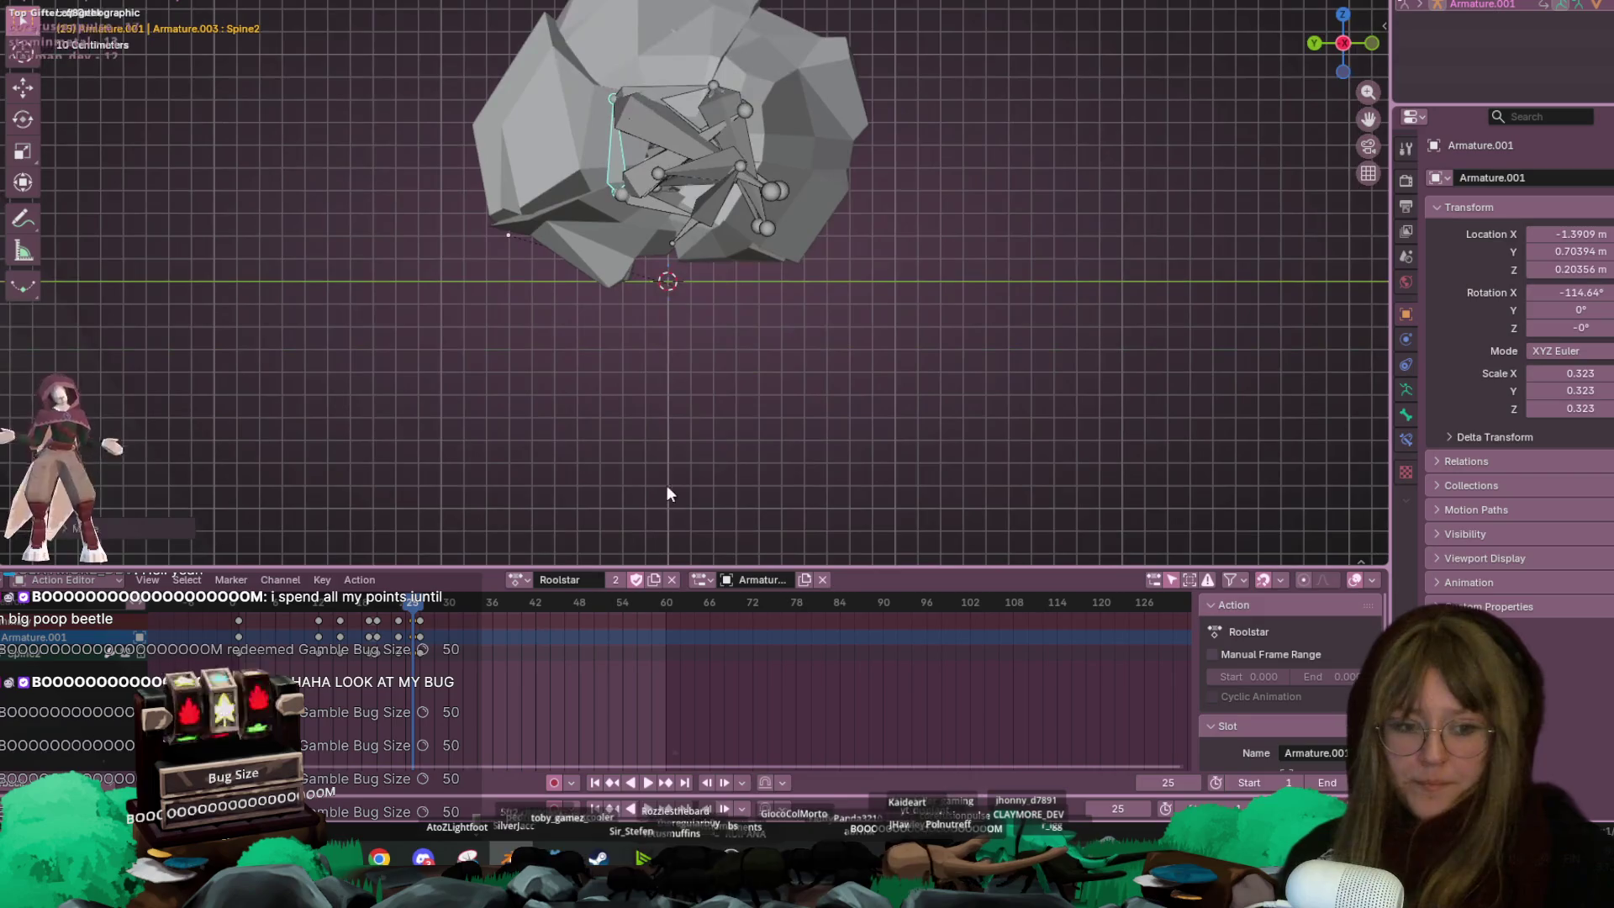
{"action": "key", "text": "space"}
{"action": "scroll", "coordinate": [597, 372], "scroll_direction": "down", "scroll_amount": 3}
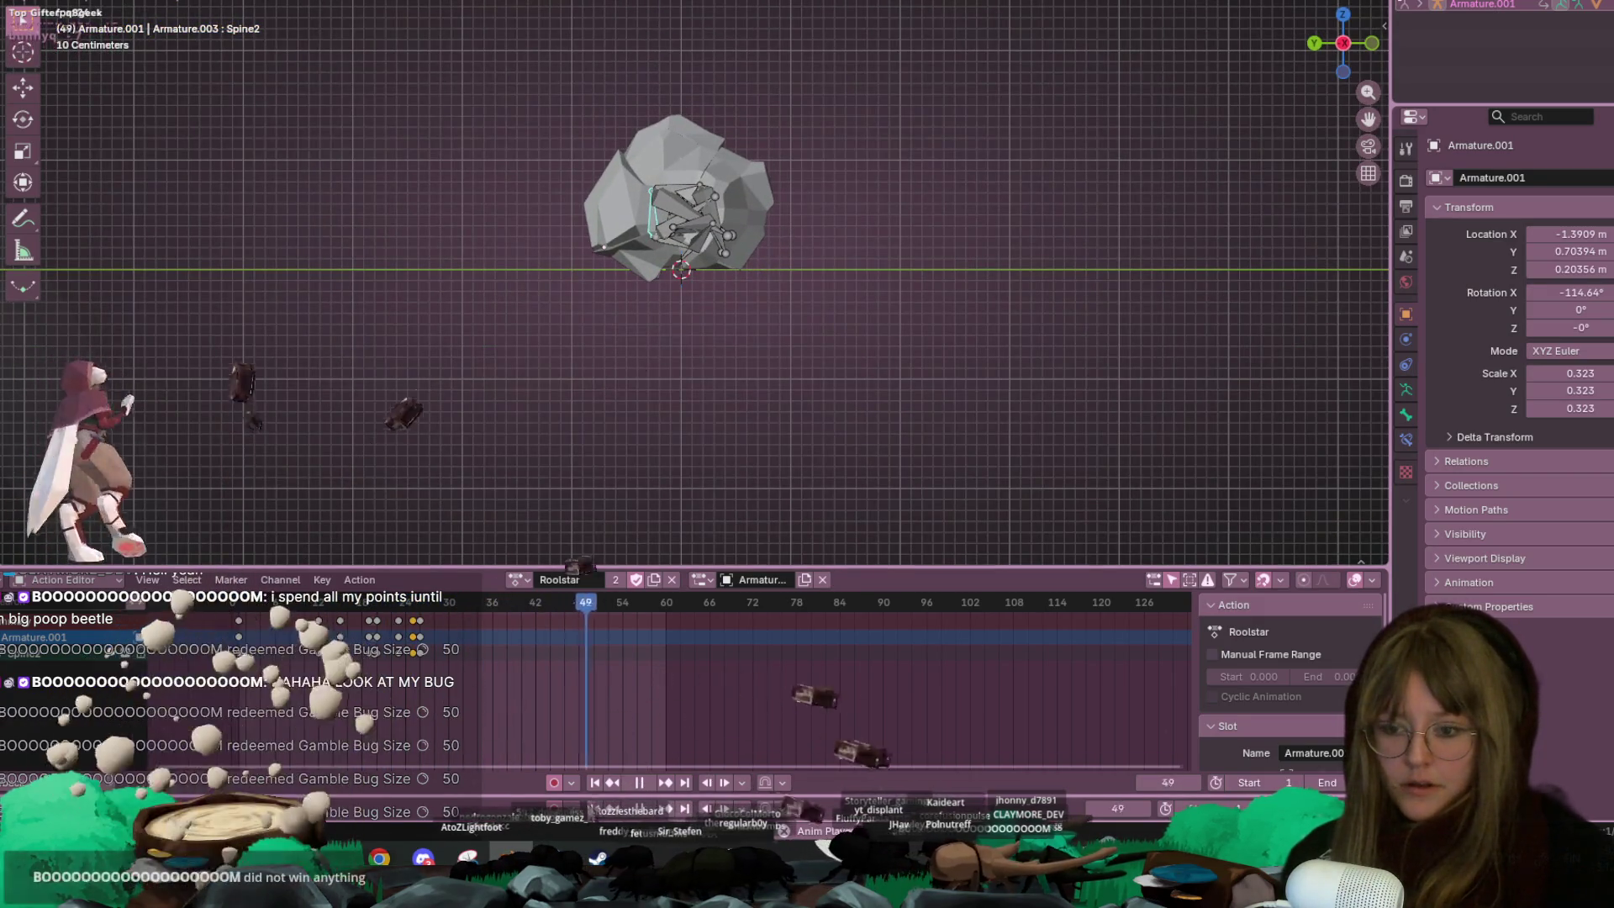
{"action": "left_click", "coordinate": [639, 783]}
{"action": "scroll", "coordinate": [673, 403], "scroll_direction": "up", "scroll_amount": 5}
{"action": "key", "text": "space"}
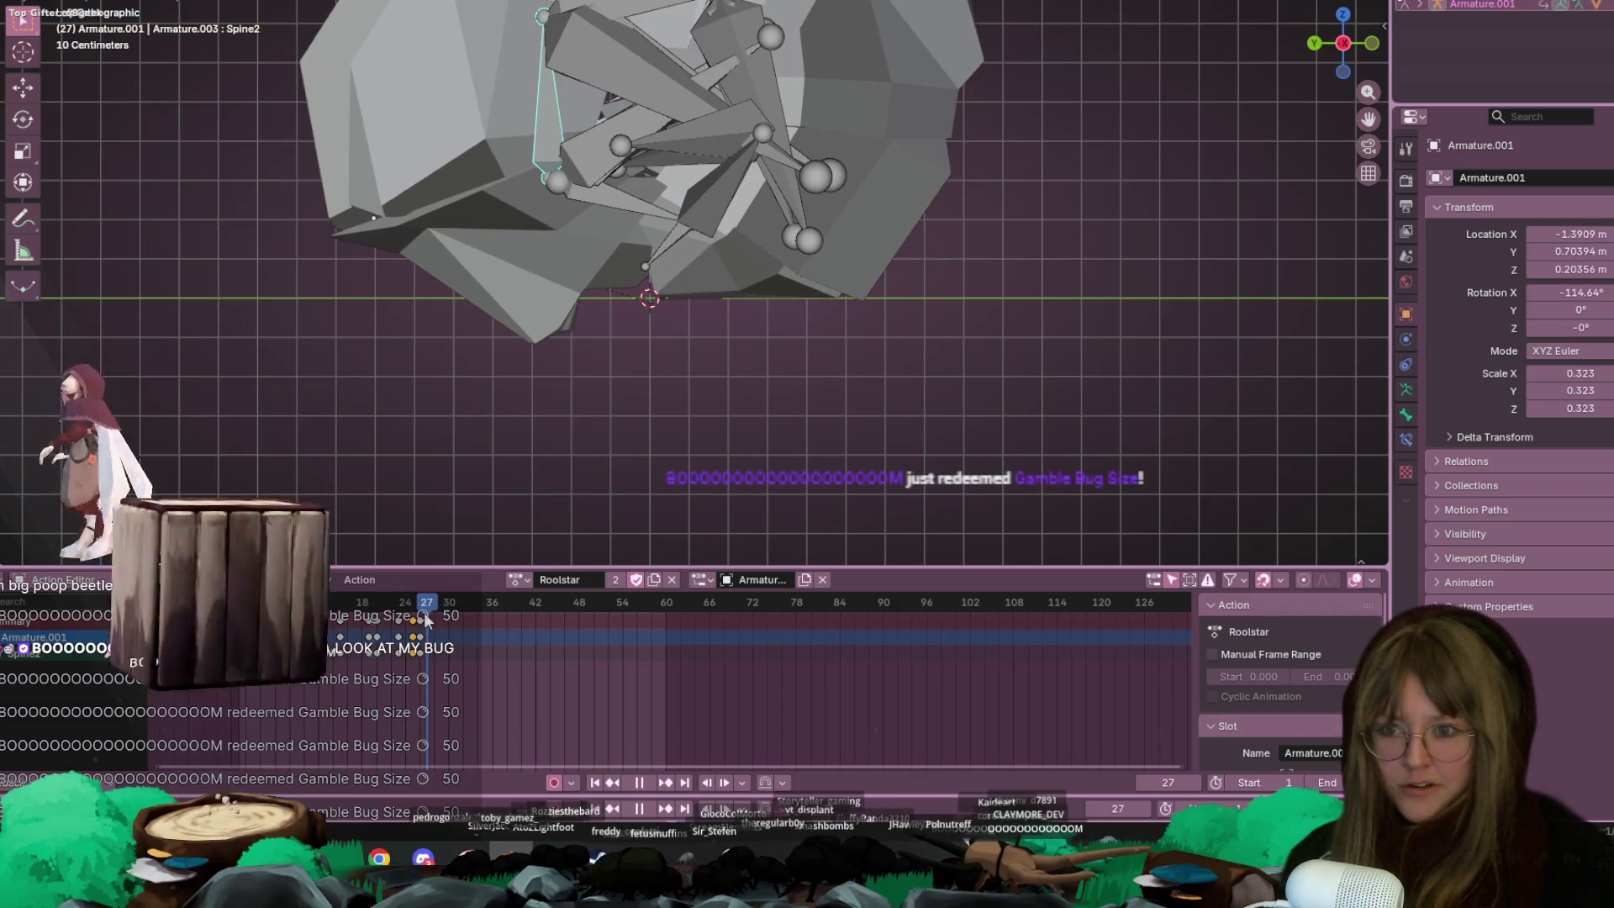
{"action": "key", "text": "space"}
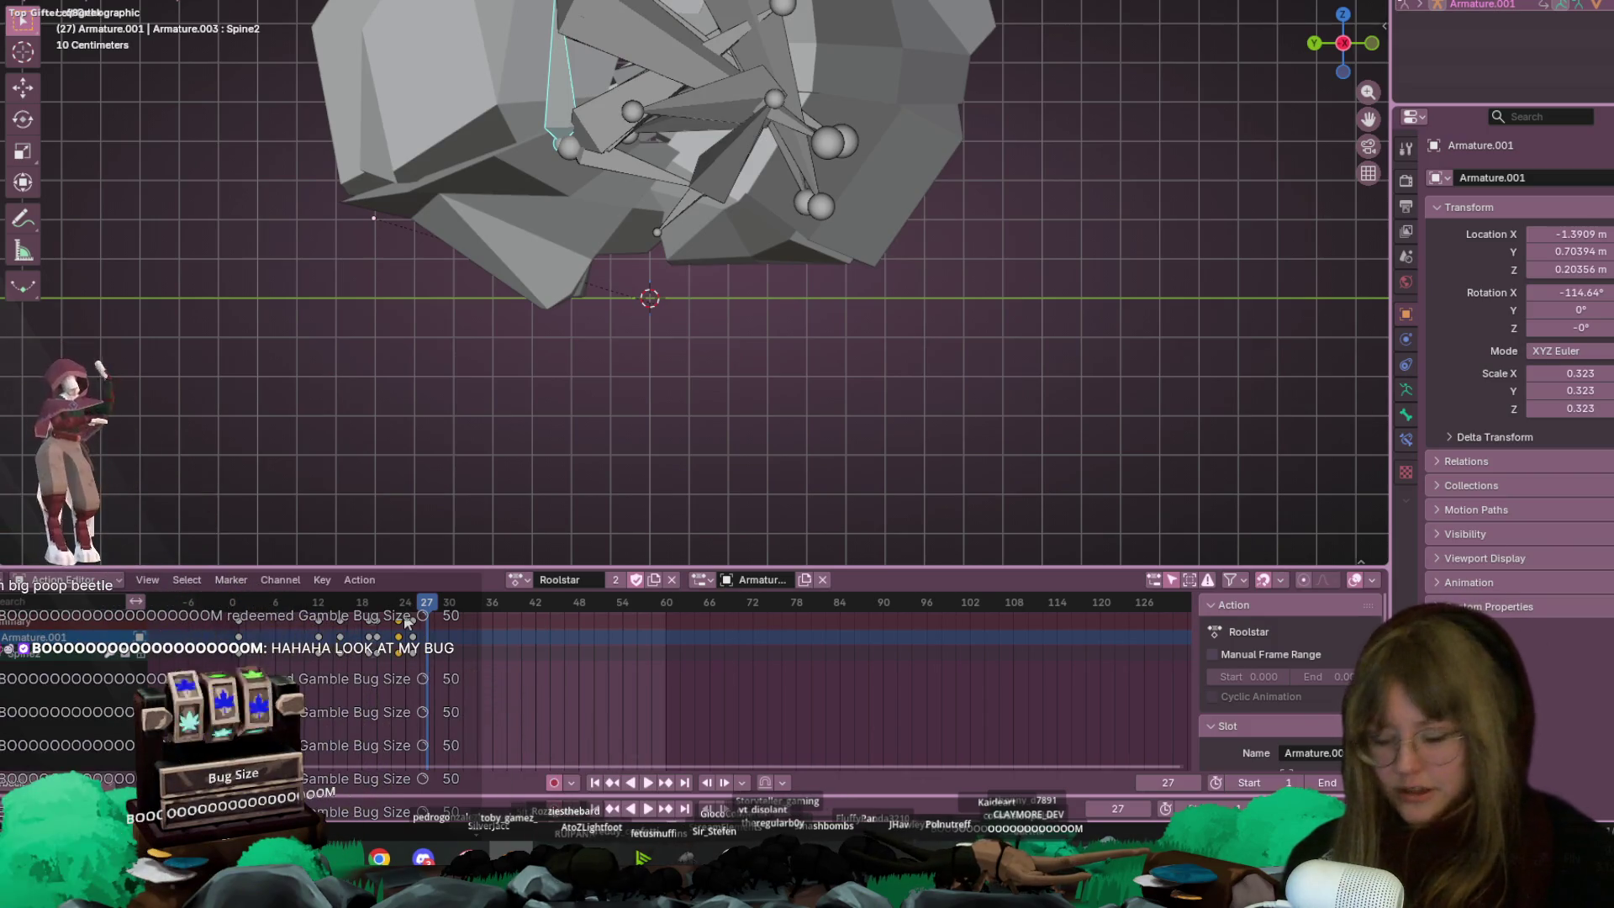
Move the selected last keyframes 4 frames later, then scrub back and replay the curl
{"action": "key", "text": "g"}
{"action": "left_click", "coordinate": [433, 620]}
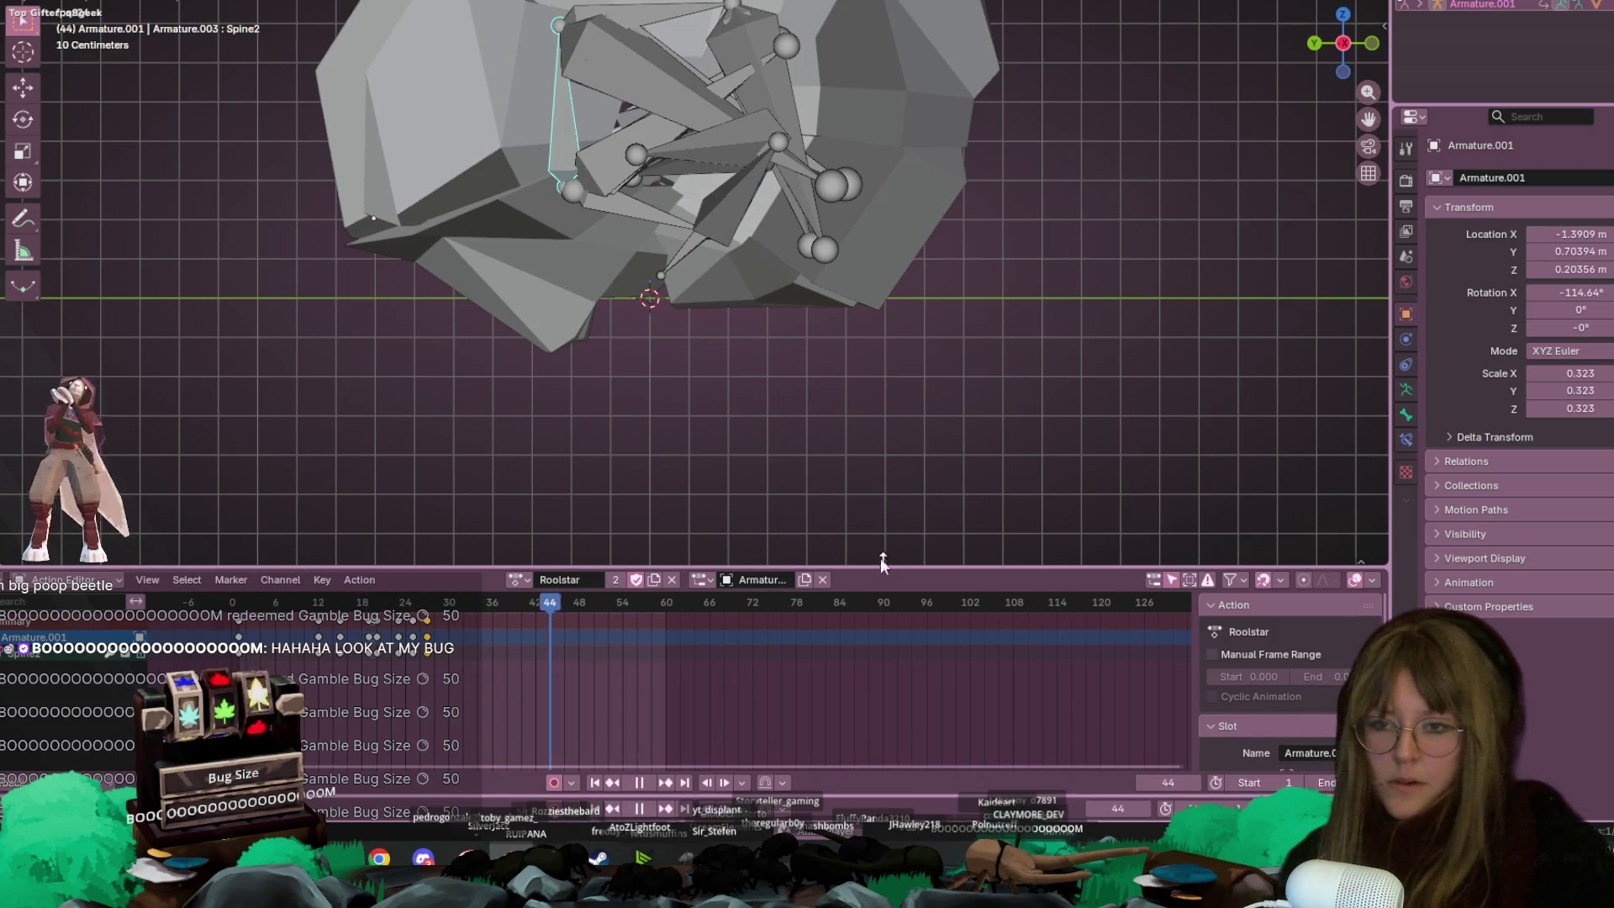
{"action": "scroll", "coordinate": [820, 80], "scroll_direction": "down", "scroll_amount": 4}
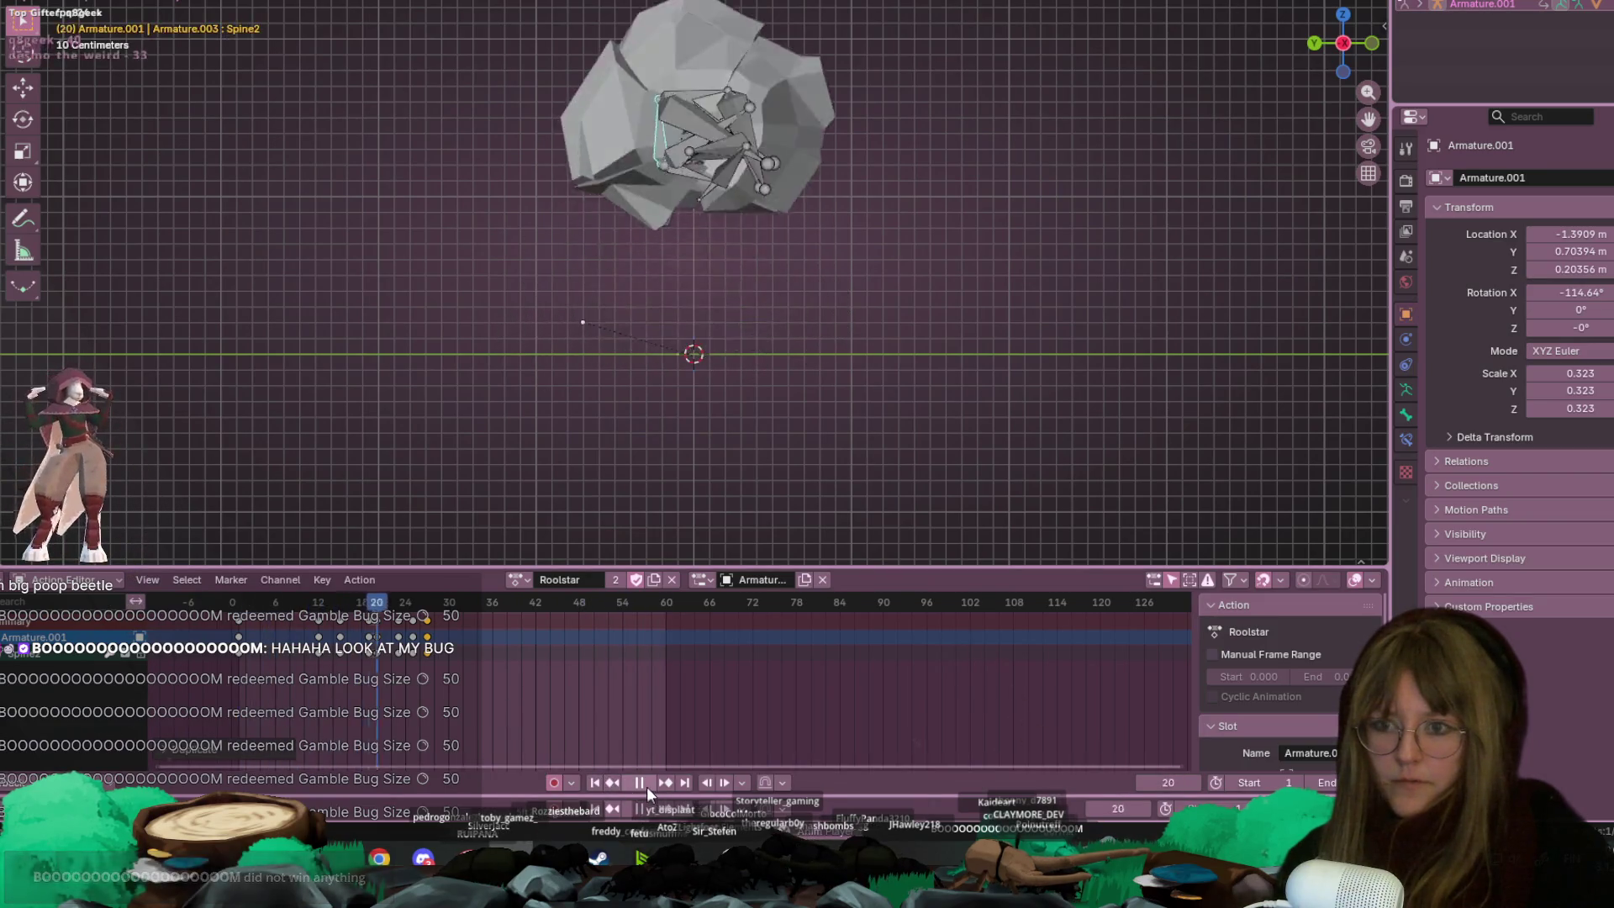
{"action": "left_click", "coordinate": [404, 605]}
{"action": "mouse_move", "coordinate": [404, 606]}
{"action": "left_mouse_down"}
{"action": "mouse_move", "coordinate": [290, 605]}
{"action": "mouse_move", "coordinate": [398, 607]}
{"action": "left_mouse_up"}
{"action": "key", "text": "space"}
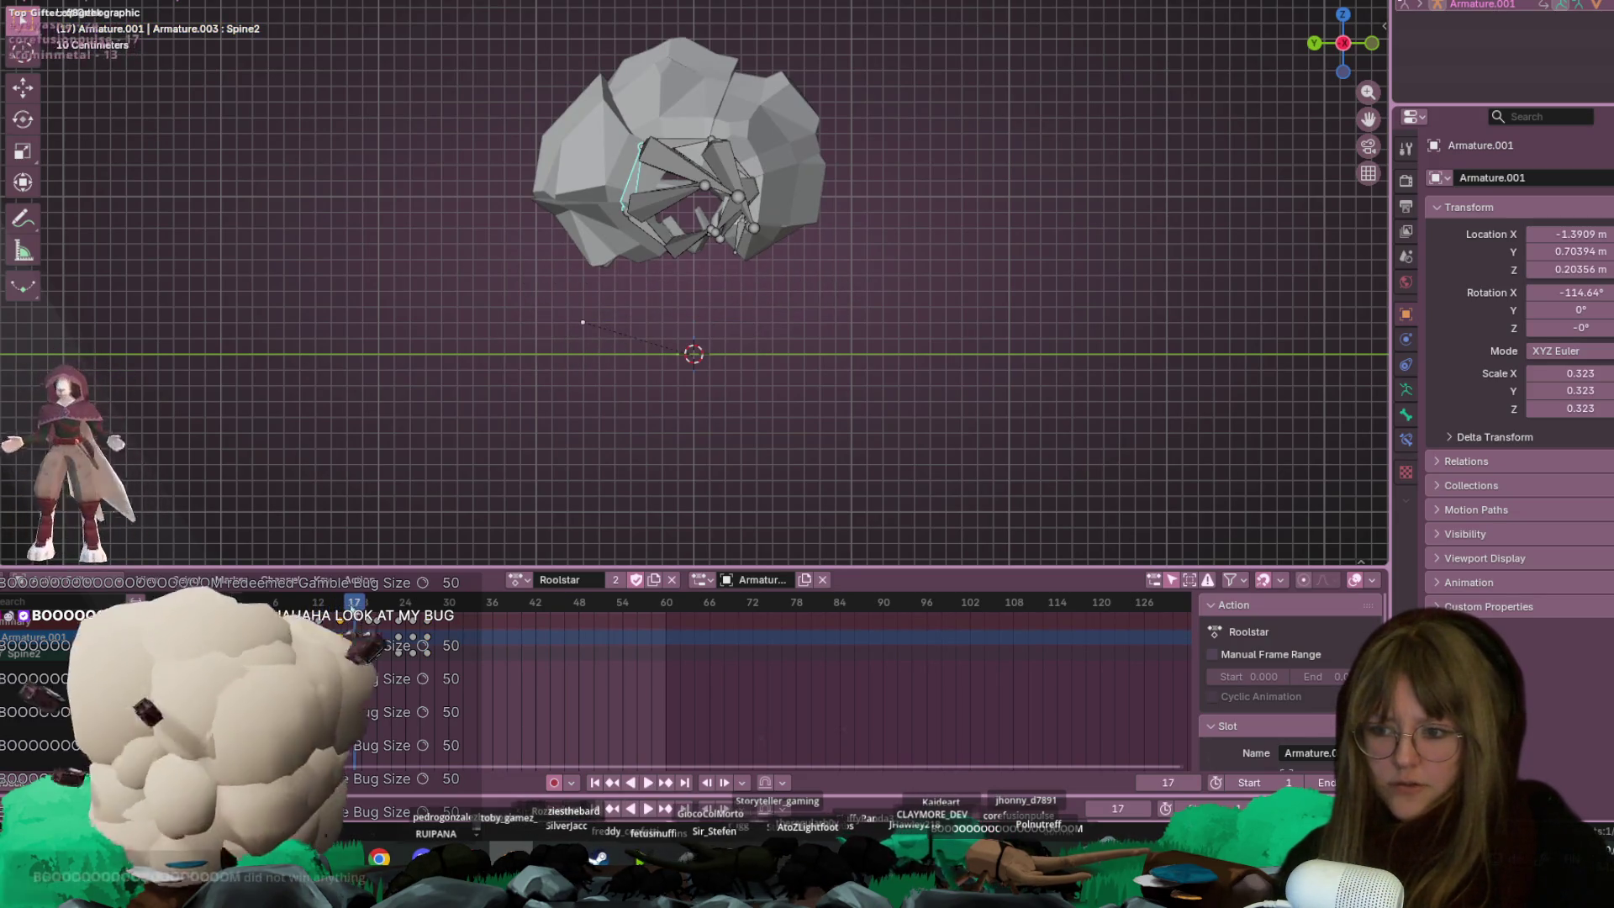
{"action": "middle_click_drag", "start_coordinate": [961, 304], "coordinate": [1013, 337], "text": "shift"}
Rotate the selected leg bone into place and play the bug's curling-up roll
{"action": "key", "text": "r"}
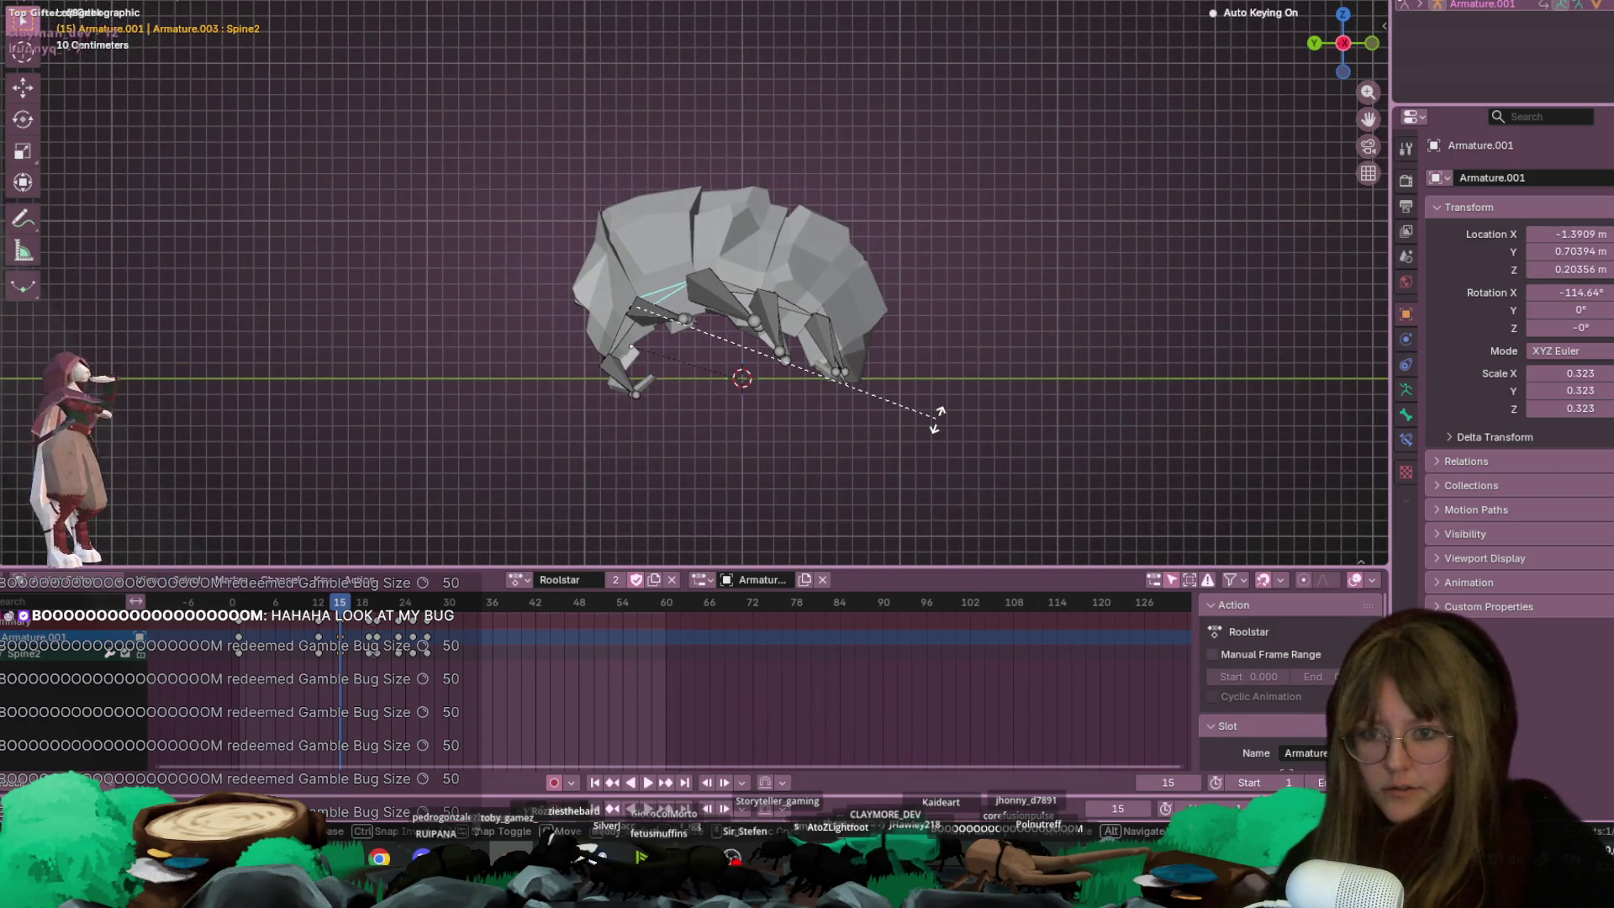
{"action": "left_click", "coordinate": [941, 418]}
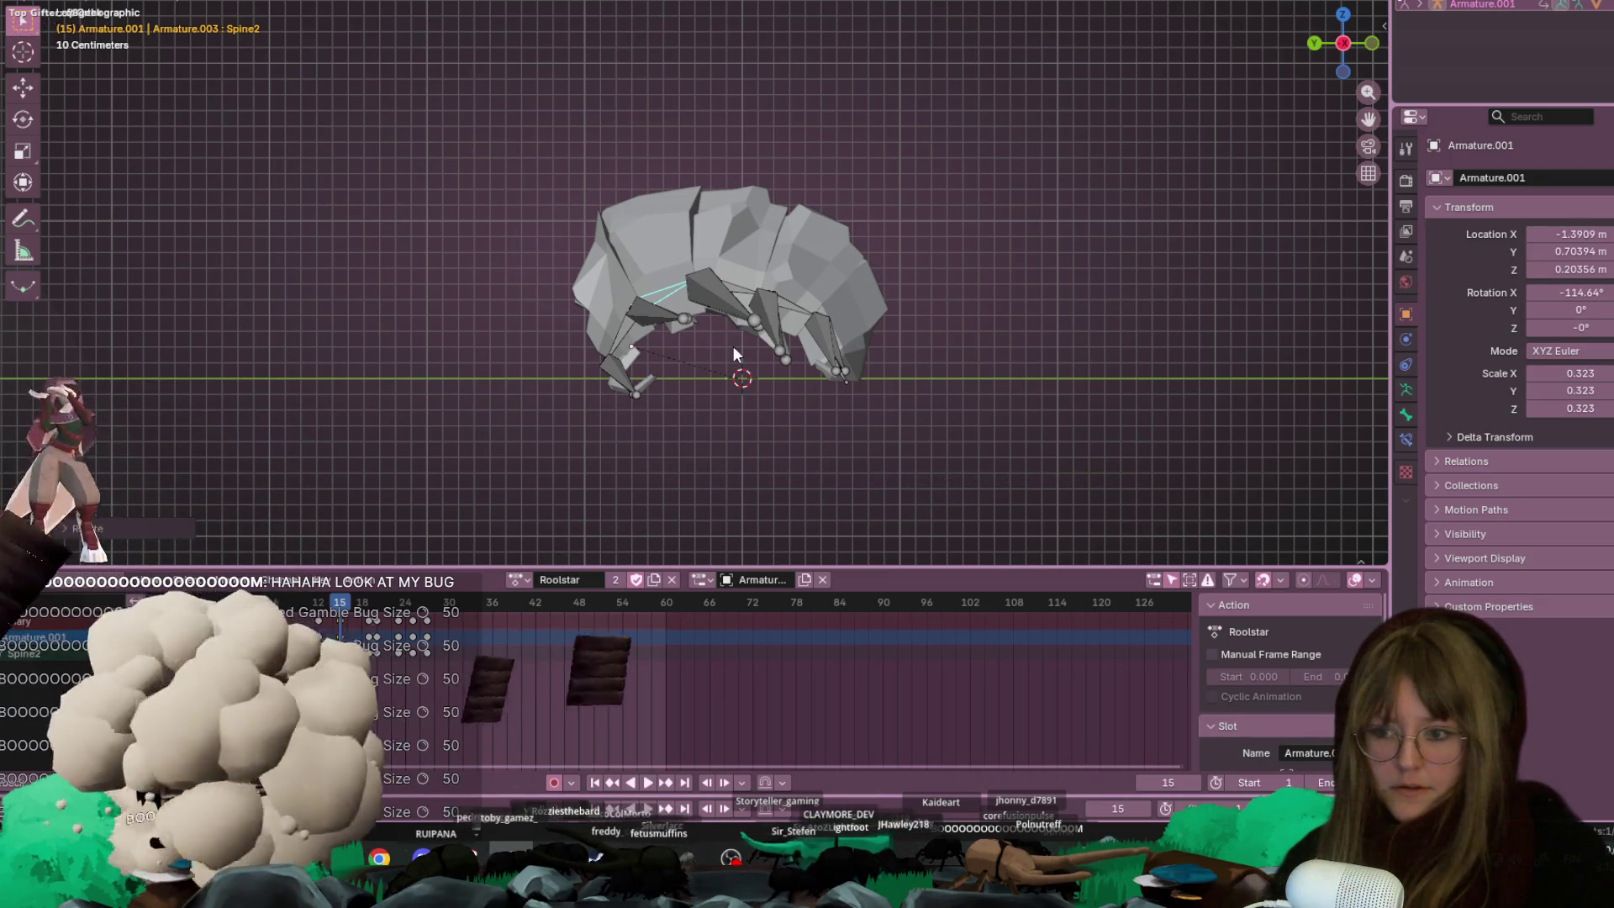
{"action": "key", "text": "space"}
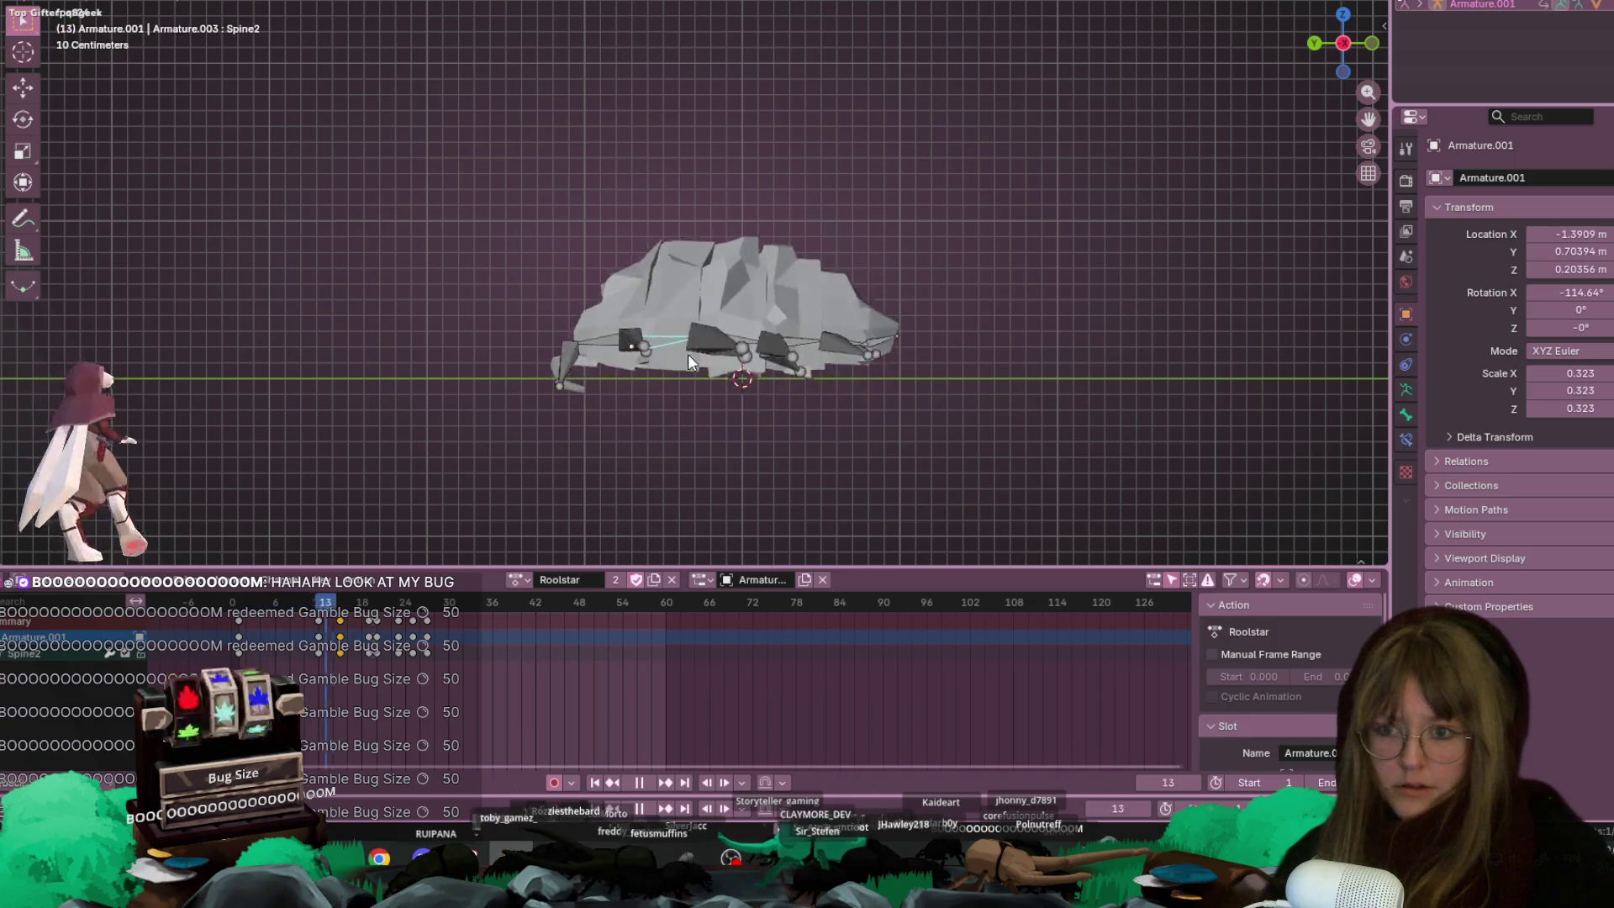
{"action": "scroll", "coordinate": [687, 356], "scroll_direction": "down", "scroll_amount": 5}
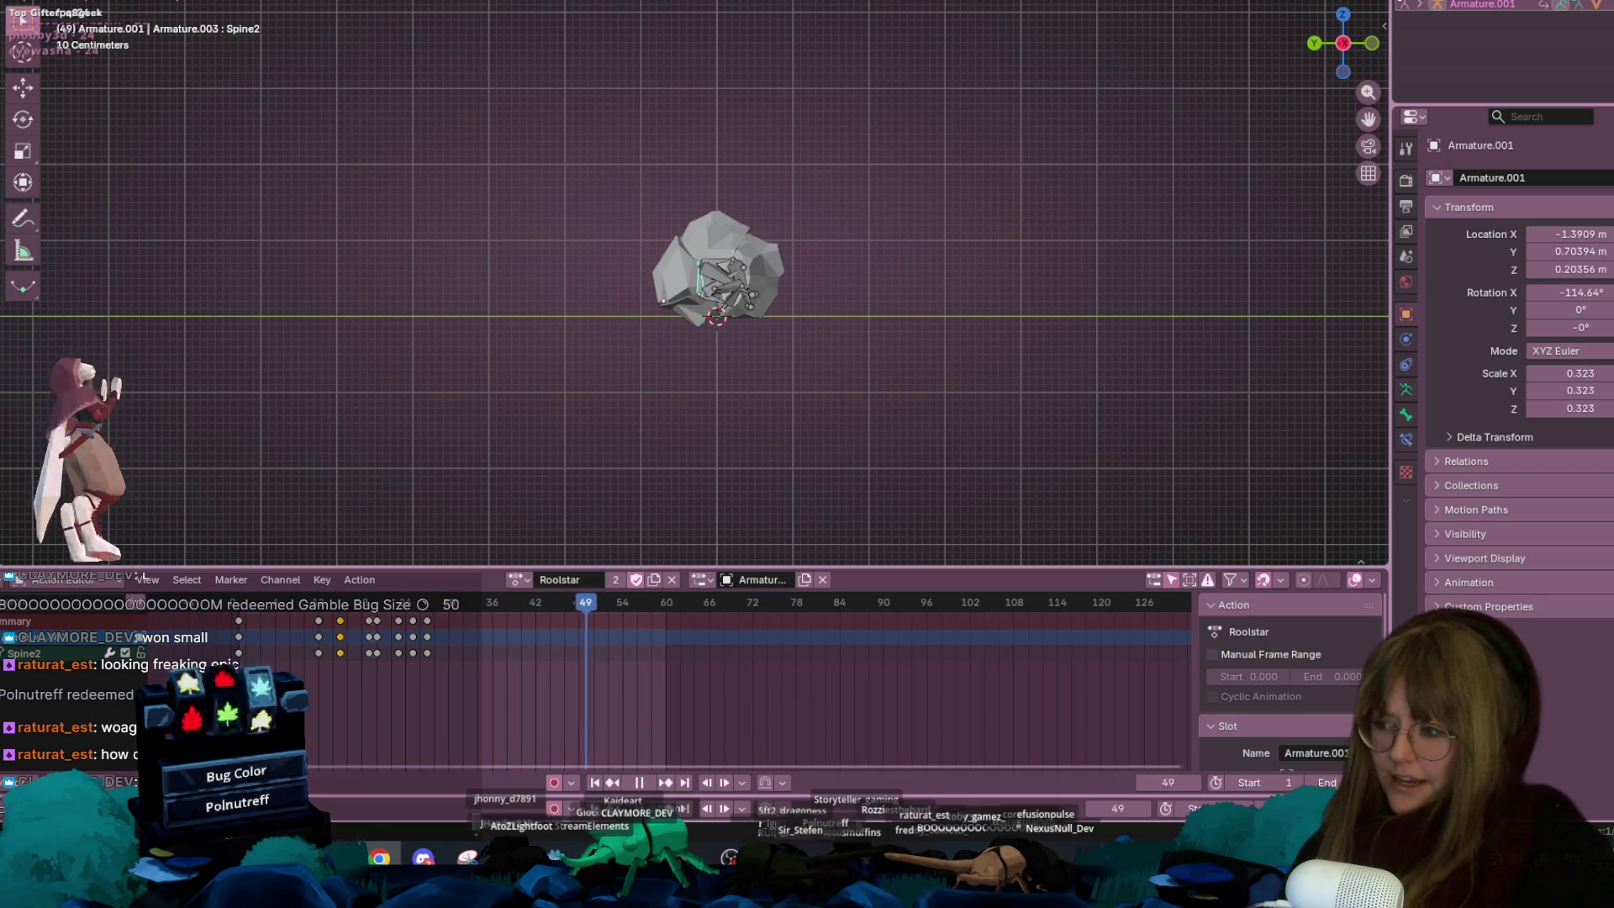
{"action": "key", "text": "alt+Tab"}
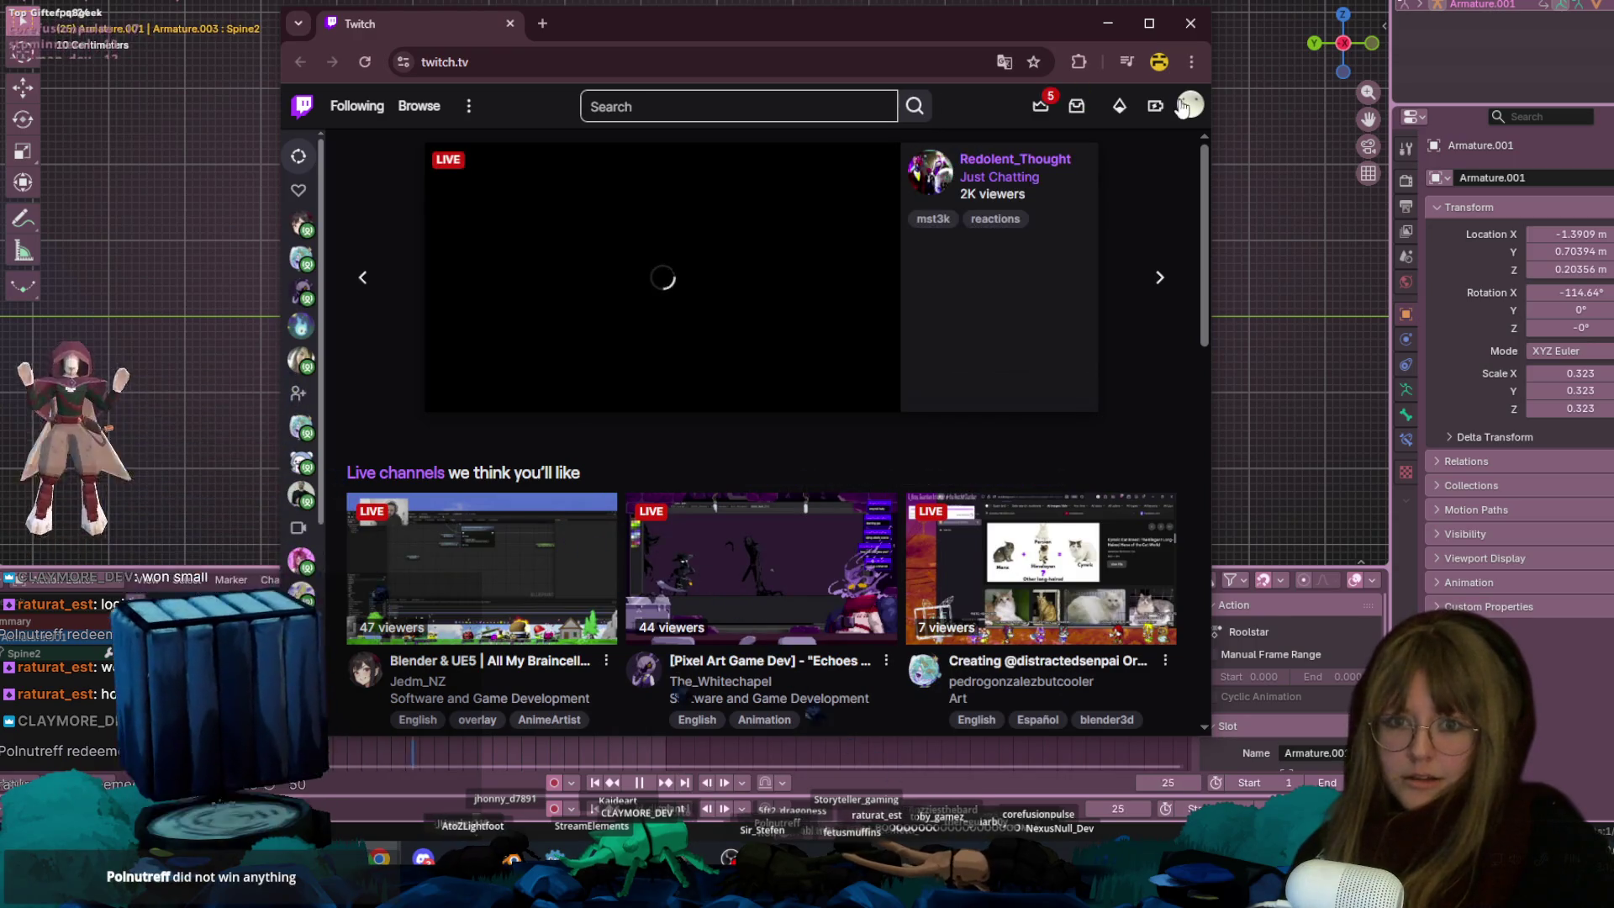
Go to the streamer's own Twitch channel page via the avatar menu and scroll through it
{"action": "left_click", "coordinate": [1191, 104]}
{"action": "left_click", "coordinate": [1117, 202]}
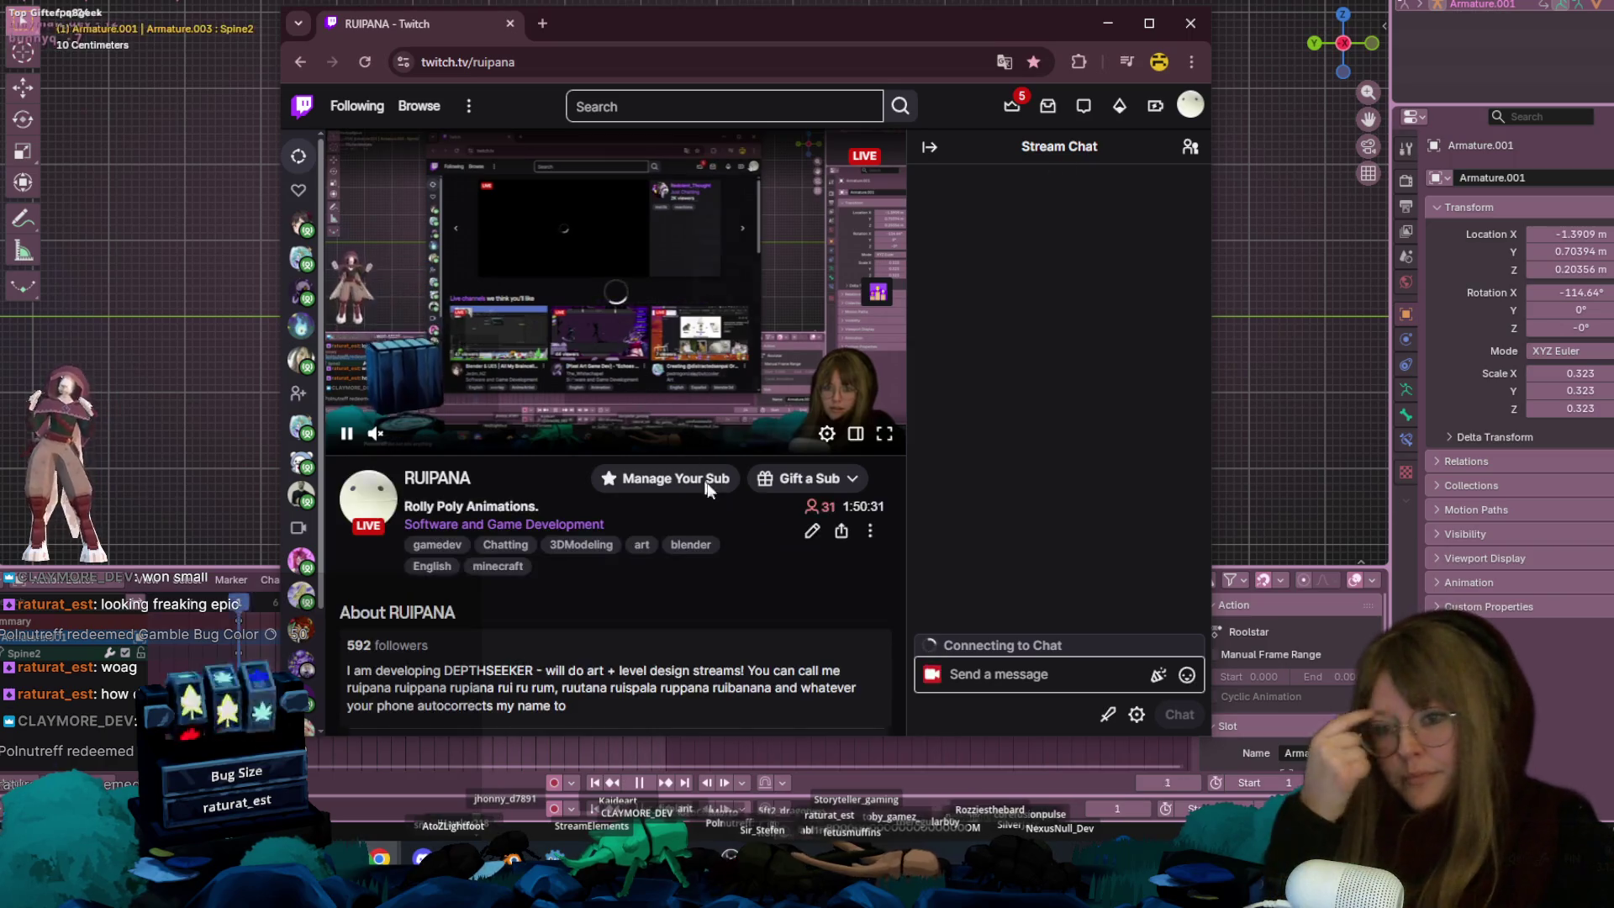
{"action": "scroll", "coordinate": [809, 586], "scroll_direction": "down", "scroll_amount": 5}
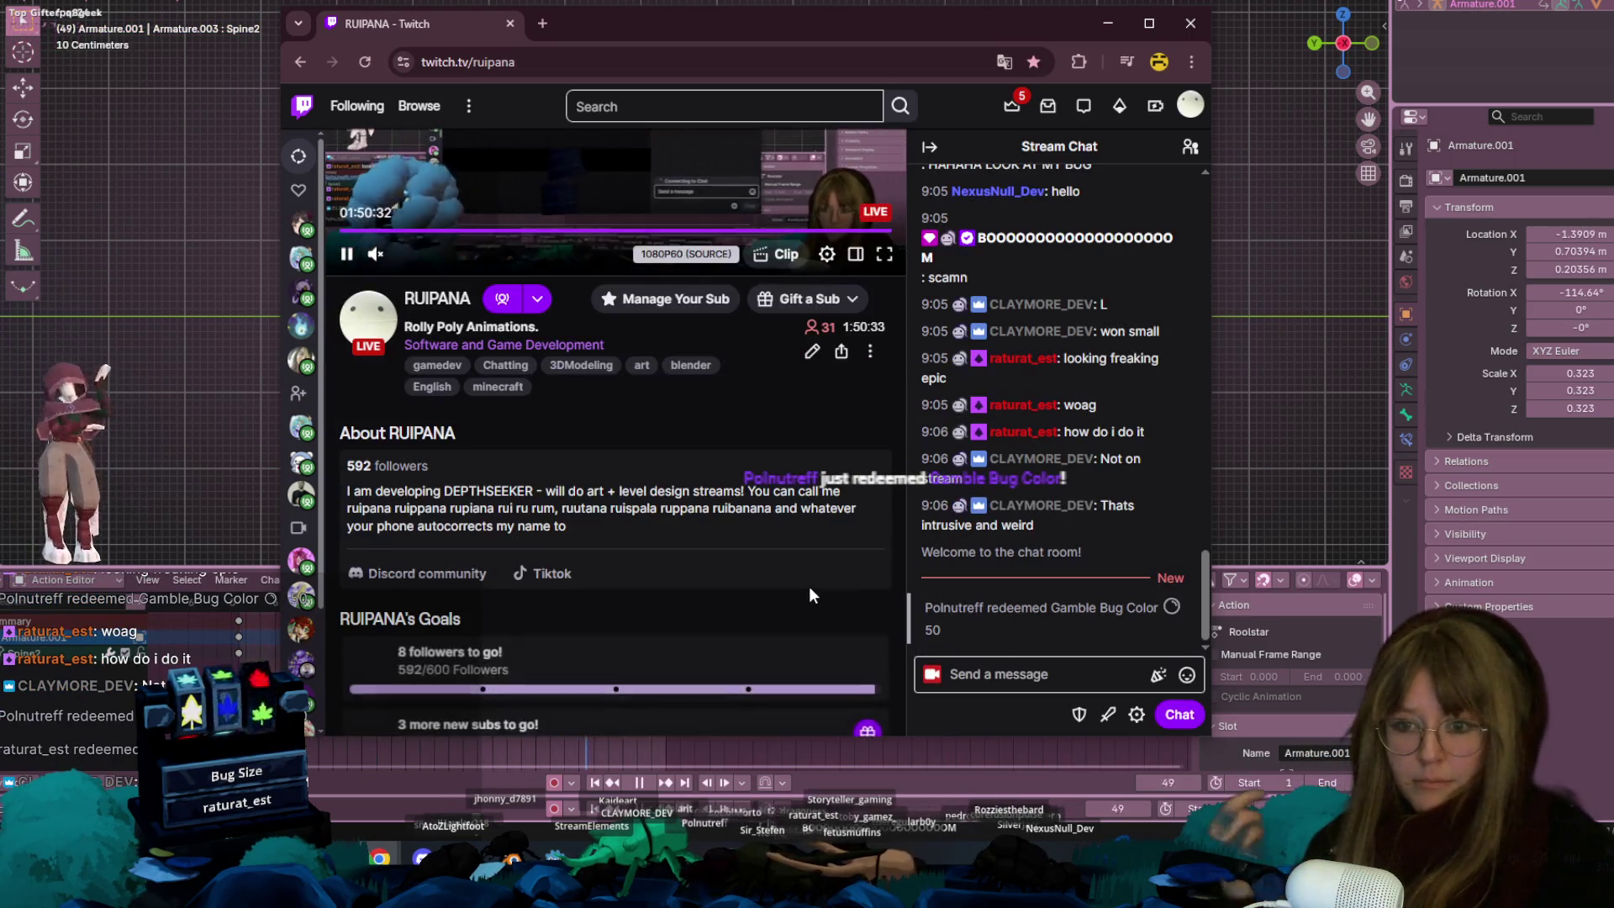
{"action": "scroll", "coordinate": [821, 574], "scroll_direction": "up", "scroll_amount": 3}
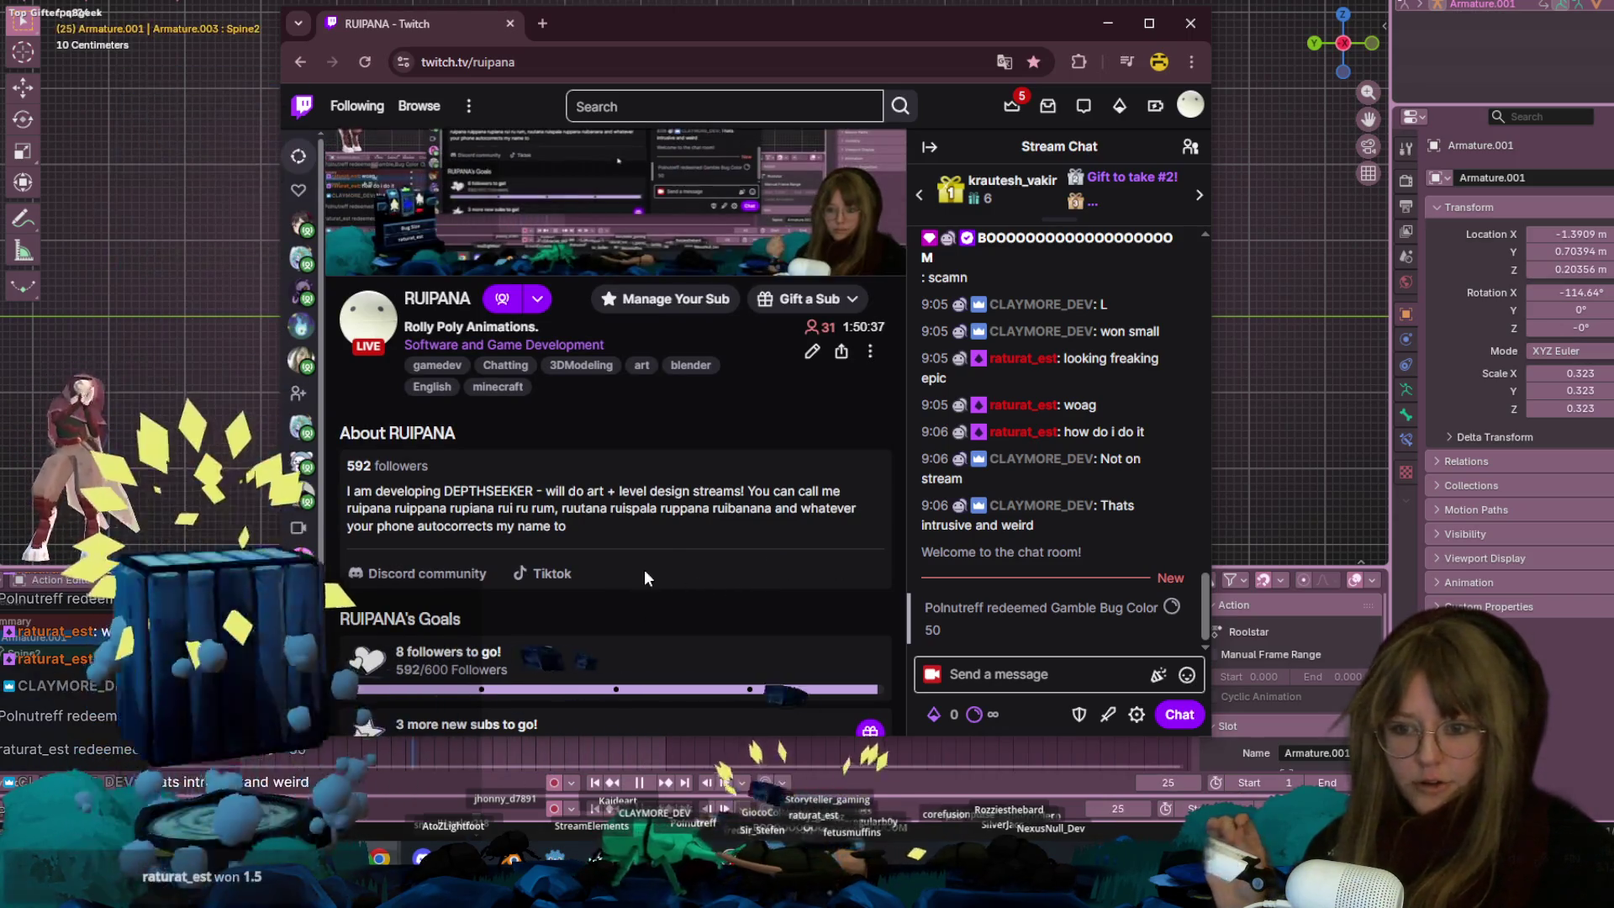
{"action": "scroll", "coordinate": [758, 527], "scroll_direction": "down", "scroll_amount": 4}
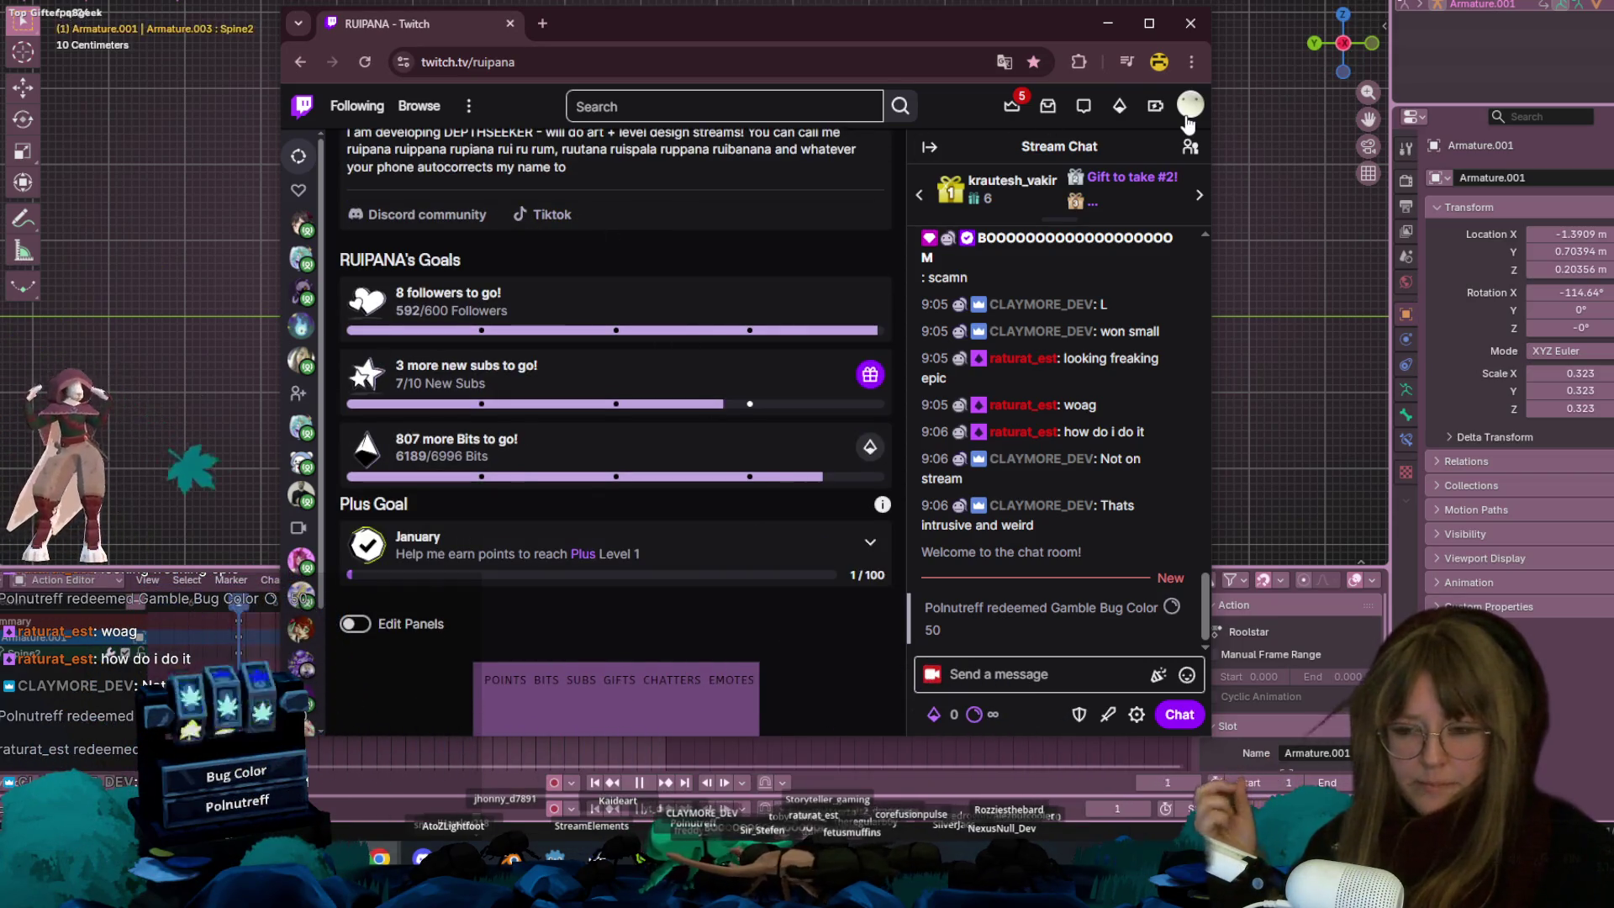
{"action": "scroll", "coordinate": [767, 306], "scroll_direction": "down", "scroll_amount": 1}
{"action": "scroll", "coordinate": [768, 306], "scroll_direction": "up", "scroll_amount": 5}
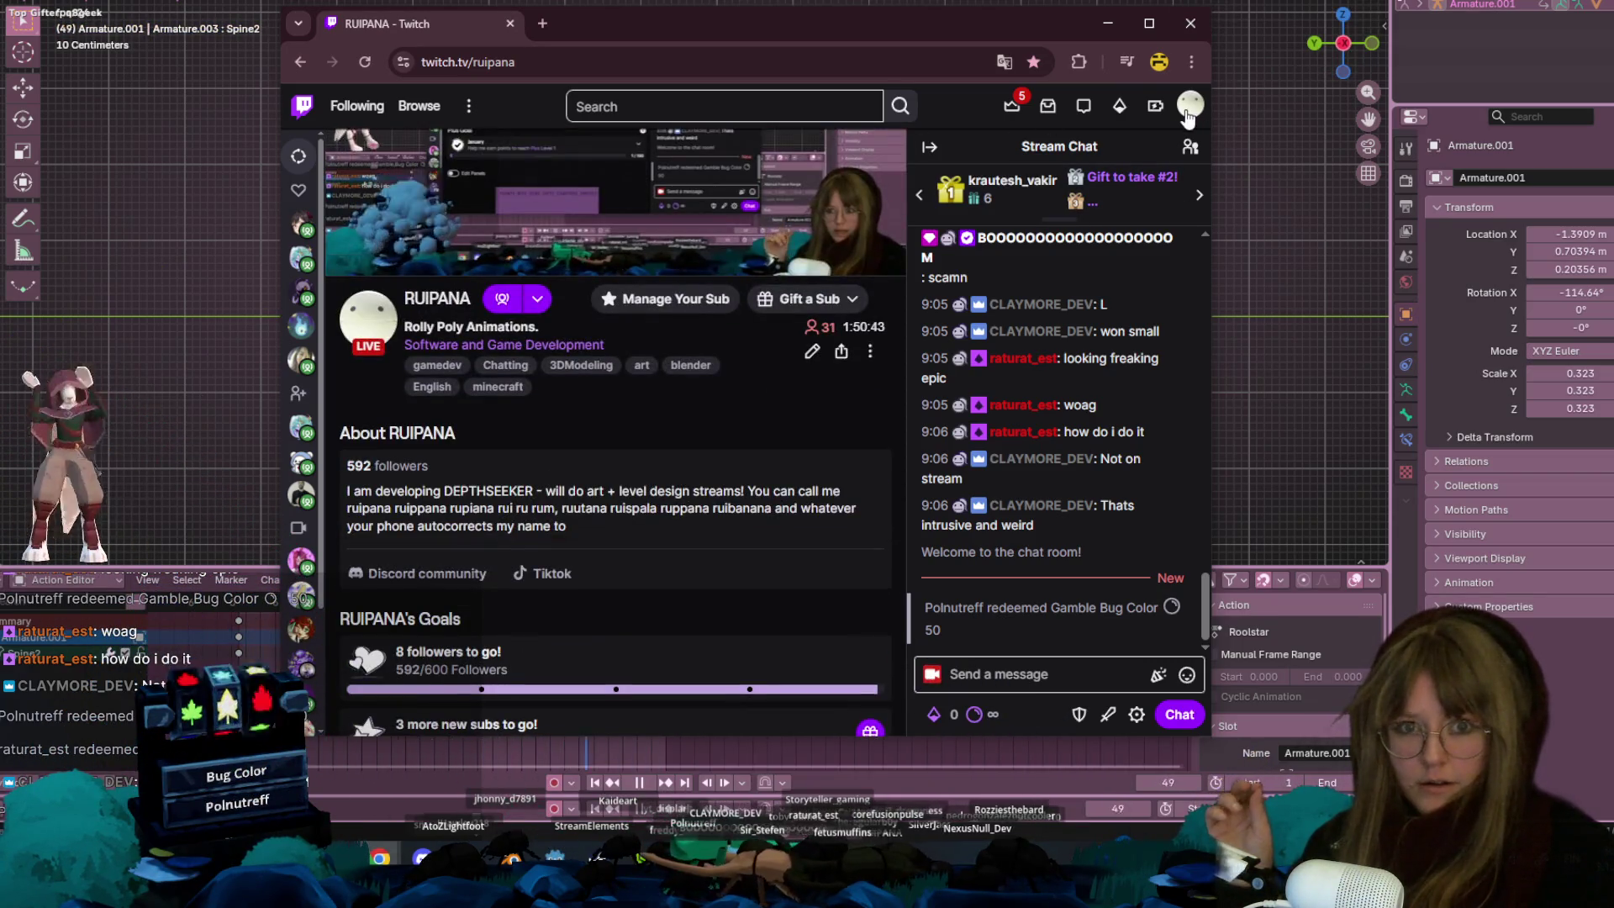
Open the Creator Dashboard from the avatar menu and return to Blender
{"action": "left_click", "coordinate": [1190, 104]}
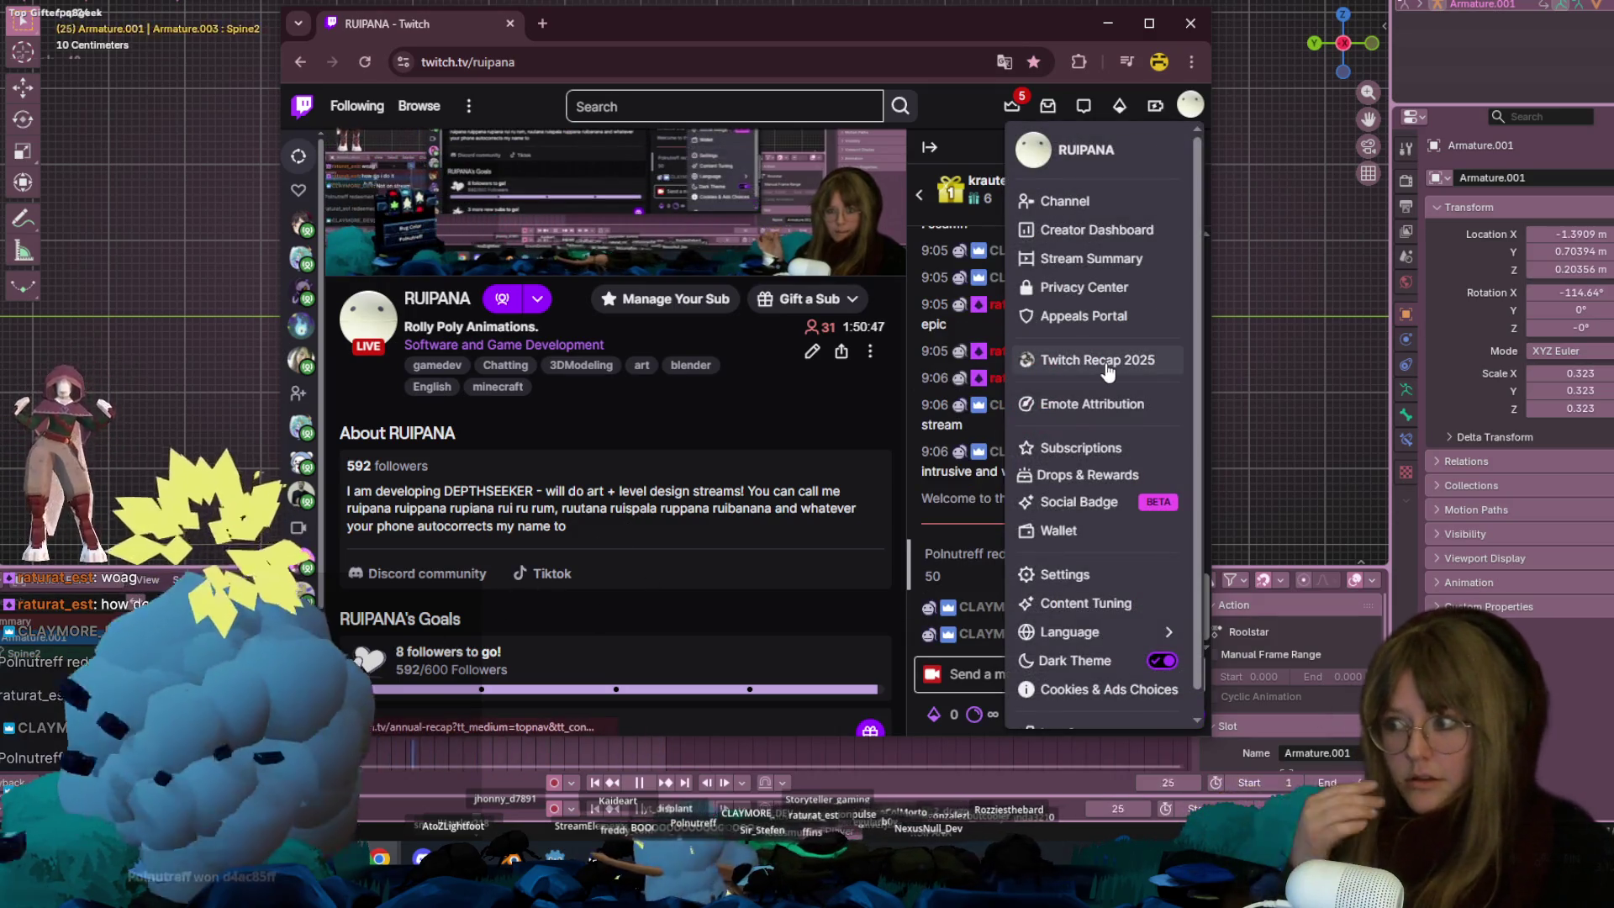
{"action": "left_click", "coordinate": [1097, 229]}
{"action": "left_click", "coordinate": [755, 7]}
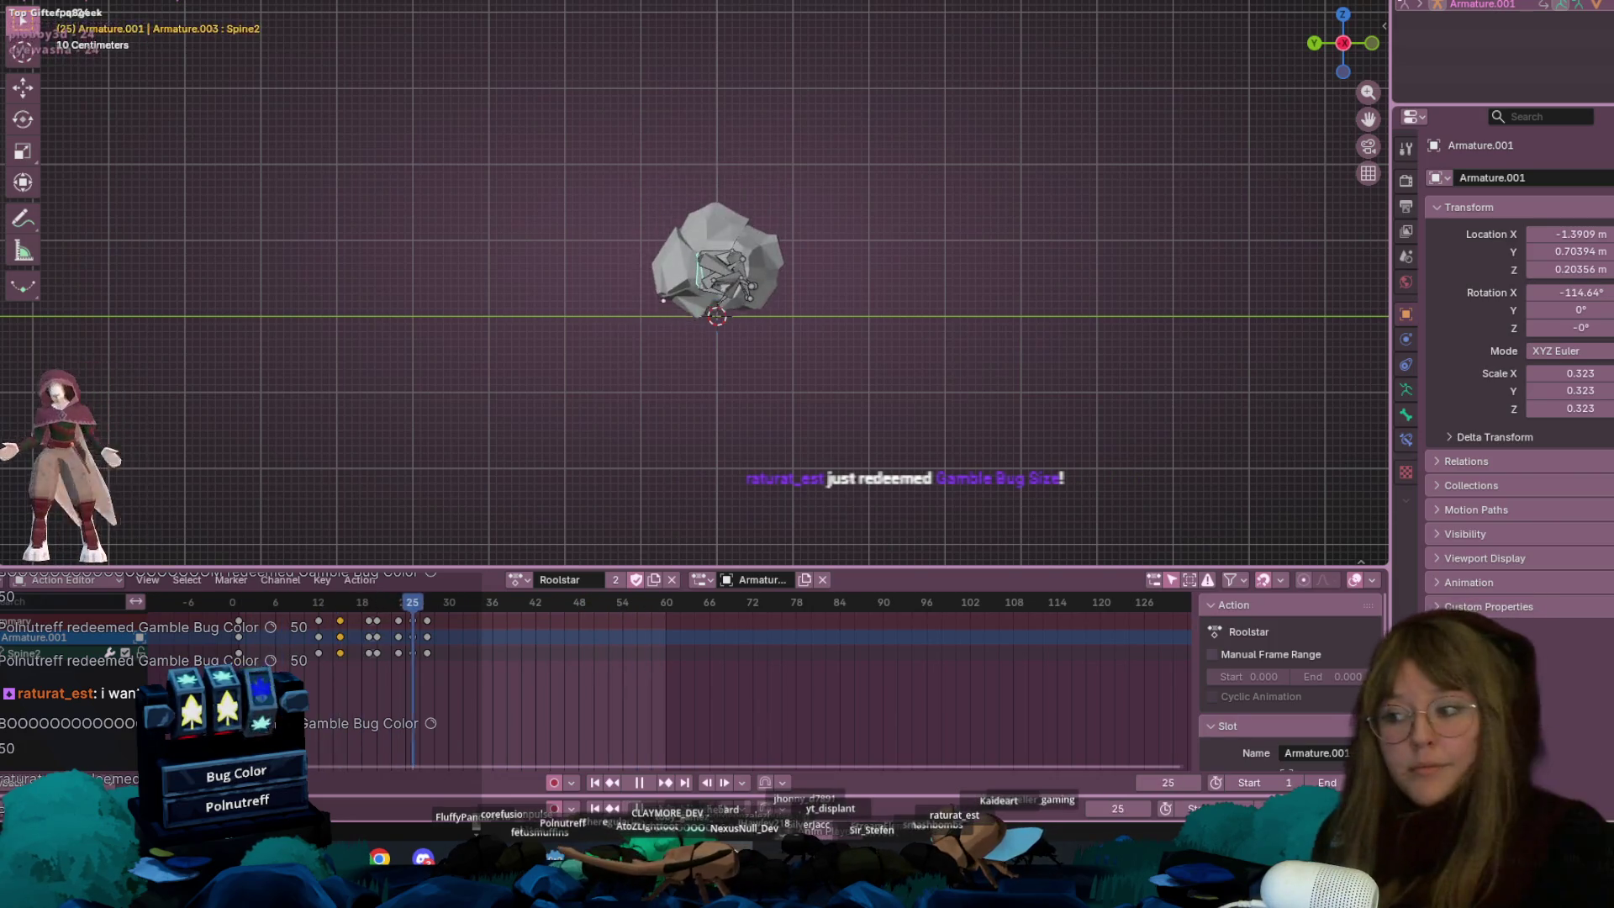
{"action": "scroll", "coordinate": [824, 245], "scroll_direction": "up", "scroll_amount": 5}
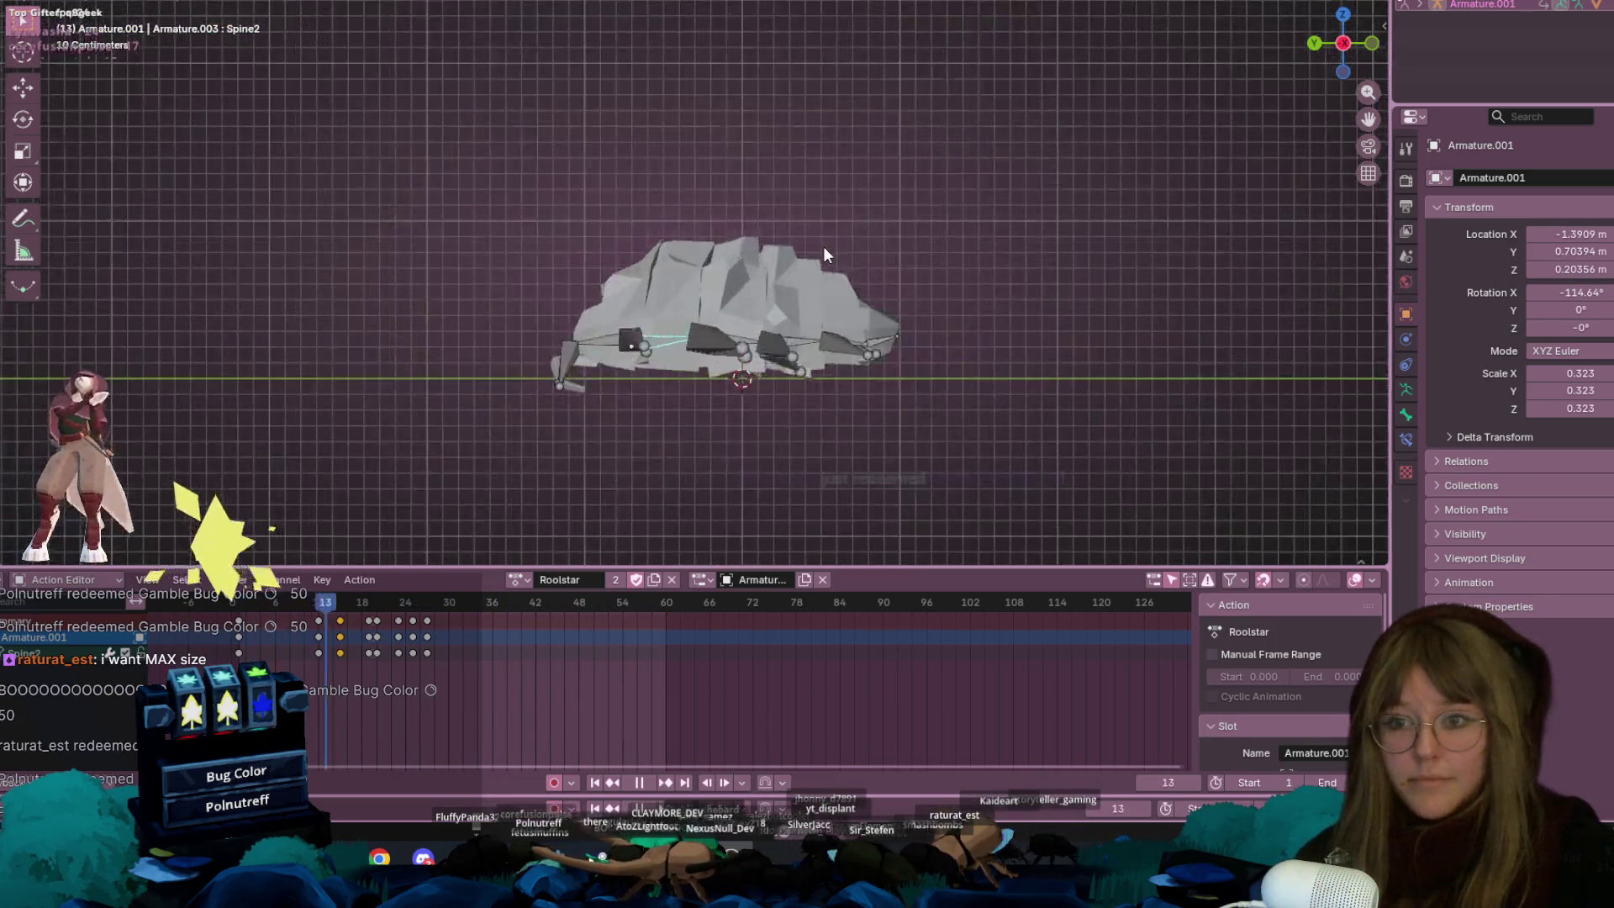
{"action": "left_click", "coordinate": [653, 780]}
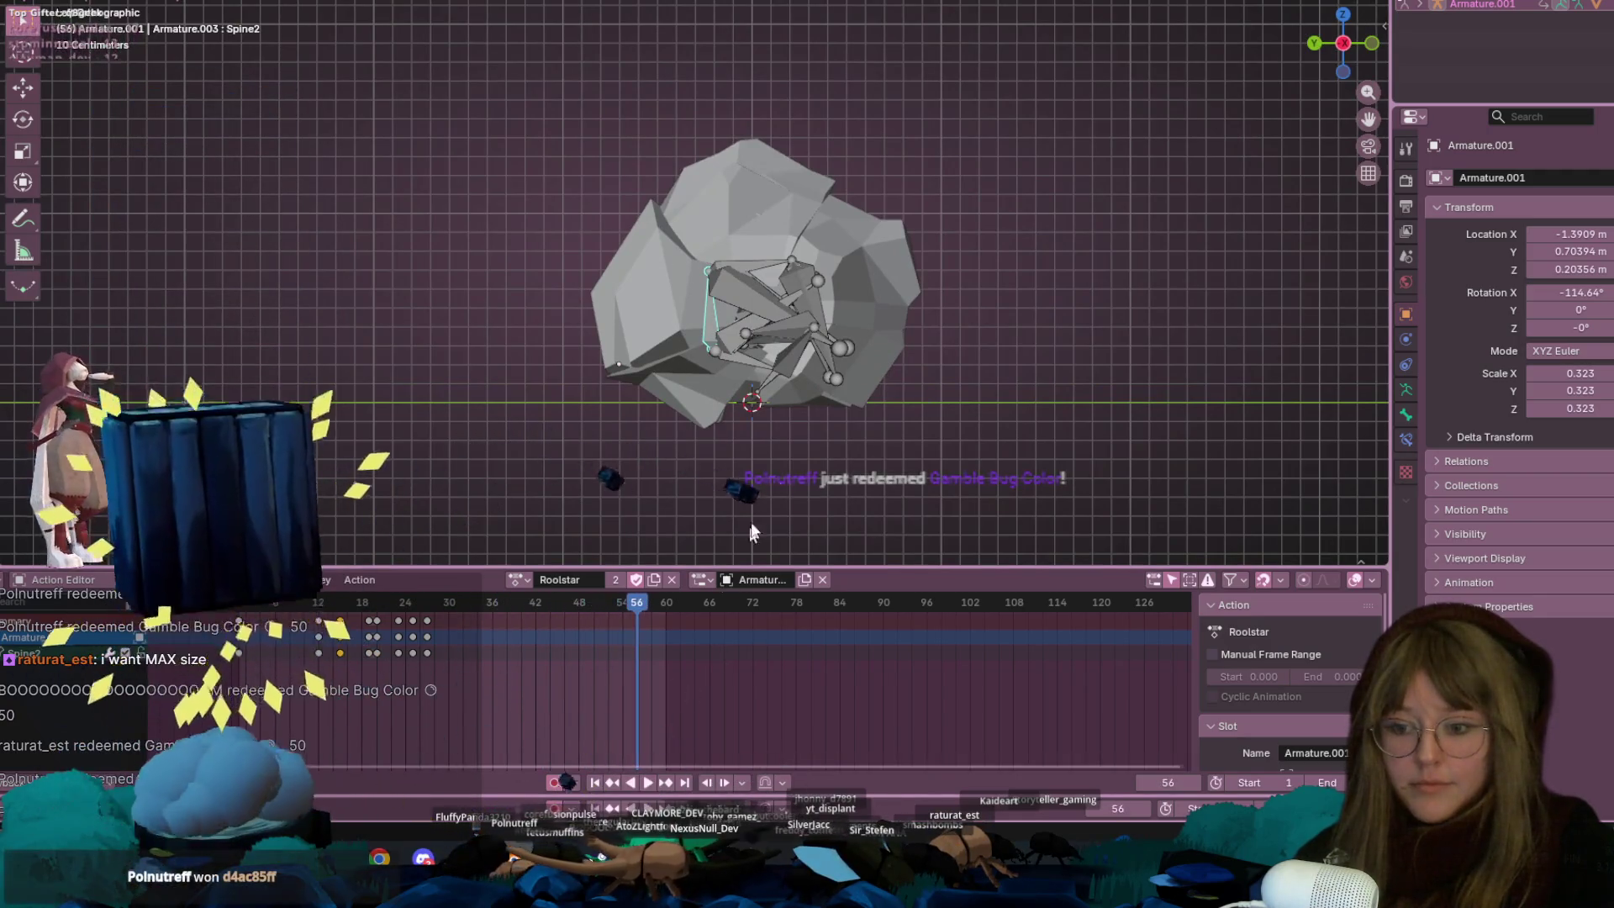
{"action": "key", "text": "KP_Decimal"}
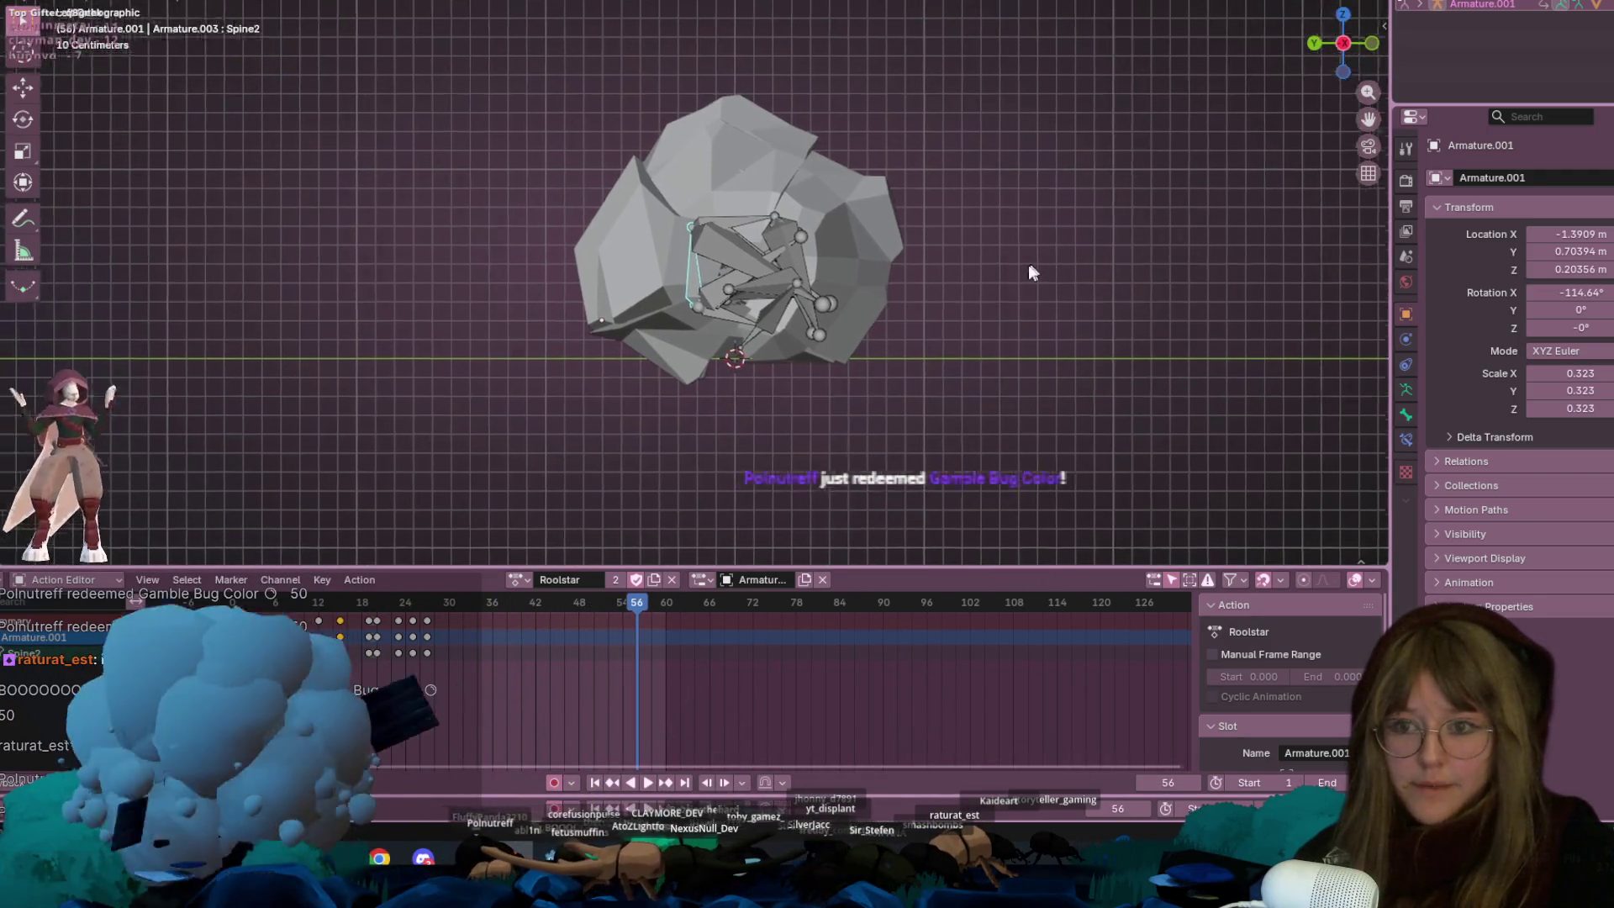
{"action": "key", "text": "space"}
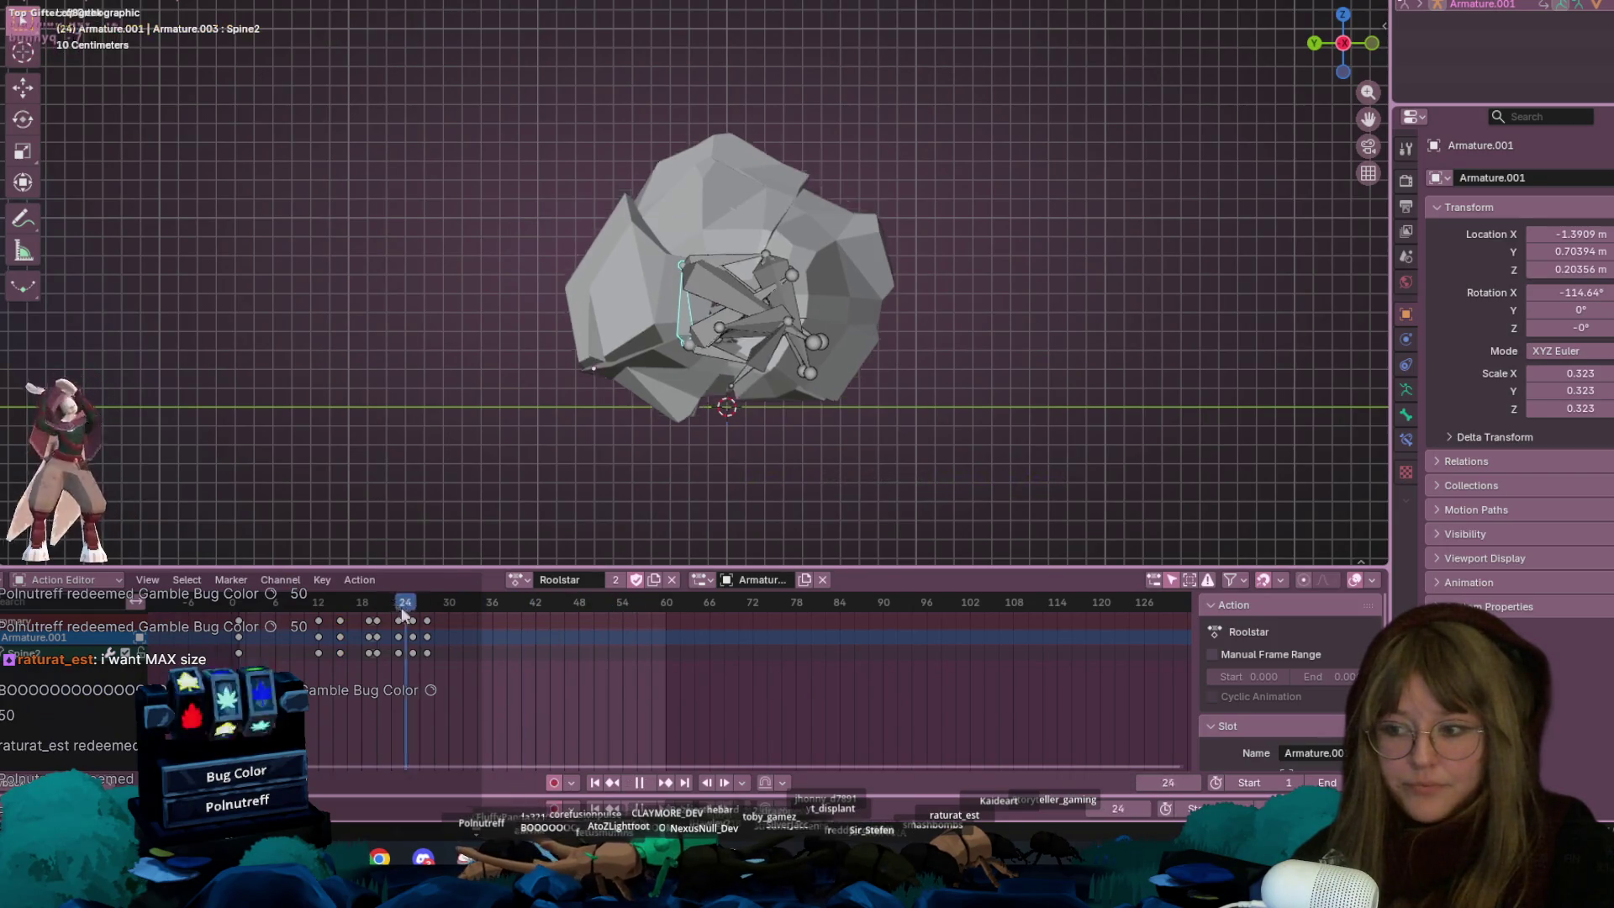
{"action": "key", "text": "space"}
{"action": "key", "text": "KP_Decimal"}
{"action": "left_click_drag", "start_coordinate": [455, 605], "coordinate": [319, 607]}
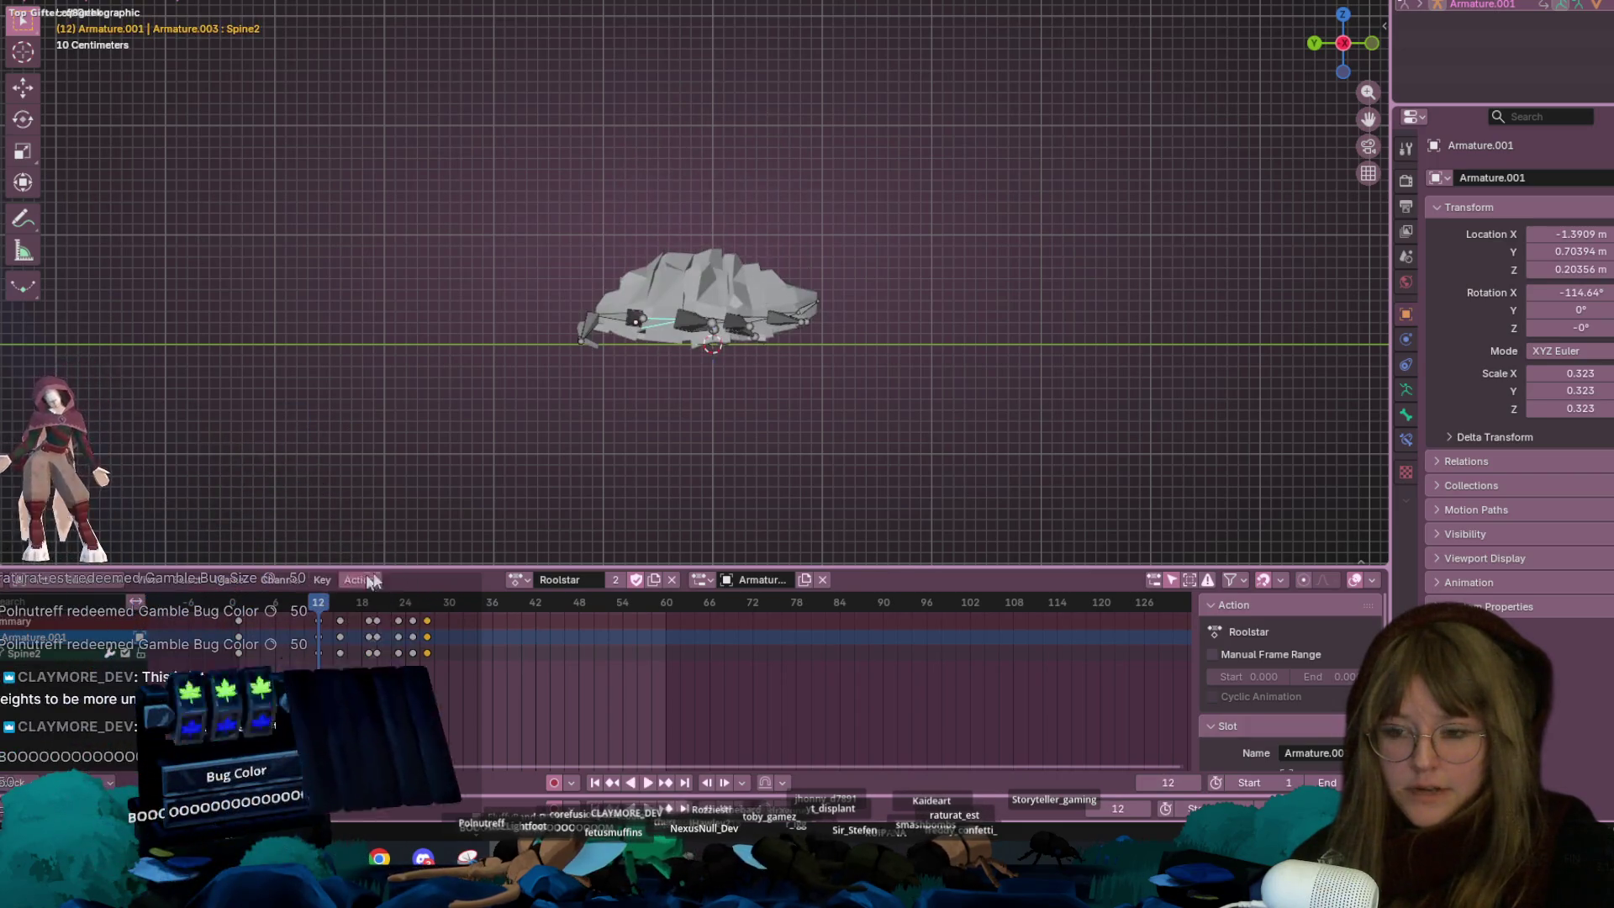
{"action": "left_click", "coordinate": [518, 579]}
{"action": "left_click", "coordinate": [521, 577]}
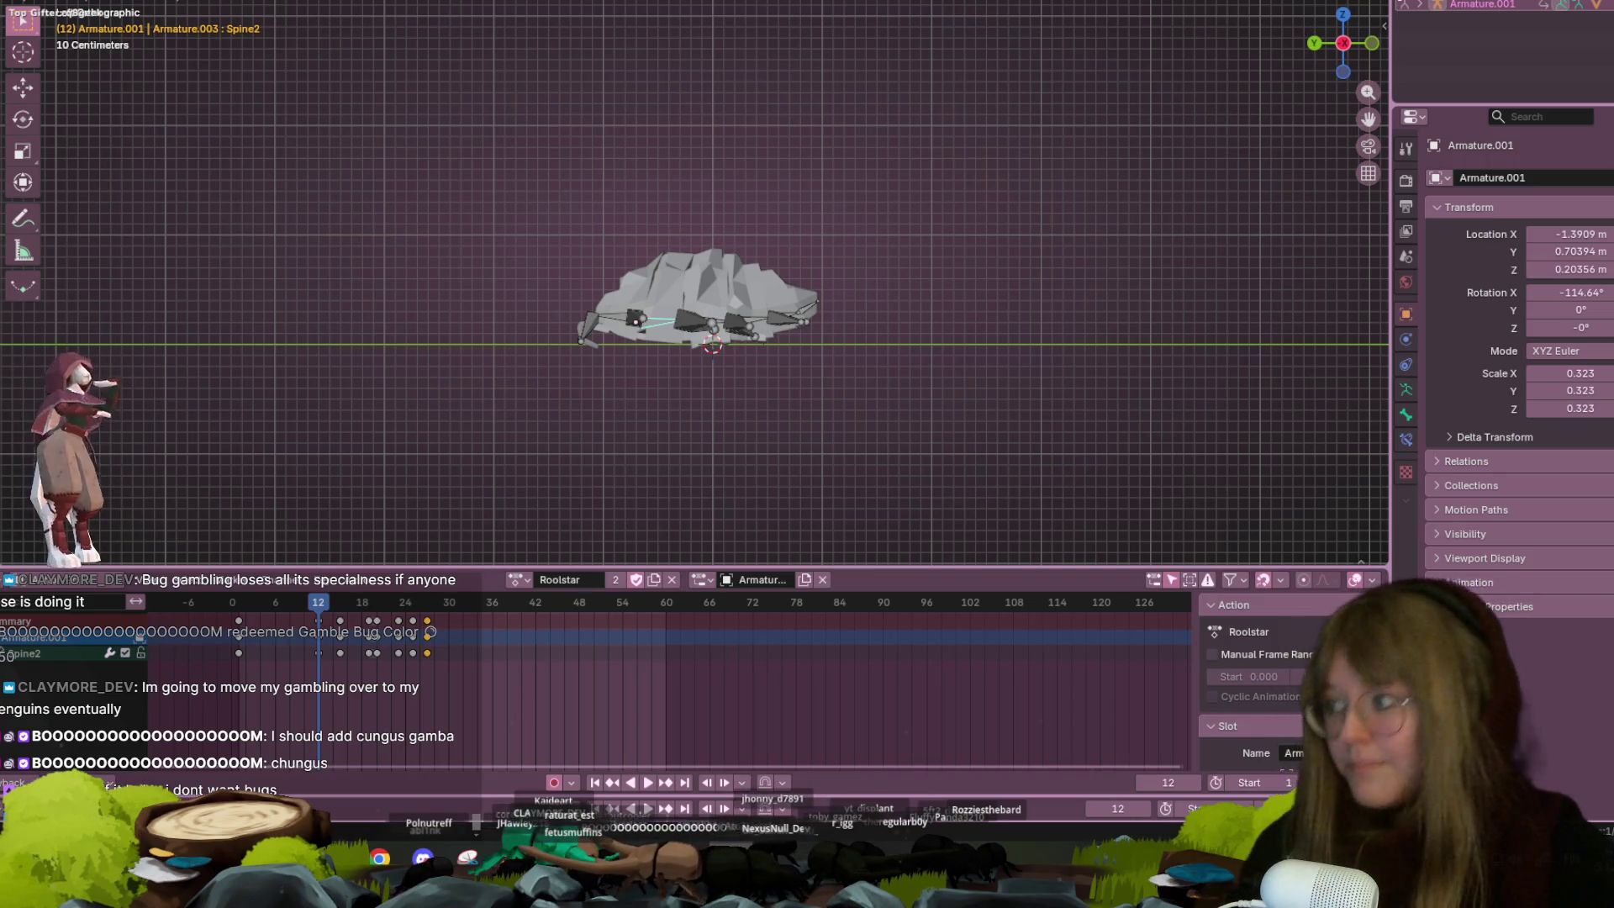
Snap to Right view, zoom in, and orbit into a perspective close-up of the leg bones
{"action": "mouse_move", "coordinate": [686, 290]}
{"action": "middle_mouse_down", "text": "shift"}
{"action": "mouse_move", "coordinate": [718, 259]}
{"action": "mouse_move", "coordinate": [807, 240]}
{"action": "middle_mouse_up", "text": "shift"}
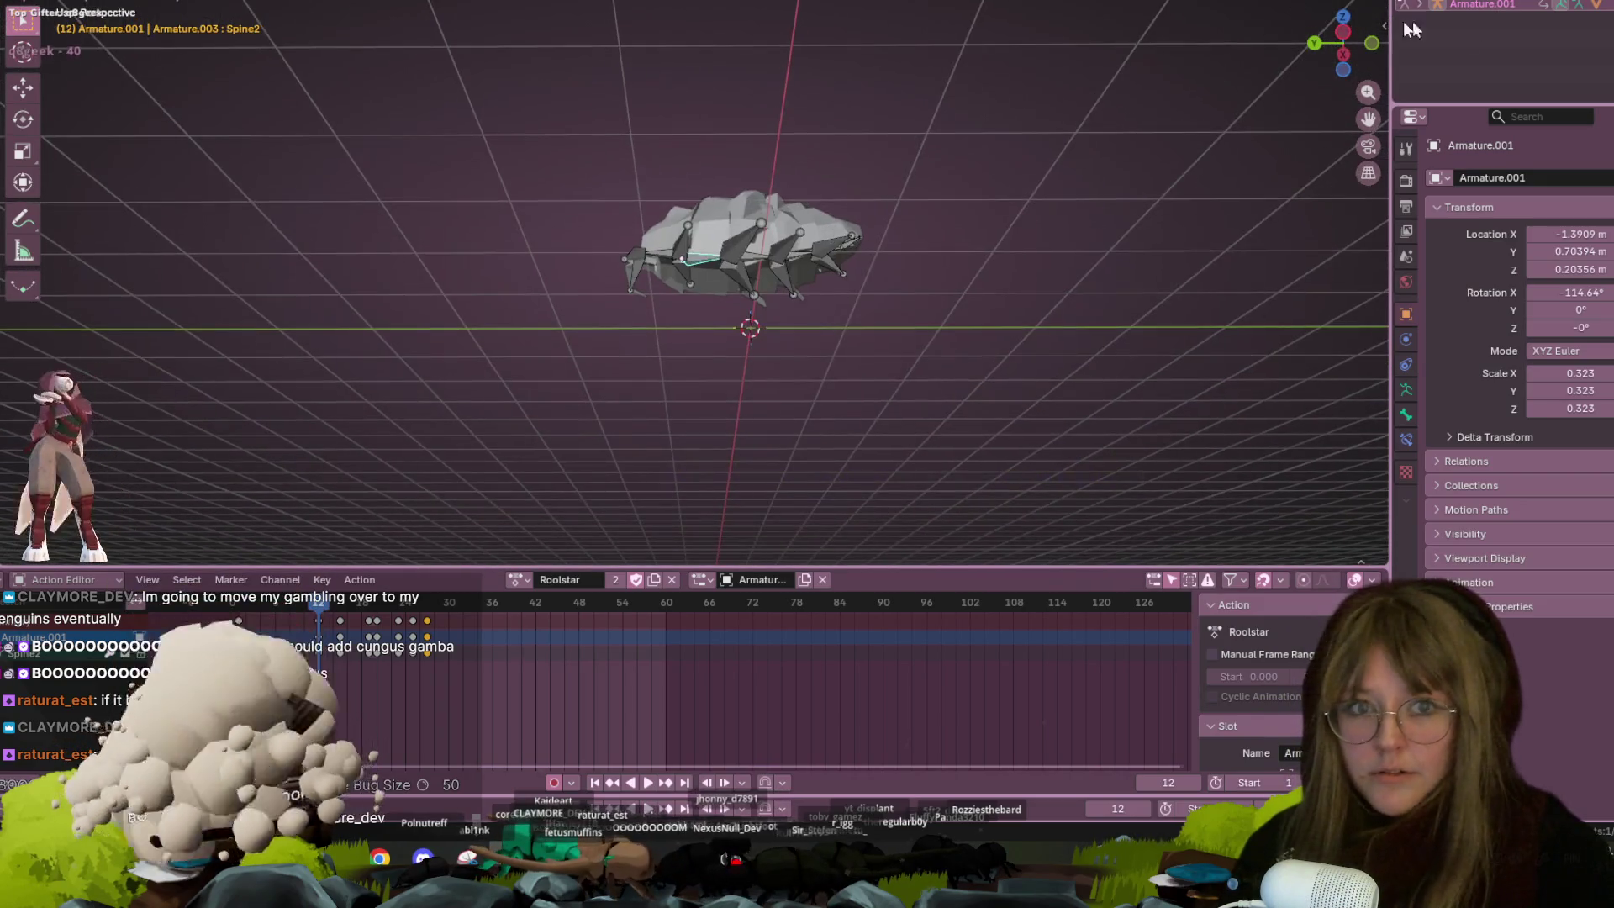
{"action": "left_click", "coordinate": [1342, 44]}
{"action": "scroll", "coordinate": [969, 301], "scroll_direction": "up", "scroll_amount": 5}
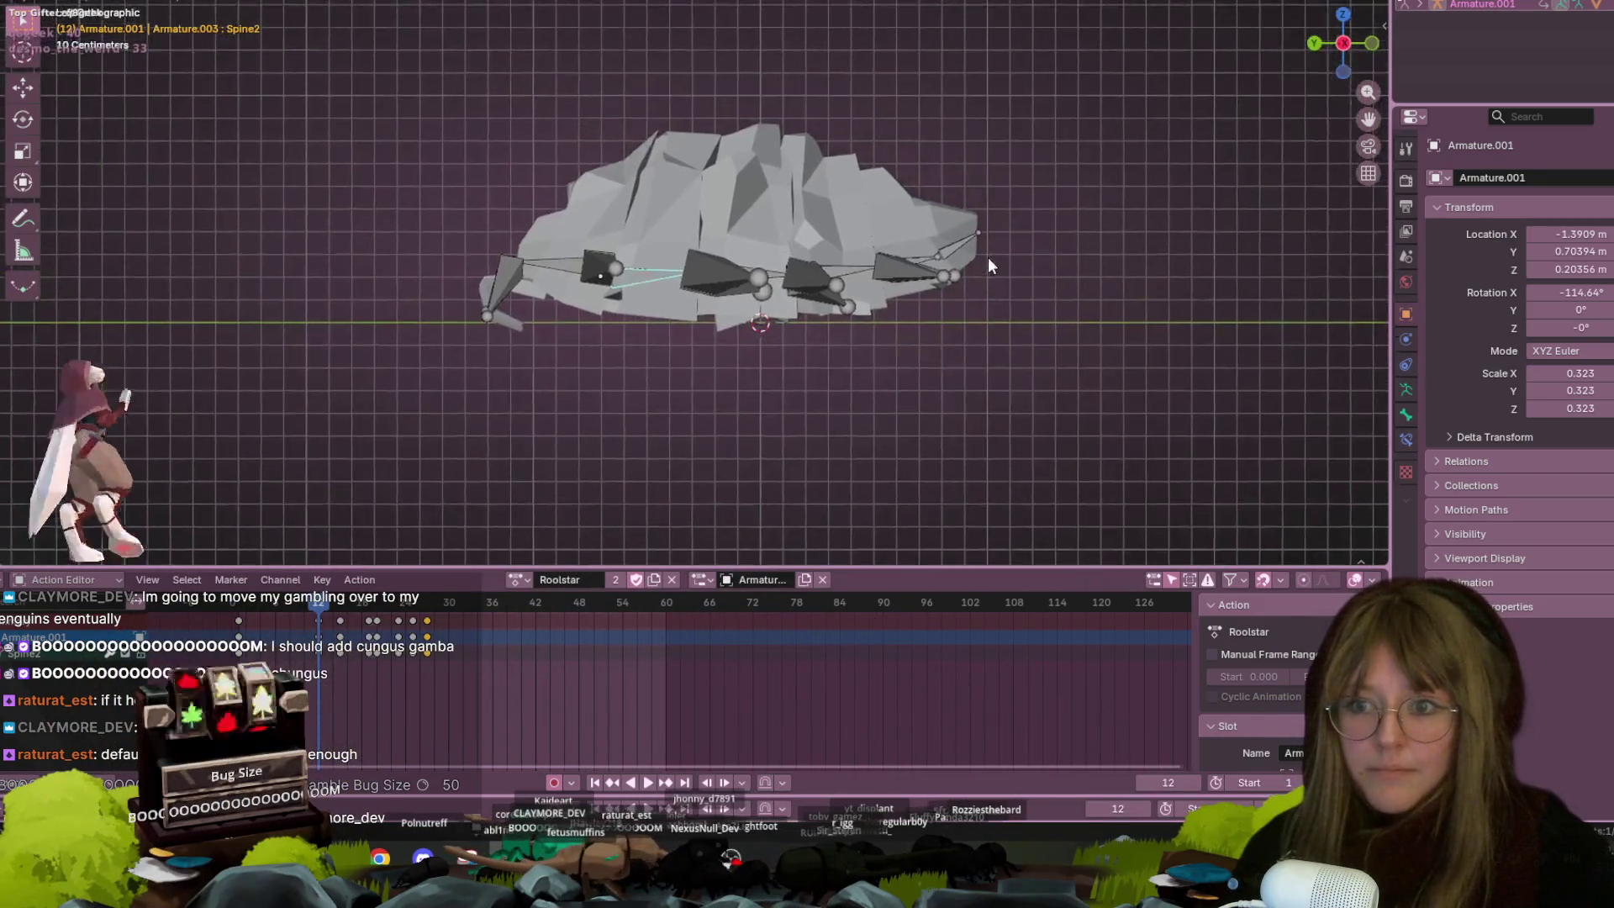
{"action": "mouse_move", "coordinate": [920, 220]}
{"action": "middle_mouse_down"}
{"action": "mouse_move", "coordinate": [800, 234]}
{"action": "mouse_move", "coordinate": [1074, 253]}
{"action": "mouse_move", "coordinate": [774, 252]}
{"action": "mouse_move", "coordinate": [841, 198]}
{"action": "mouse_move", "coordinate": [980, 176]}
{"action": "mouse_move", "coordinate": [1128, 228]}
{"action": "mouse_move", "coordinate": [906, 176]}
{"action": "mouse_move", "coordinate": [628, 244]}
{"action": "mouse_move", "coordinate": [345, 249]}
{"action": "mouse_move", "coordinate": [1042, 317]}
{"action": "mouse_move", "coordinate": [1099, 273]}
{"action": "mouse_move", "coordinate": [1019, 177]}
{"action": "mouse_move", "coordinate": [951, 199]}
{"action": "mouse_move", "coordinate": [966, 207]}
{"action": "mouse_move", "coordinate": [698, 79]}
{"action": "mouse_move", "coordinate": [452, 134]}
{"action": "mouse_move", "coordinate": [686, 294]}
{"action": "mouse_move", "coordinate": [629, 225]}
{"action": "mouse_move", "coordinate": [773, 294]}
{"action": "mouse_move", "coordinate": [634, 328]}
{"action": "mouse_move", "coordinate": [537, 271]}
{"action": "mouse_move", "coordinate": [916, 288]}
{"action": "mouse_move", "coordinate": [570, 261]}
{"action": "mouse_move", "coordinate": [356, 287]}
{"action": "mouse_move", "coordinate": [302, 267]}
{"action": "mouse_move", "coordinate": [501, 367]}
{"action": "mouse_move", "coordinate": [391, 271]}
{"action": "mouse_move", "coordinate": [314, 296]}
{"action": "mouse_move", "coordinate": [382, 254]}
{"action": "mouse_move", "coordinate": [429, 325]}
{"action": "mouse_move", "coordinate": [411, 346]}
{"action": "mouse_move", "coordinate": [421, 382]}
{"action": "mouse_move", "coordinate": [464, 407]}
{"action": "middle_mouse_up"}
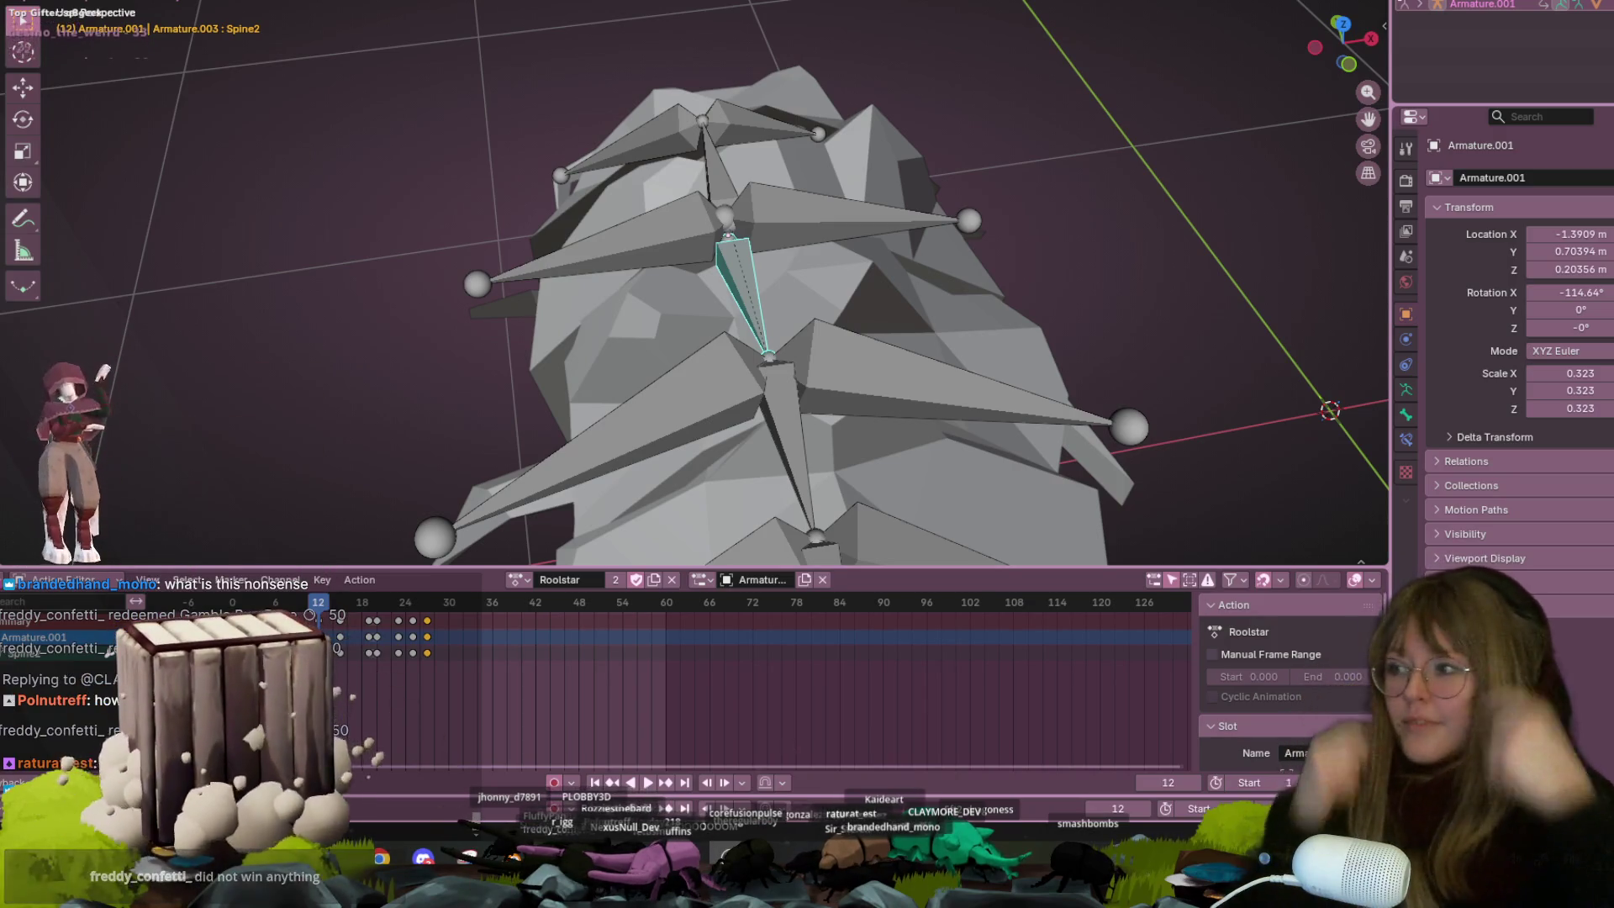
Orbit down to a low side view showing the whole rock bug and its leg armature
{"action": "mouse_move", "coordinate": [813, 407]}
{"action": "middle_mouse_down"}
{"action": "mouse_move", "coordinate": [810, 324]}
{"action": "mouse_move", "coordinate": [964, 190]}
{"action": "mouse_move", "coordinate": [938, 320]}
{"action": "mouse_move", "coordinate": [788, 356]}
{"action": "mouse_move", "coordinate": [729, 330]}
{"action": "mouse_move", "coordinate": [774, 260]}
{"action": "mouse_move", "coordinate": [852, 233]}
{"action": "mouse_move", "coordinate": [674, 237]}
{"action": "mouse_move", "coordinate": [281, 169]}
{"action": "mouse_move", "coordinate": [303, 100]}
{"action": "middle_mouse_up"}
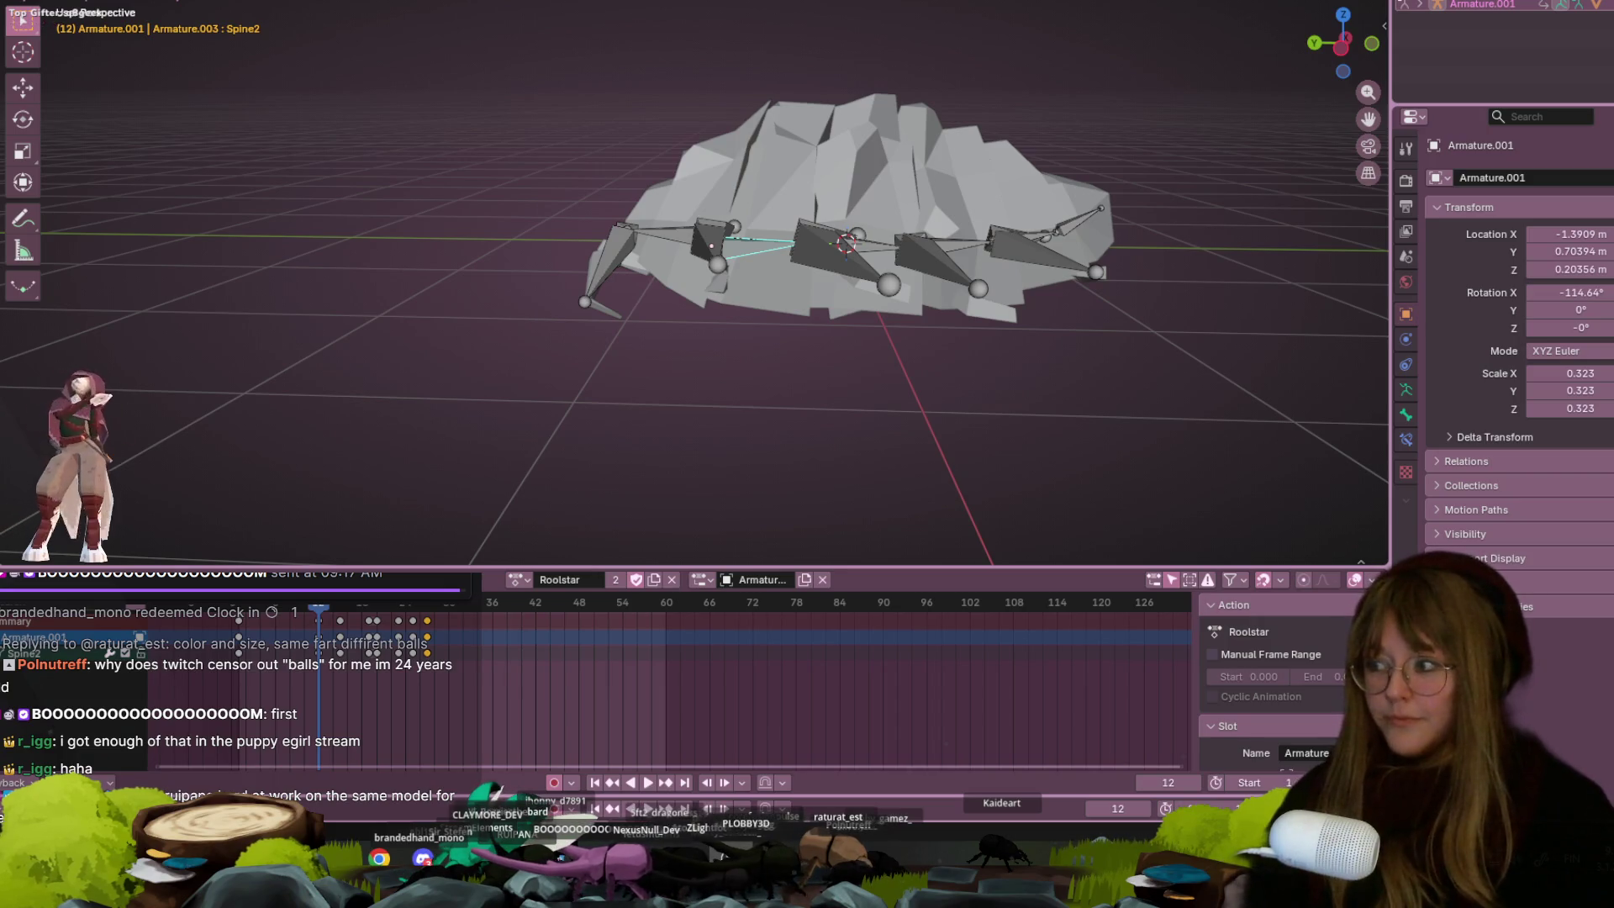
Play the bug's animation and stop it at frame 27 while swinging to a level side view
{"action": "mouse_move", "coordinate": [594, 195]}
{"action": "middle_mouse_down"}
{"action": "mouse_move", "coordinate": [880, 220]}
{"action": "mouse_move", "coordinate": [1007, 256]}
{"action": "mouse_move", "coordinate": [782, 243]}
{"action": "mouse_move", "coordinate": [819, 194]}
{"action": "mouse_move", "coordinate": [953, 205]}
{"action": "mouse_move", "coordinate": [932, 158]}
{"action": "mouse_move", "coordinate": [863, 158]}
{"action": "mouse_move", "coordinate": [1108, 153]}
{"action": "mouse_move", "coordinate": [1149, 337]}
{"action": "mouse_move", "coordinate": [869, 290]}
{"action": "mouse_move", "coordinate": [830, 193]}
{"action": "mouse_move", "coordinate": [900, 173]}
{"action": "mouse_move", "coordinate": [836, 318]}
{"action": "middle_mouse_up"}
{"action": "scroll", "coordinate": [942, 277], "scroll_direction": "down", "scroll_amount": 5}
{"action": "key", "text": "space"}
{"action": "mouse_move", "coordinate": [1009, 240]}
{"action": "middle_mouse_down"}
{"action": "mouse_move", "coordinate": [1002, 210]}
{"action": "mouse_move", "coordinate": [909, 227]}
{"action": "middle_mouse_up"}
{"action": "scroll", "coordinate": [997, 208], "scroll_direction": "up", "scroll_amount": 2}
{"action": "scroll", "coordinate": [991, 205], "scroll_direction": "up", "scroll_amount": 3}
{"action": "key", "text": "space"}
{"action": "scroll", "coordinate": [910, 227], "scroll_direction": "down", "scroll_amount": 3}
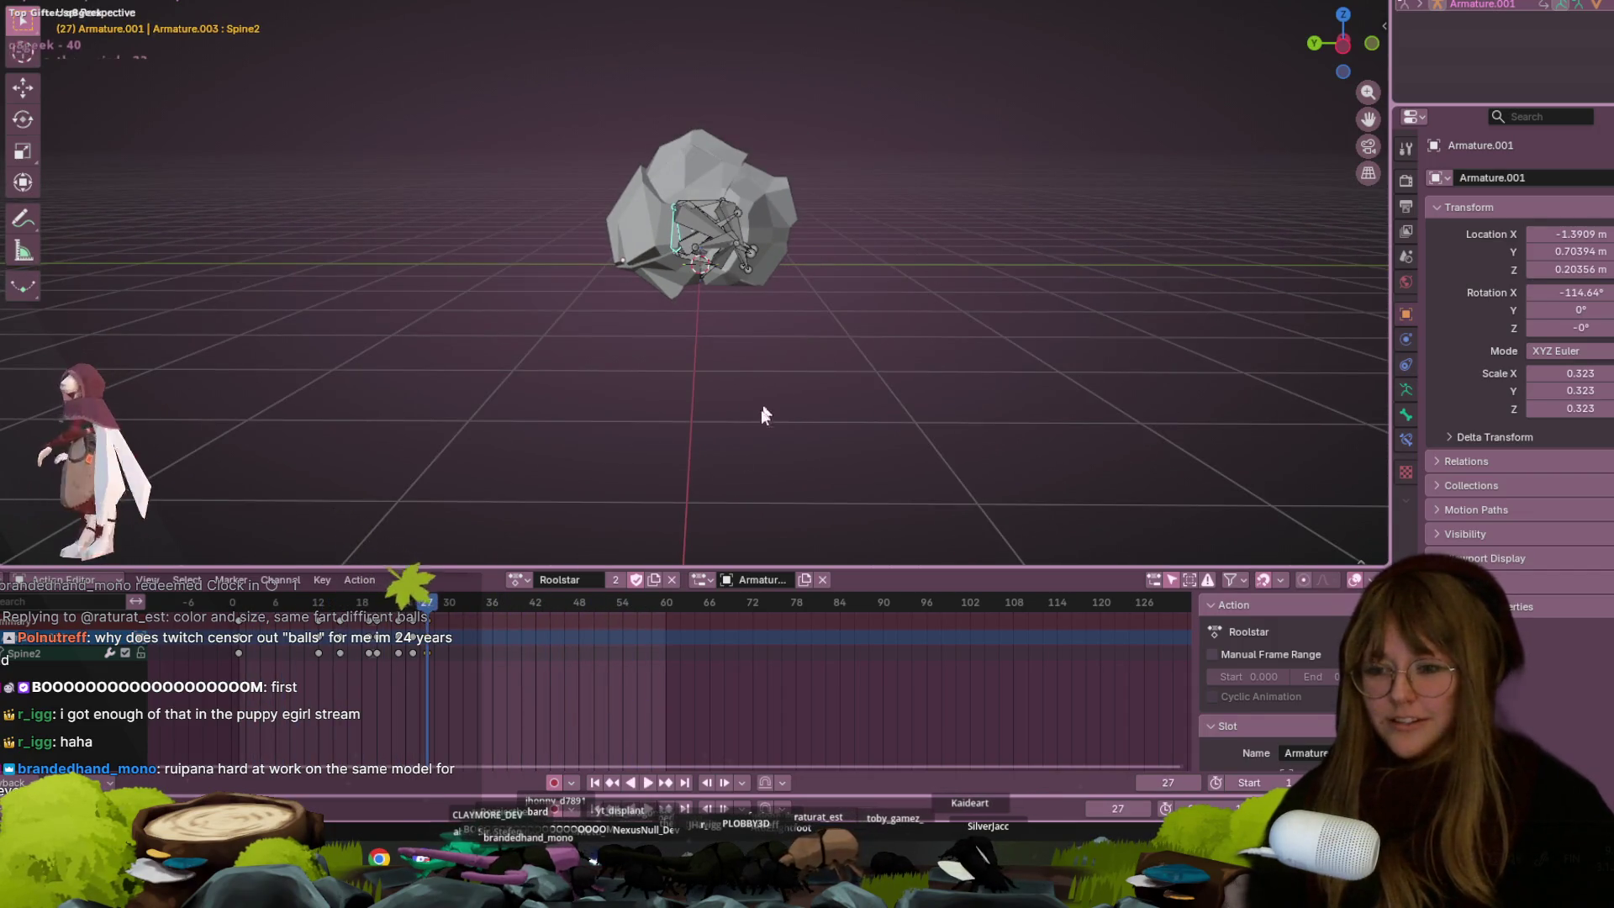
Orbit around the rock, then open the File menu and dismiss it with Esc
{"action": "middle_click_drag", "start_coordinate": [635, 462], "coordinate": [967, 299]}
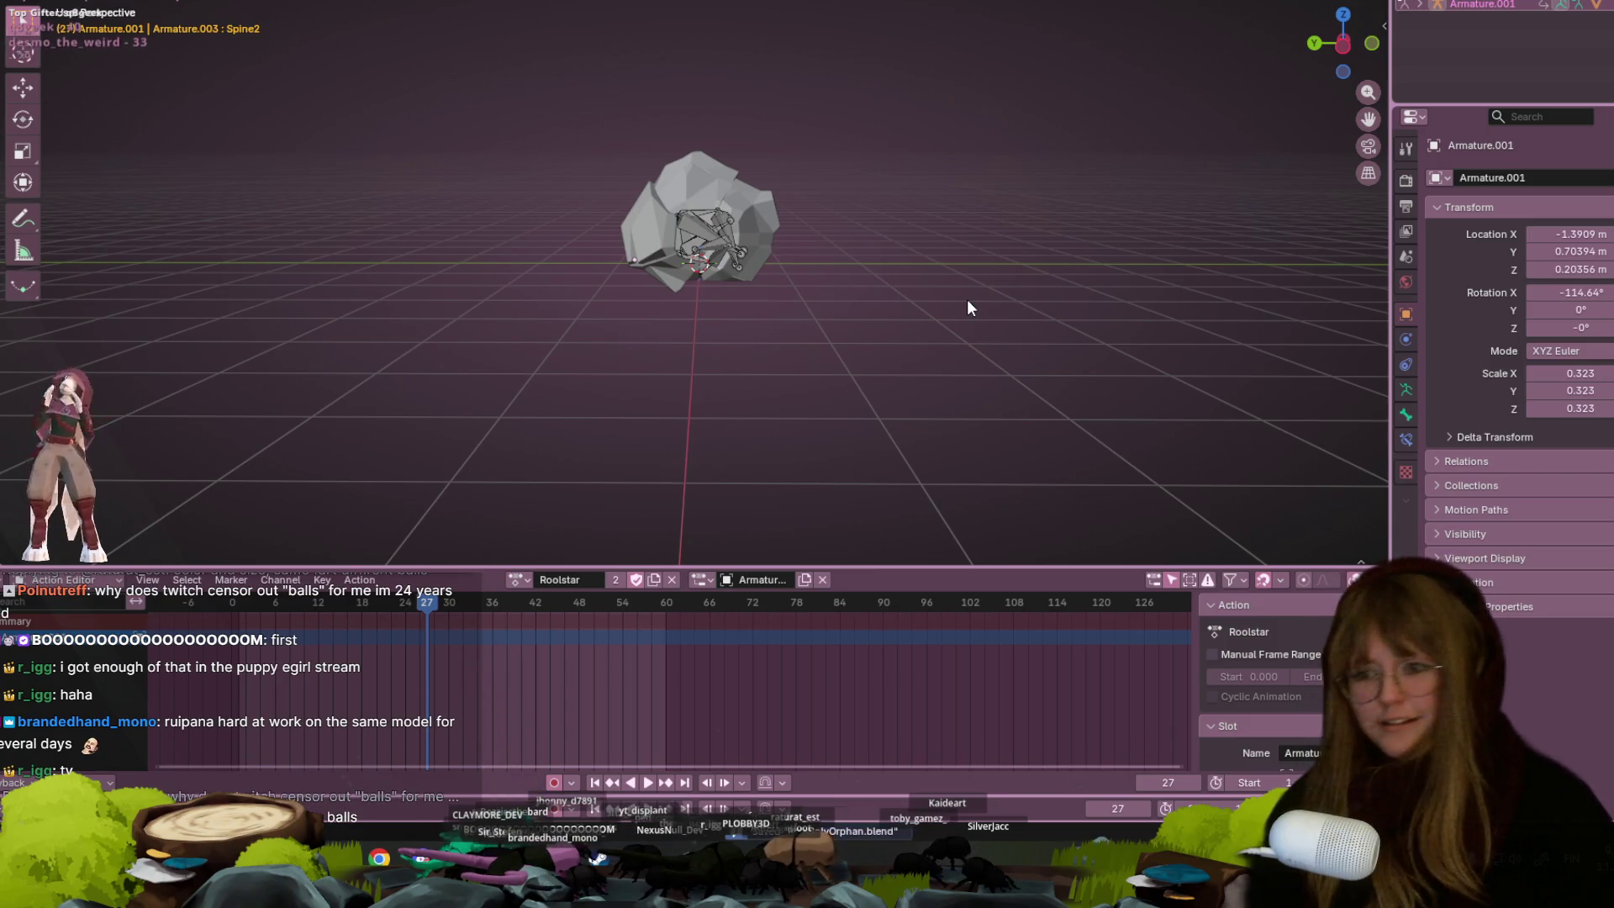
{"action": "middle_click_drag", "start_coordinate": [446, 84], "coordinate": [604, 84]}
{"action": "scroll", "coordinate": [604, 84], "scroll_direction": "up", "scroll_amount": 2}
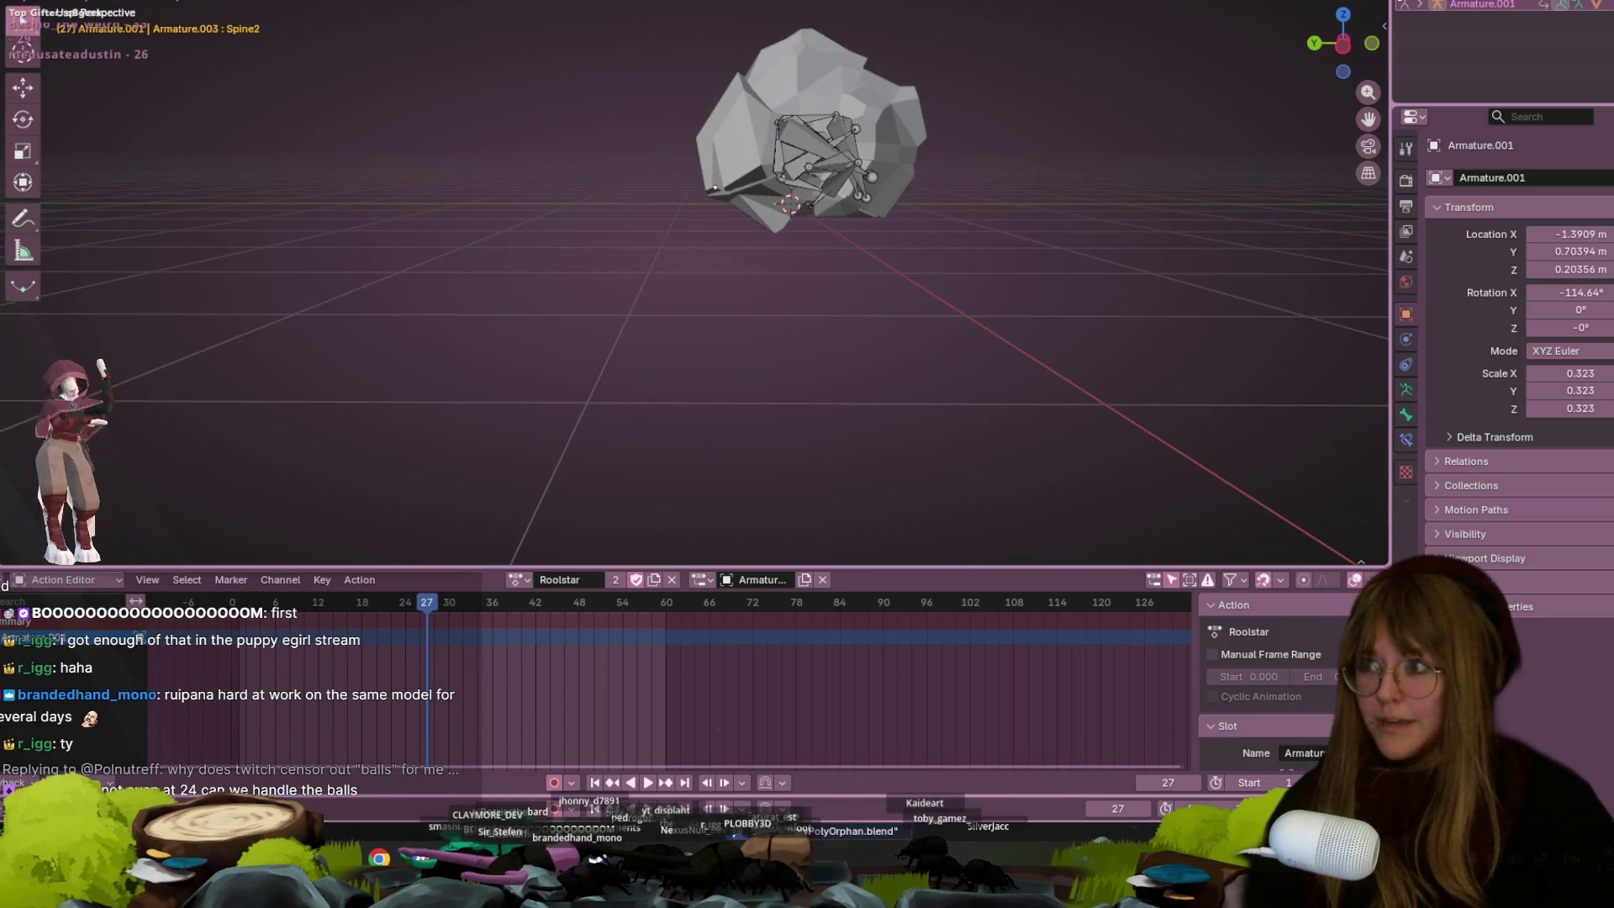
{"action": "left_click", "coordinate": [17, 0]}
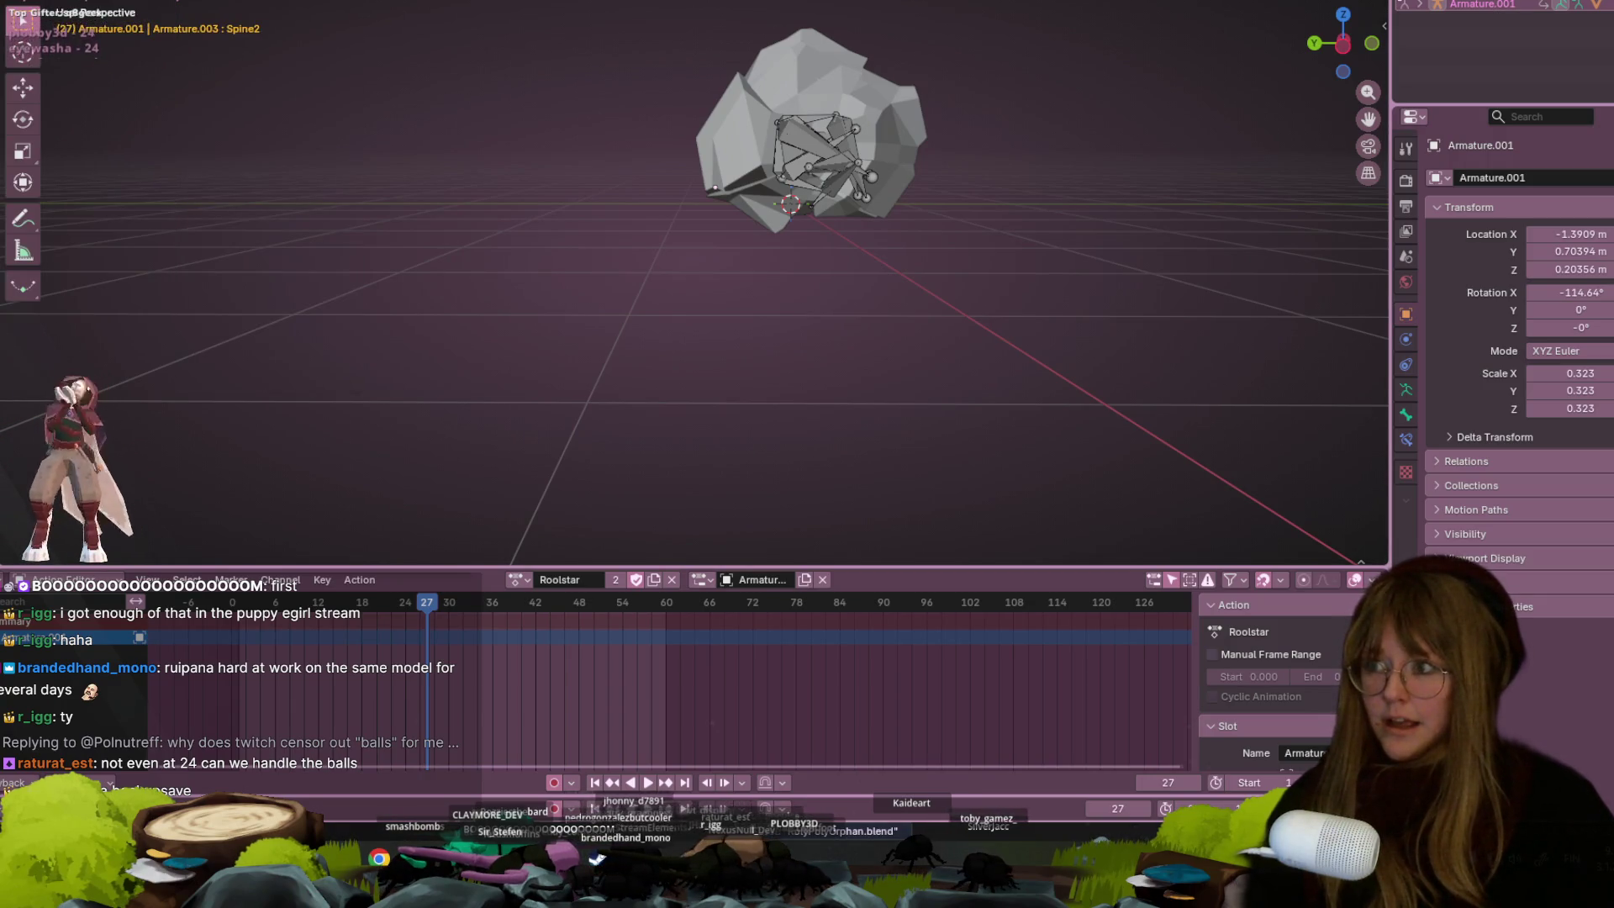
{"action": "left_click", "coordinate": [16, 0]}
{"action": "key", "text": "Escape"}
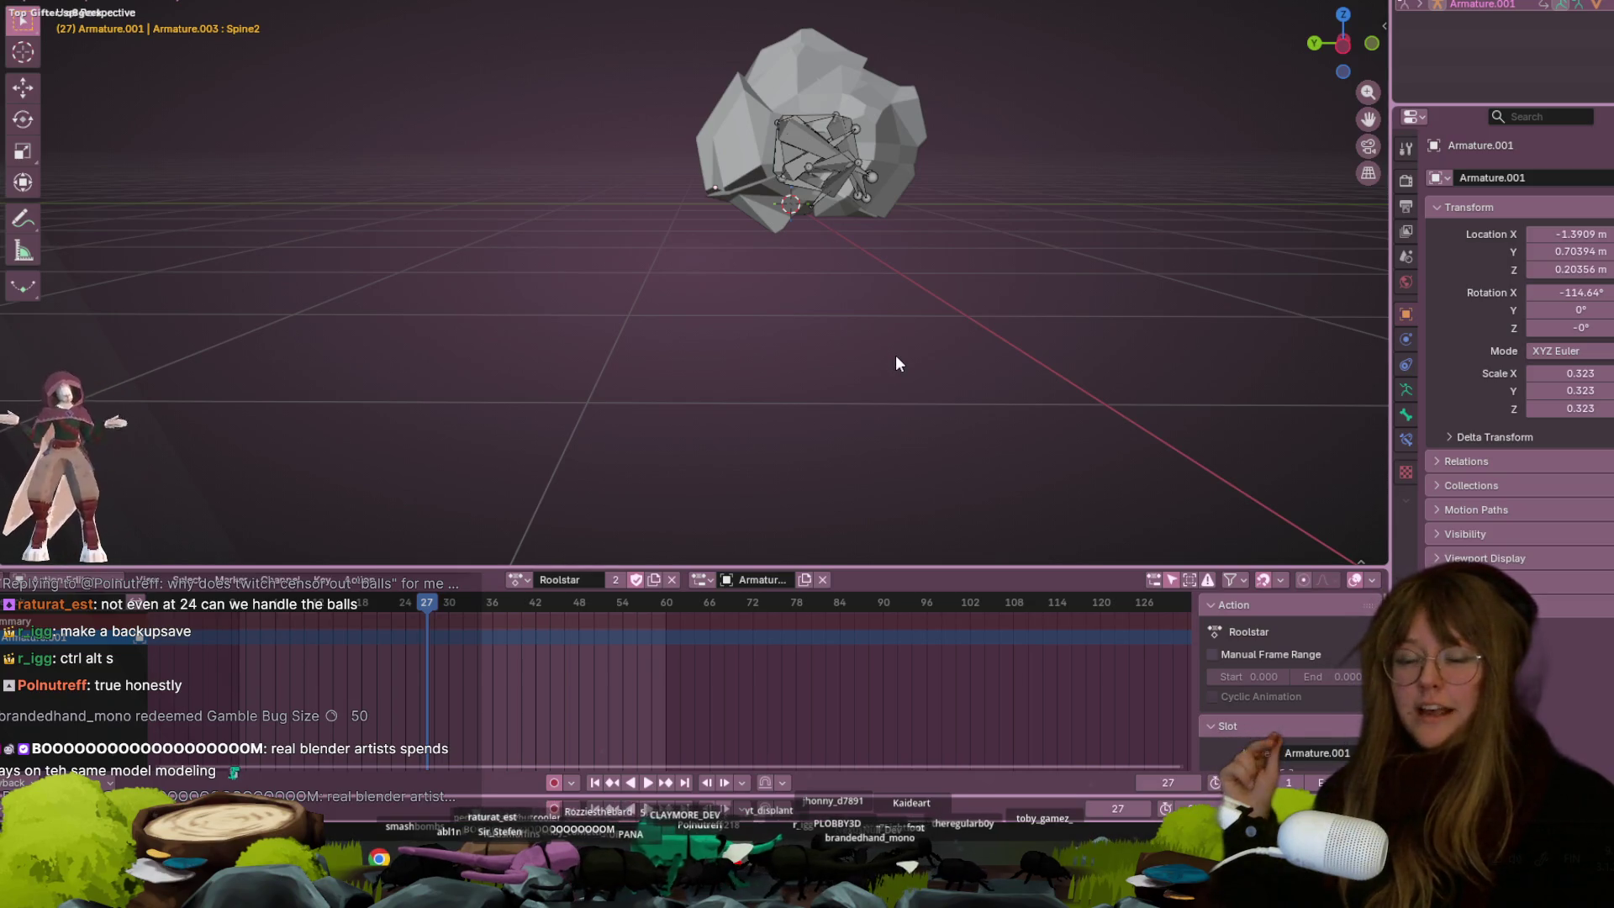
Switch to the workspace with the image editor and view the rock mesh from above, then tilted
{"action": "key", "text": "ctrl+Page_Up"}
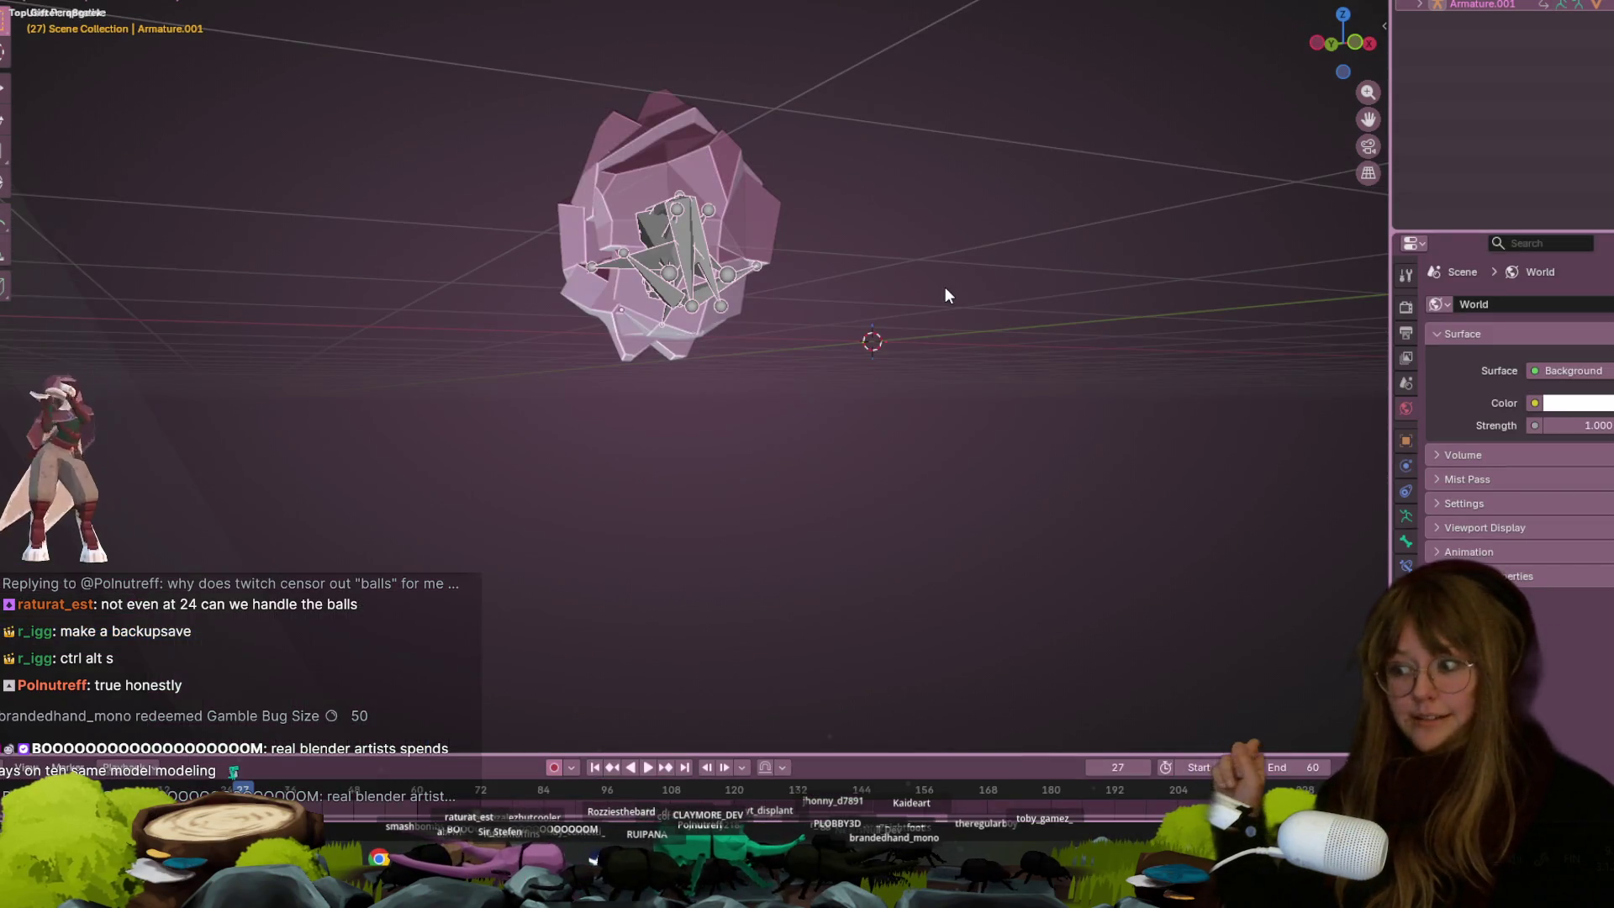
{"action": "key", "text": "KP_7"}
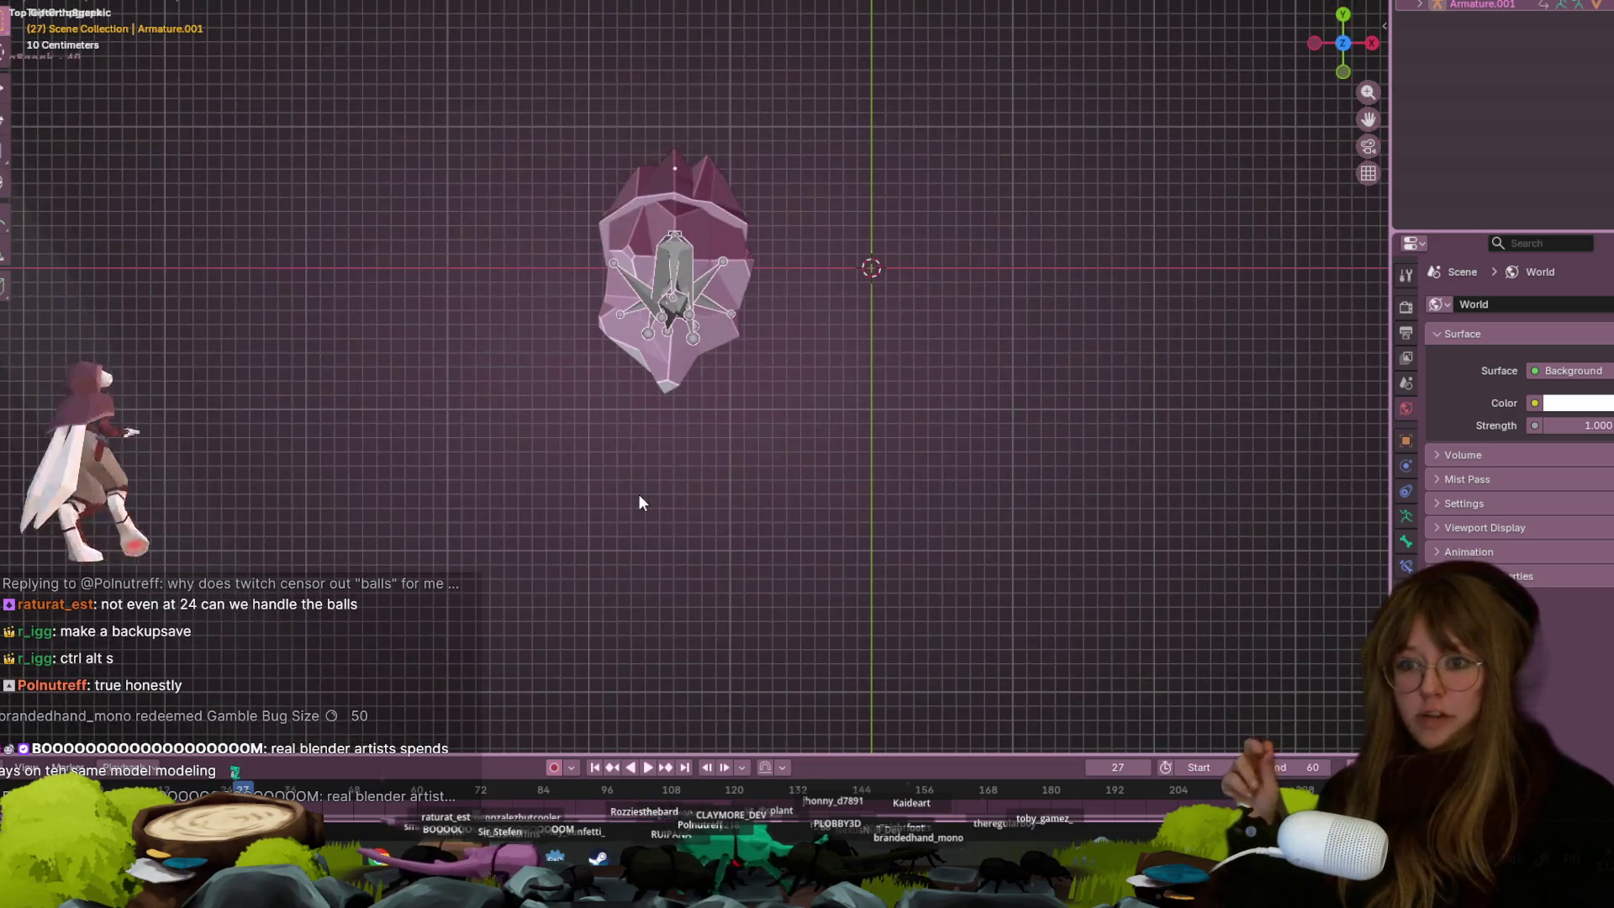
{"action": "mouse_move", "coordinate": [1098, 179]}
{"action": "middle_mouse_down"}
{"action": "mouse_move", "coordinate": [908, 152]}
{"action": "mouse_move", "coordinate": [885, 175]}
{"action": "mouse_move", "coordinate": [1015, 202]}
{"action": "mouse_move", "coordinate": [992, 198]}
{"action": "middle_mouse_up"}
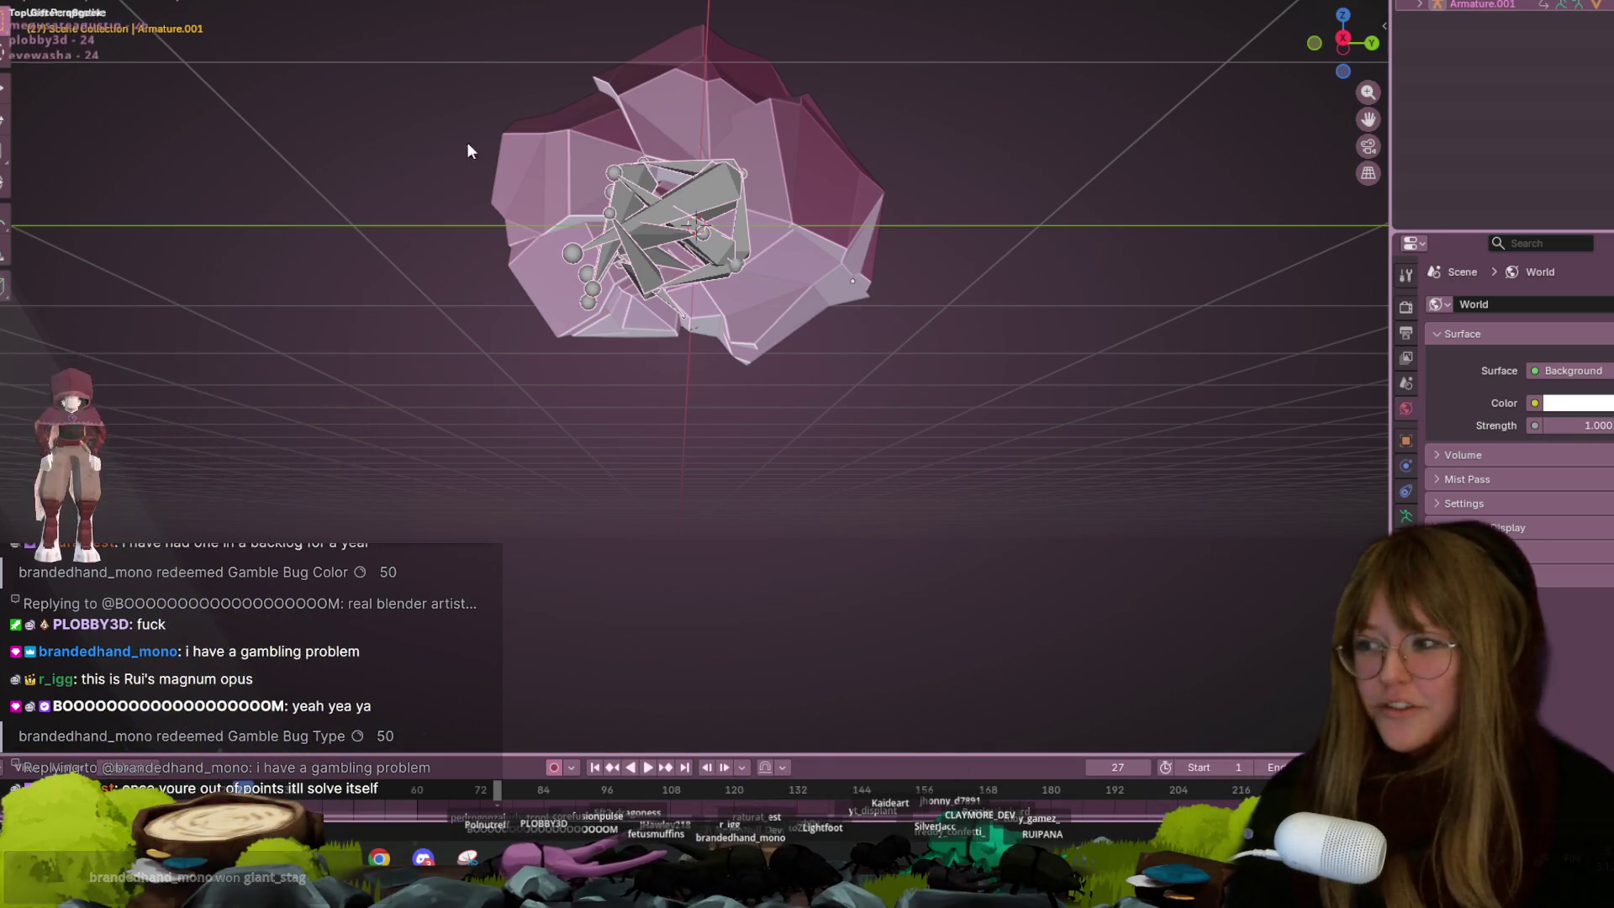
{"action": "scroll", "coordinate": [699, 260], "scroll_direction": "up", "scroll_amount": 5}
{"action": "scroll", "coordinate": [754, 266], "scroll_direction": "down", "scroll_amount": 6}
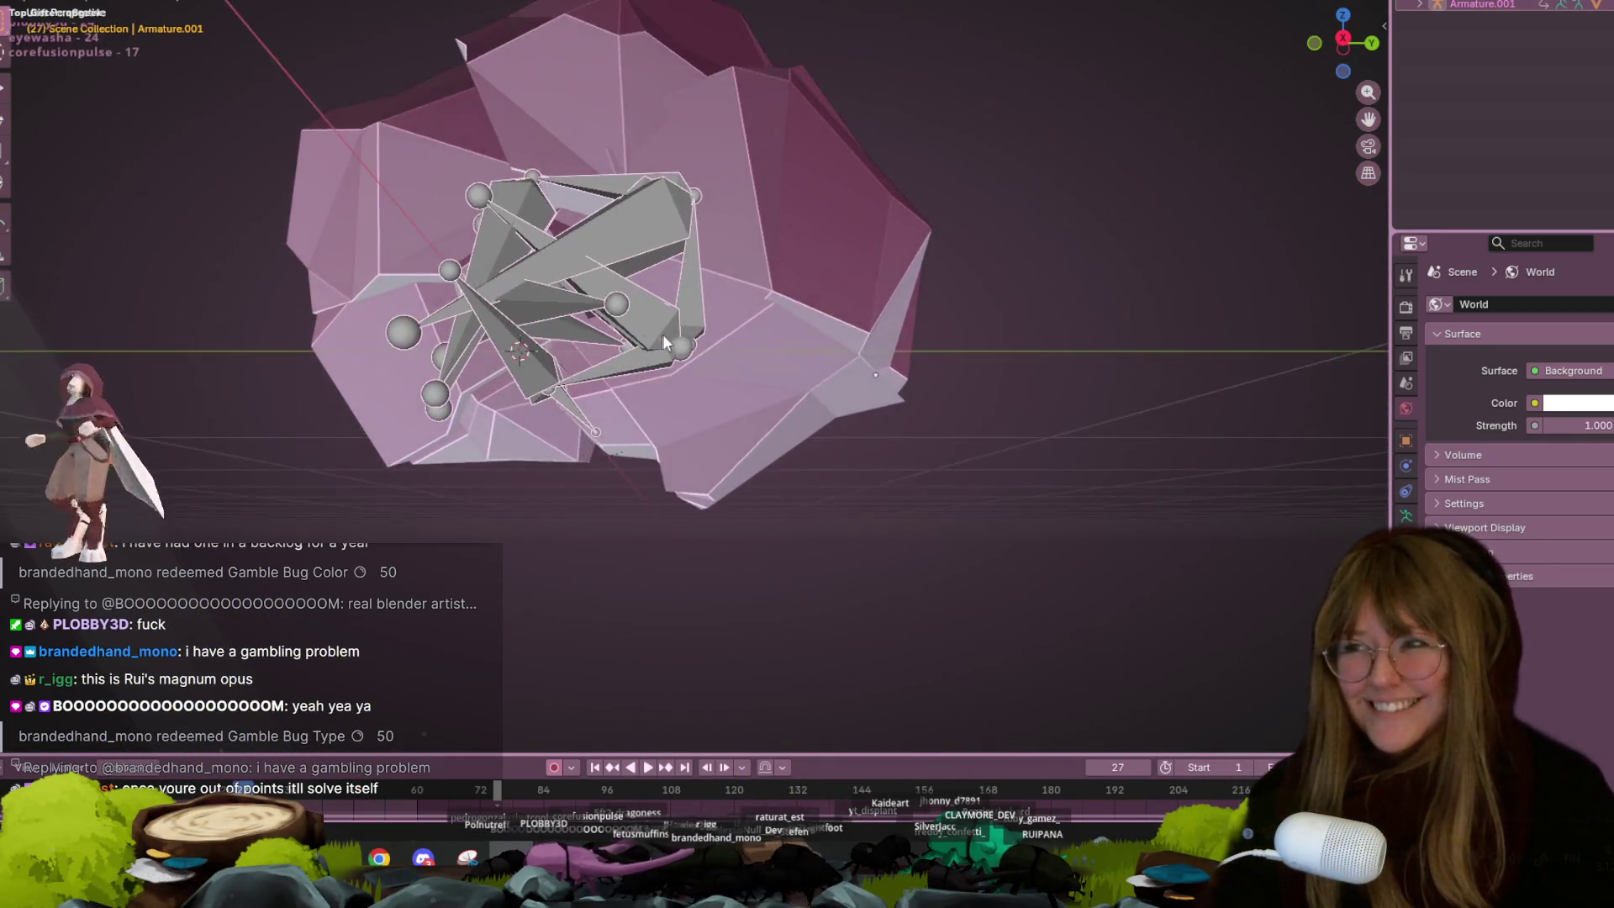
{"action": "mouse_move", "coordinate": [822, 209]}
{"action": "middle_mouse_down"}
{"action": "mouse_move", "coordinate": [1096, 252]}
{"action": "mouse_move", "coordinate": [688, 265]}
{"action": "mouse_move", "coordinate": [730, 252]}
{"action": "mouse_move", "coordinate": [371, 365]}
{"action": "mouse_move", "coordinate": [244, 190]}
{"action": "mouse_move", "coordinate": [463, 269]}
{"action": "mouse_move", "coordinate": [314, 375]}
{"action": "mouse_move", "coordinate": [449, 339]}
{"action": "middle_mouse_up"}
{"action": "scroll", "coordinate": [446, 341], "scroll_direction": "up", "scroll_amount": 2}
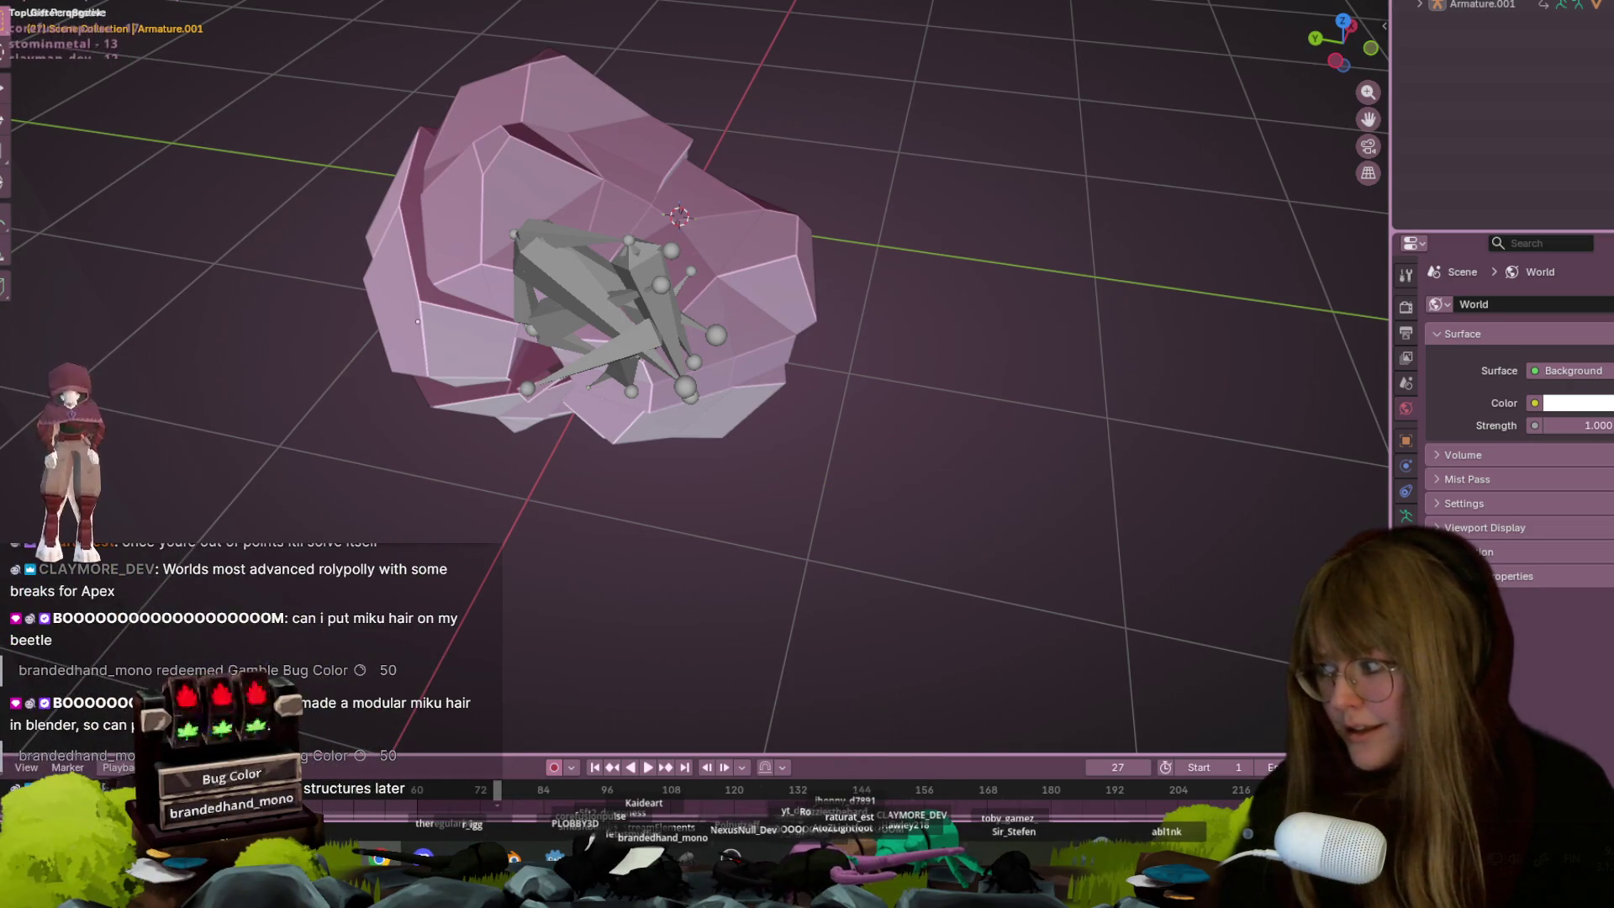
Orbit around the bug model to inspect the armature from low angles and other sides
{"action": "mouse_move", "coordinate": [840, 252]}
{"action": "middle_mouse_down"}
{"action": "mouse_move", "coordinate": [883, 241]}
{"action": "mouse_move", "coordinate": [809, 274]}
{"action": "mouse_move", "coordinate": [938, 256]}
{"action": "mouse_move", "coordinate": [1043, 299]}
{"action": "mouse_move", "coordinate": [344, 440]}
{"action": "mouse_move", "coordinate": [107, 673]}
{"action": "mouse_move", "coordinate": [43, 301]}
{"action": "mouse_move", "coordinate": [364, 79]}
{"action": "mouse_move", "coordinate": [832, 147]}
{"action": "mouse_move", "coordinate": [974, 215]}
{"action": "mouse_move", "coordinate": [958, 310]}
{"action": "mouse_move", "coordinate": [875, 331]}
{"action": "mouse_move", "coordinate": [894, 255]}
{"action": "mouse_move", "coordinate": [941, 256]}
{"action": "mouse_move", "coordinate": [787, 329]}
{"action": "middle_mouse_up"}
{"action": "mouse_move", "coordinate": [691, 419]}
{"action": "middle_mouse_down"}
{"action": "mouse_move", "coordinate": [589, 589]}
{"action": "mouse_move", "coordinate": [464, 739]}
{"action": "mouse_move", "coordinate": [461, 602]}
{"action": "mouse_move", "coordinate": [488, 462]}
{"action": "mouse_move", "coordinate": [565, 330]}
{"action": "mouse_move", "coordinate": [879, 450]}
{"action": "mouse_move", "coordinate": [923, 411]}
{"action": "mouse_move", "coordinate": [560, 277]}
{"action": "mouse_move", "coordinate": [628, 395]}
{"action": "mouse_move", "coordinate": [723, 164]}
{"action": "middle_mouse_up"}
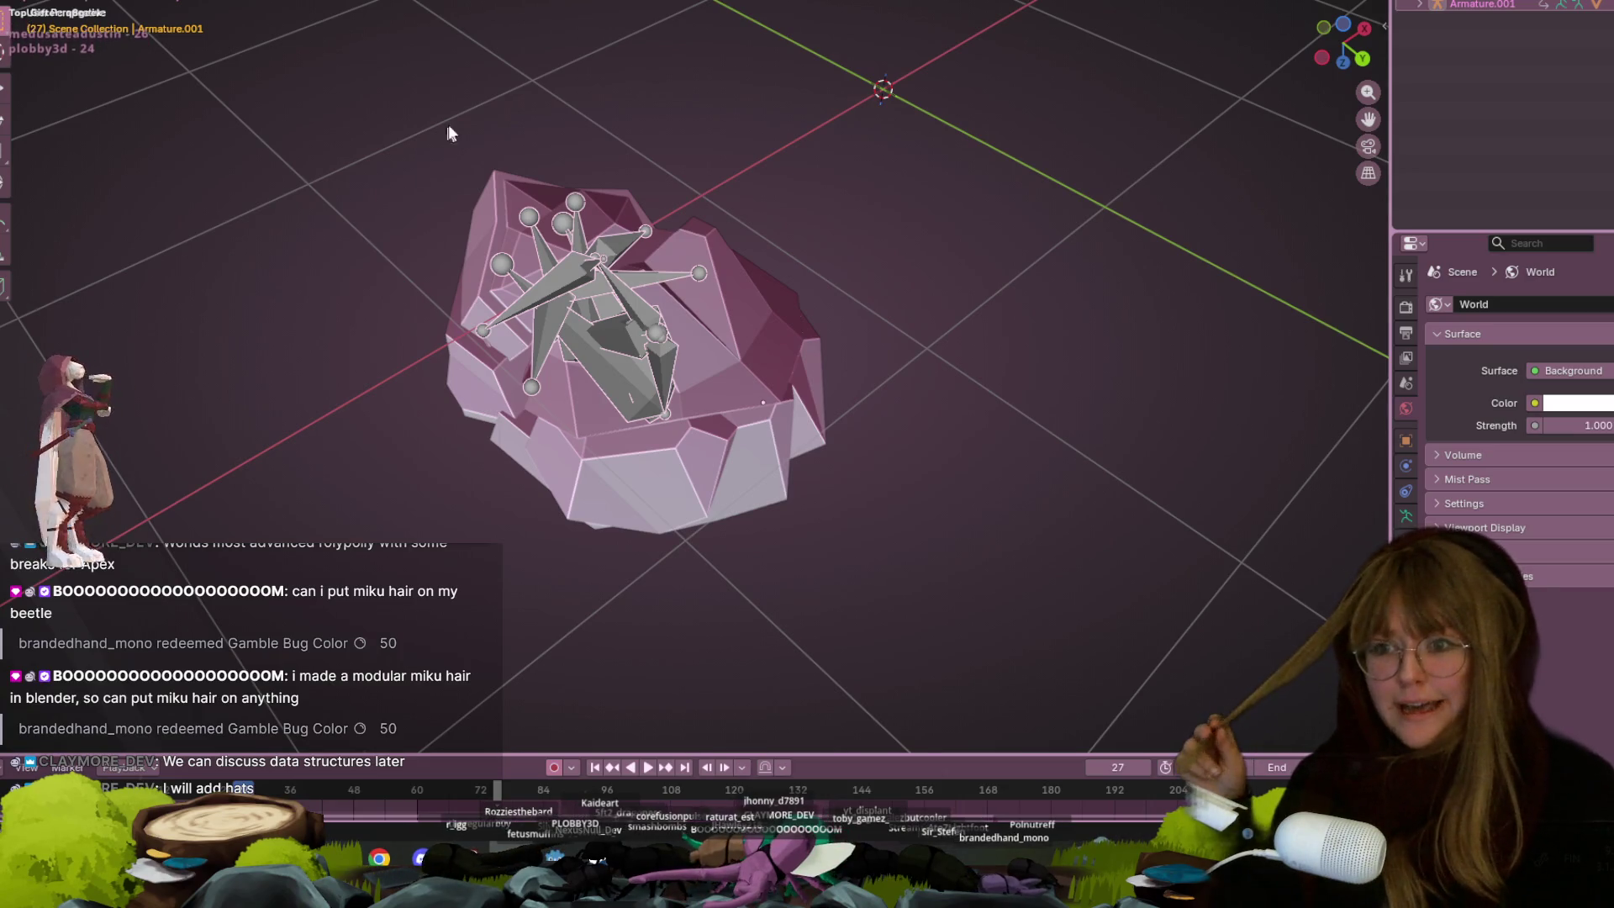
{"action": "middle_click_drag", "start_coordinate": [853, 379], "coordinate": [866, 215]}
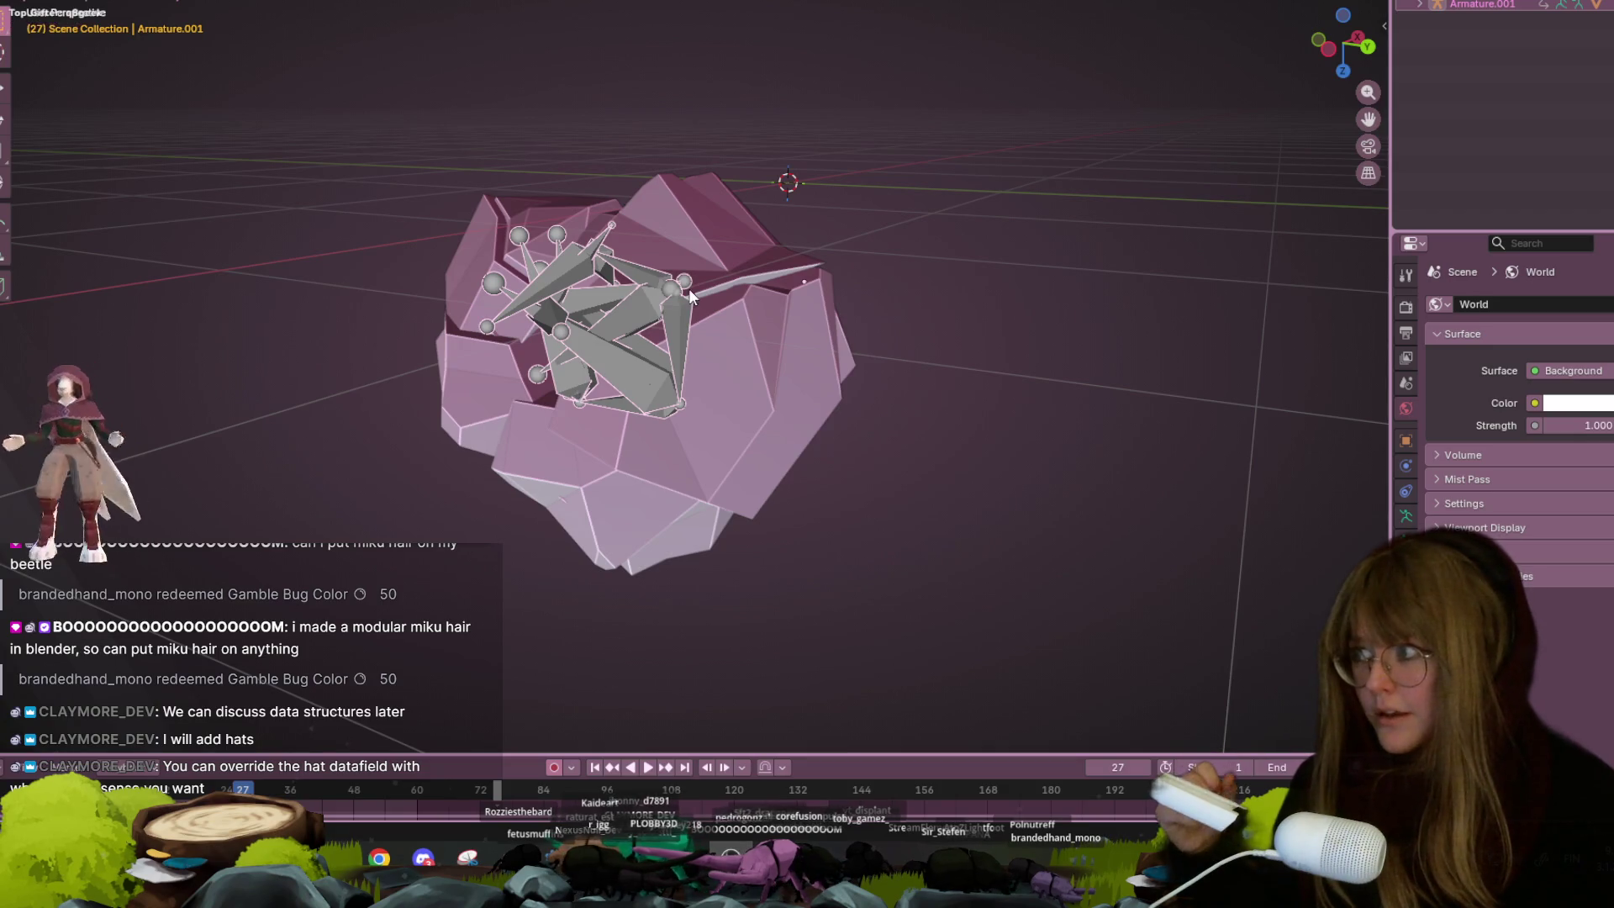
{"action": "mouse_move", "coordinate": [662, 417]}
{"action": "middle_mouse_down"}
{"action": "mouse_move", "coordinate": [646, 215]}
{"action": "mouse_move", "coordinate": [684, 225]}
{"action": "middle_mouse_up"}
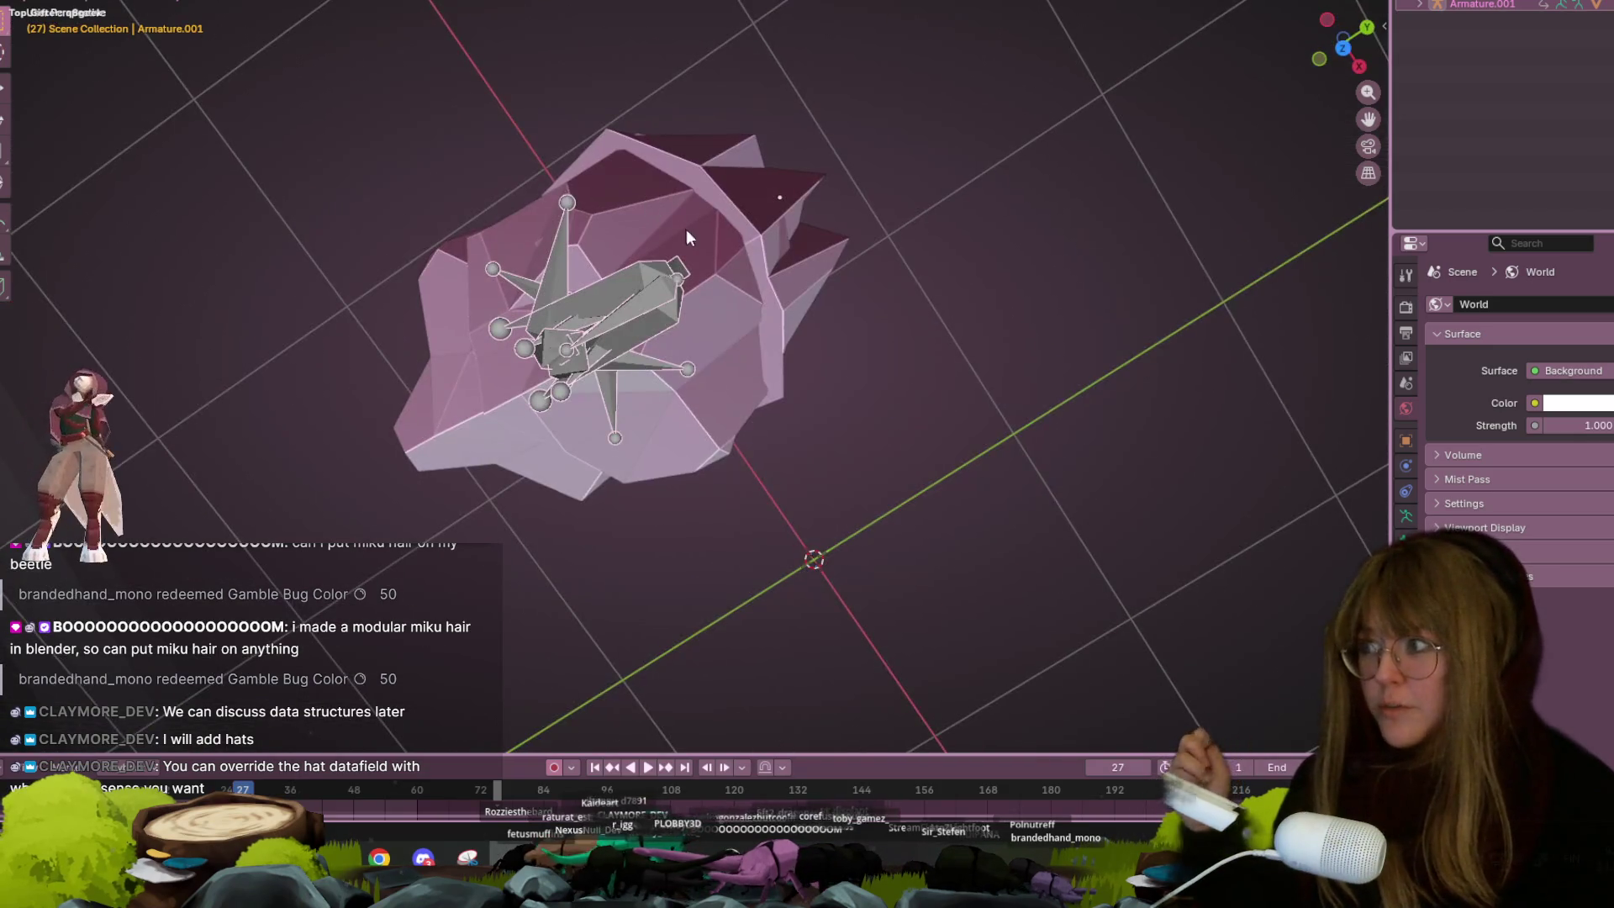
{"action": "mouse_move", "coordinate": [731, 536]}
{"action": "middle_mouse_down"}
{"action": "mouse_move", "coordinate": [713, 345]}
{"action": "mouse_move", "coordinate": [896, 318]}
{"action": "middle_mouse_up"}
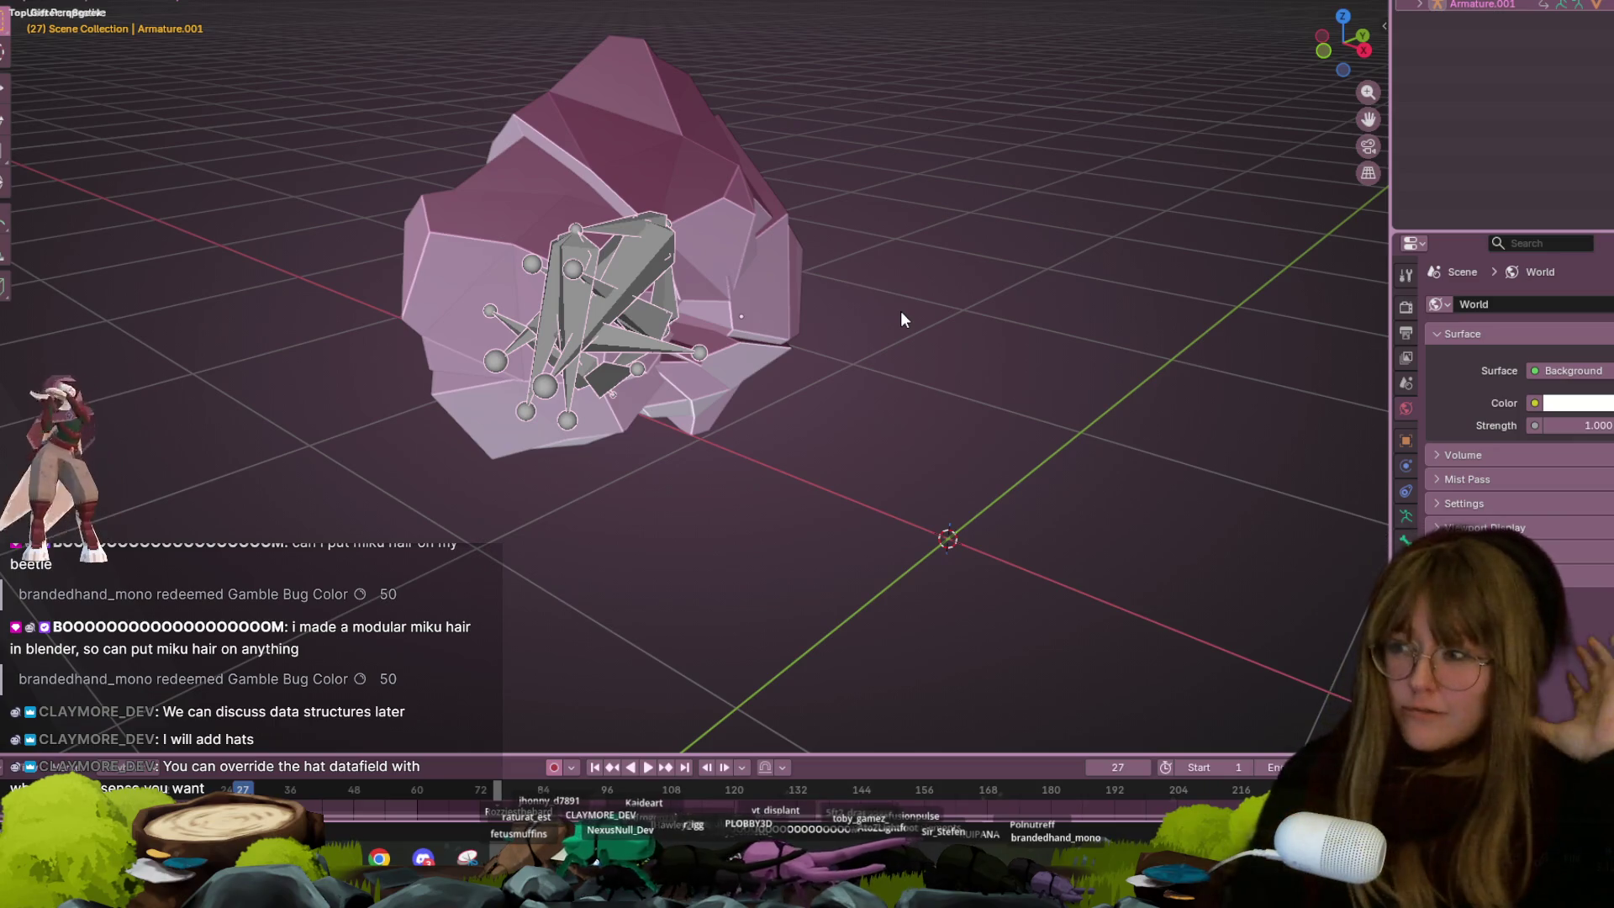
{"action": "scroll", "coordinate": [876, 73], "scroll_direction": "up", "scroll_amount": 5}
{"action": "middle_click_drag", "start_coordinate": [1337, 318], "coordinate": [1334, 223], "text": "shift"}
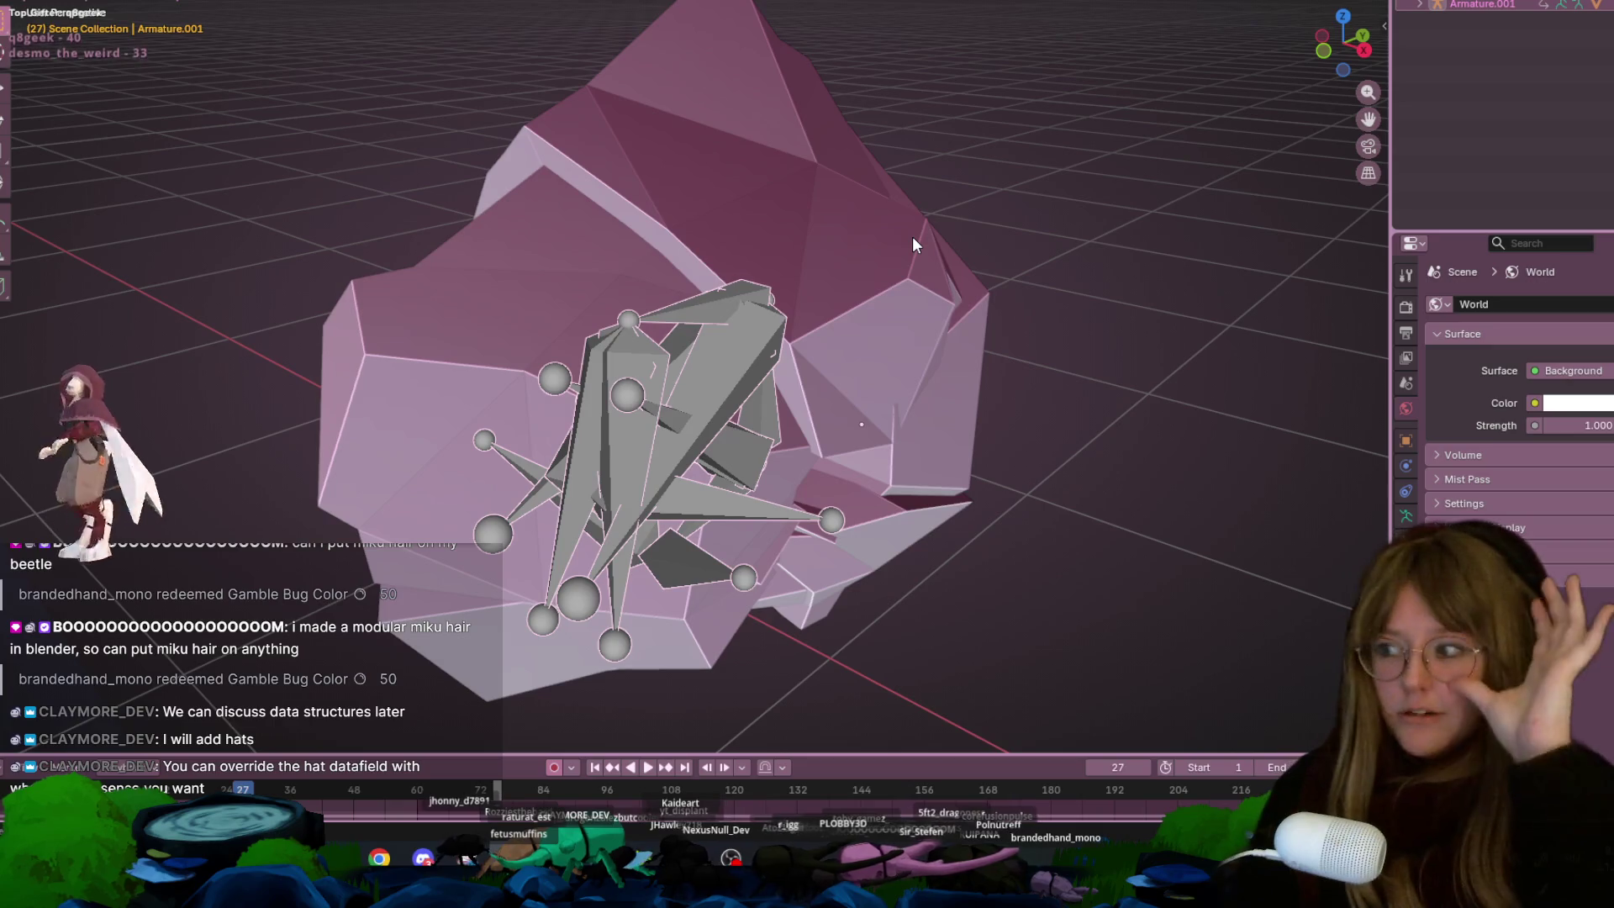
{"action": "scroll", "coordinate": [934, 202], "scroll_direction": "down", "scroll_amount": 3}
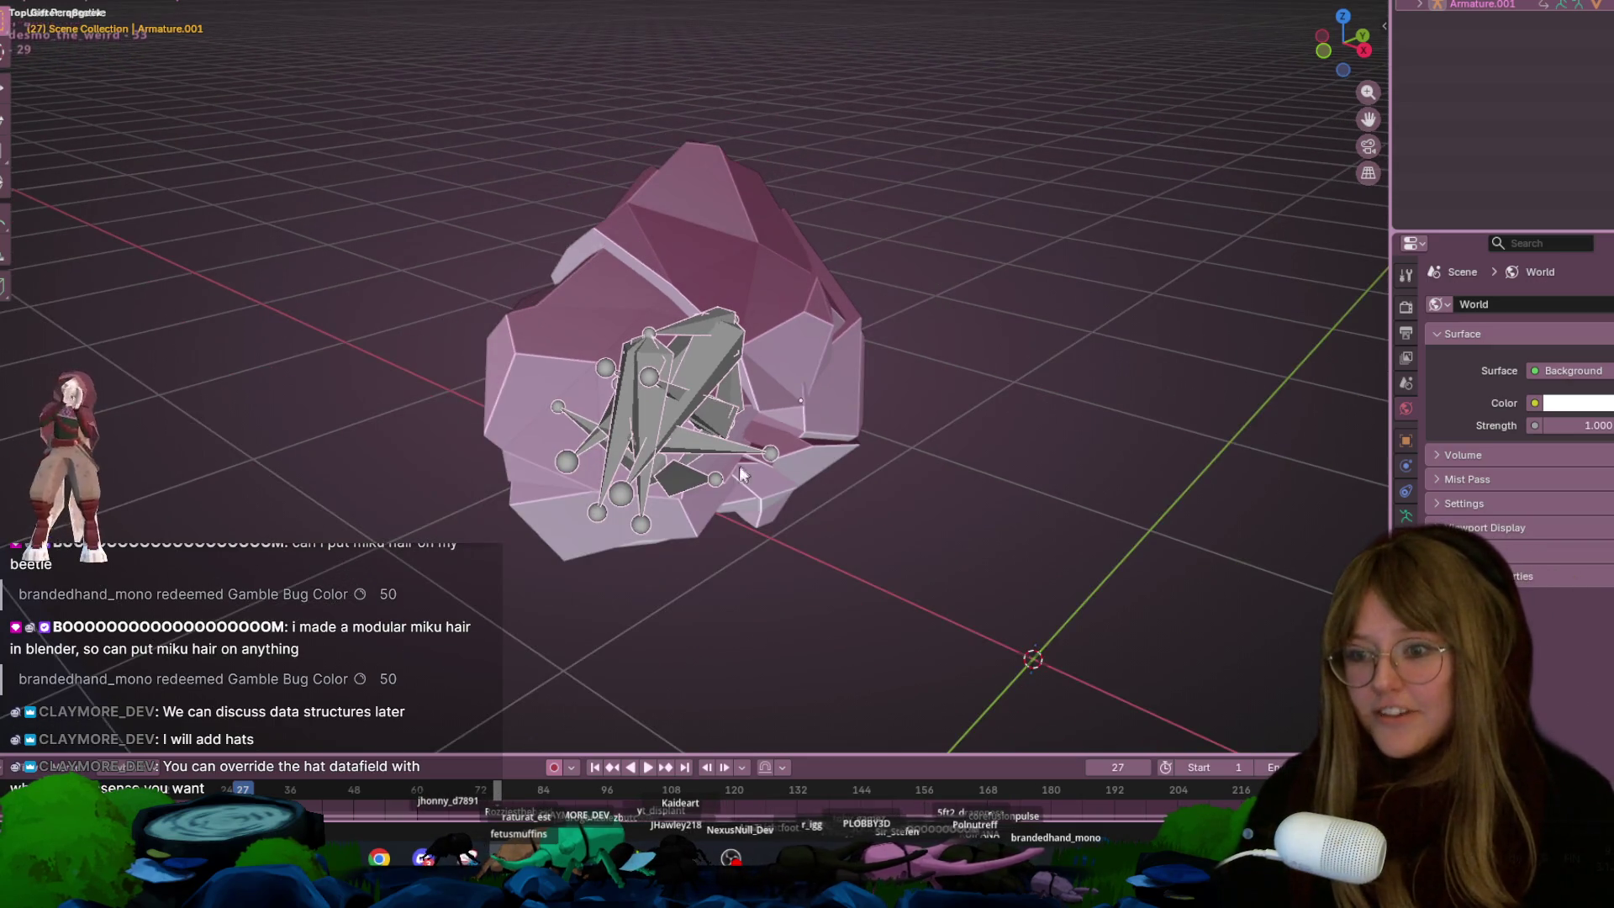
Select Plane, reselect Armature.001, and restore the 3D view beside the texture image
{"action": "left_click", "coordinate": [612, 513]}
{"action": "left_click", "coordinate": [684, 302]}
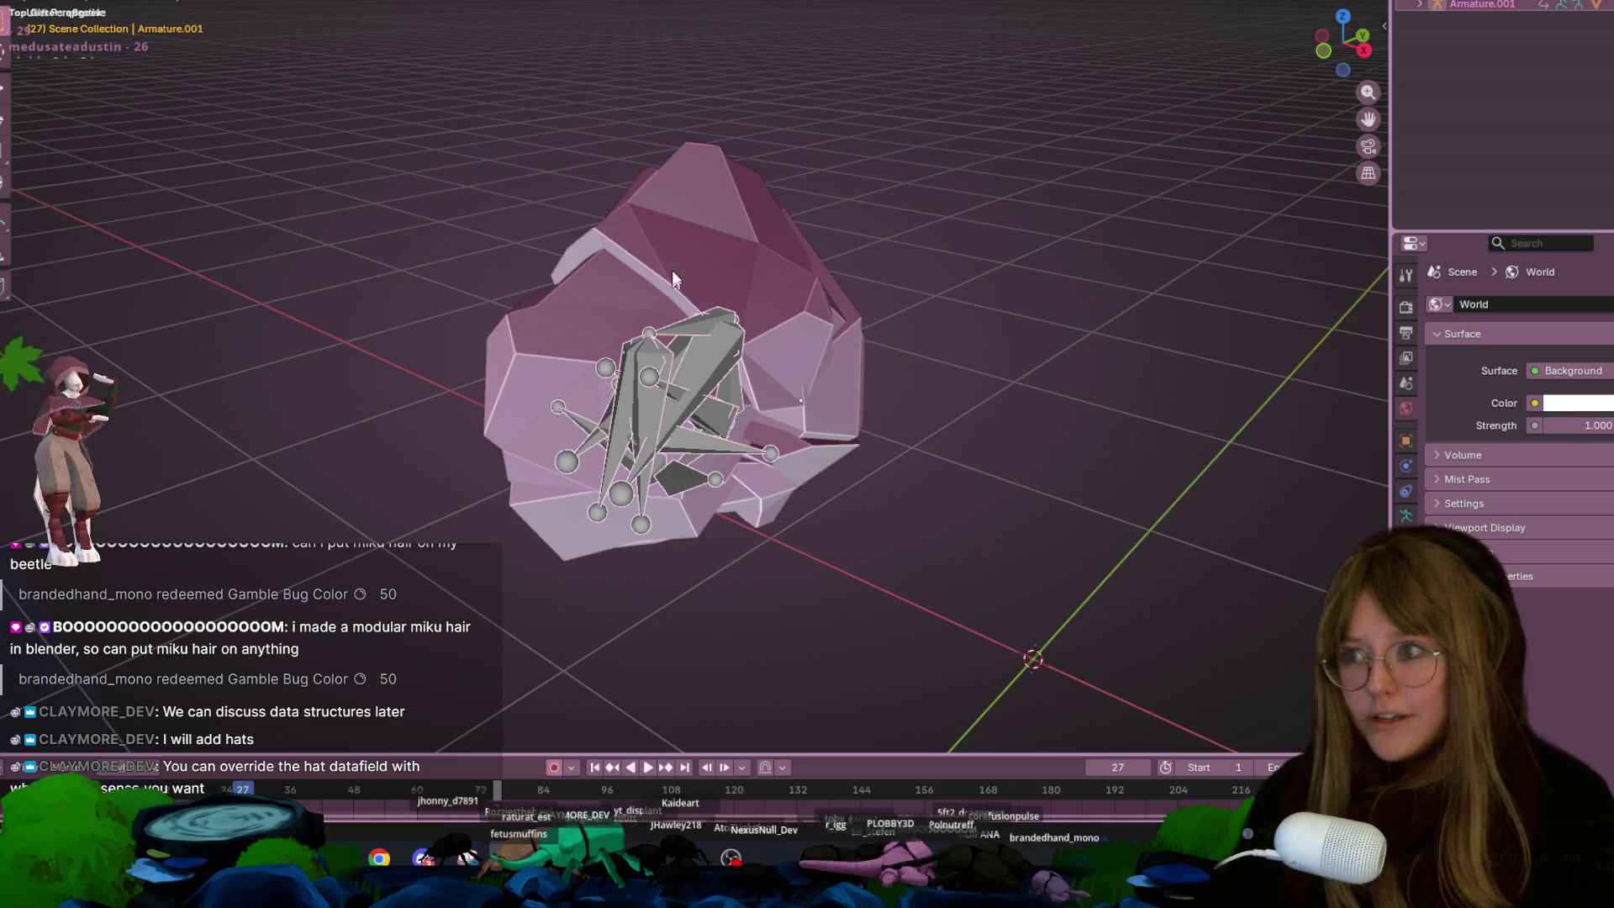
{"action": "key", "text": "ctrl+space"}
{"action": "scroll", "coordinate": [950, 119], "scroll_direction": "down", "scroll_amount": 5}
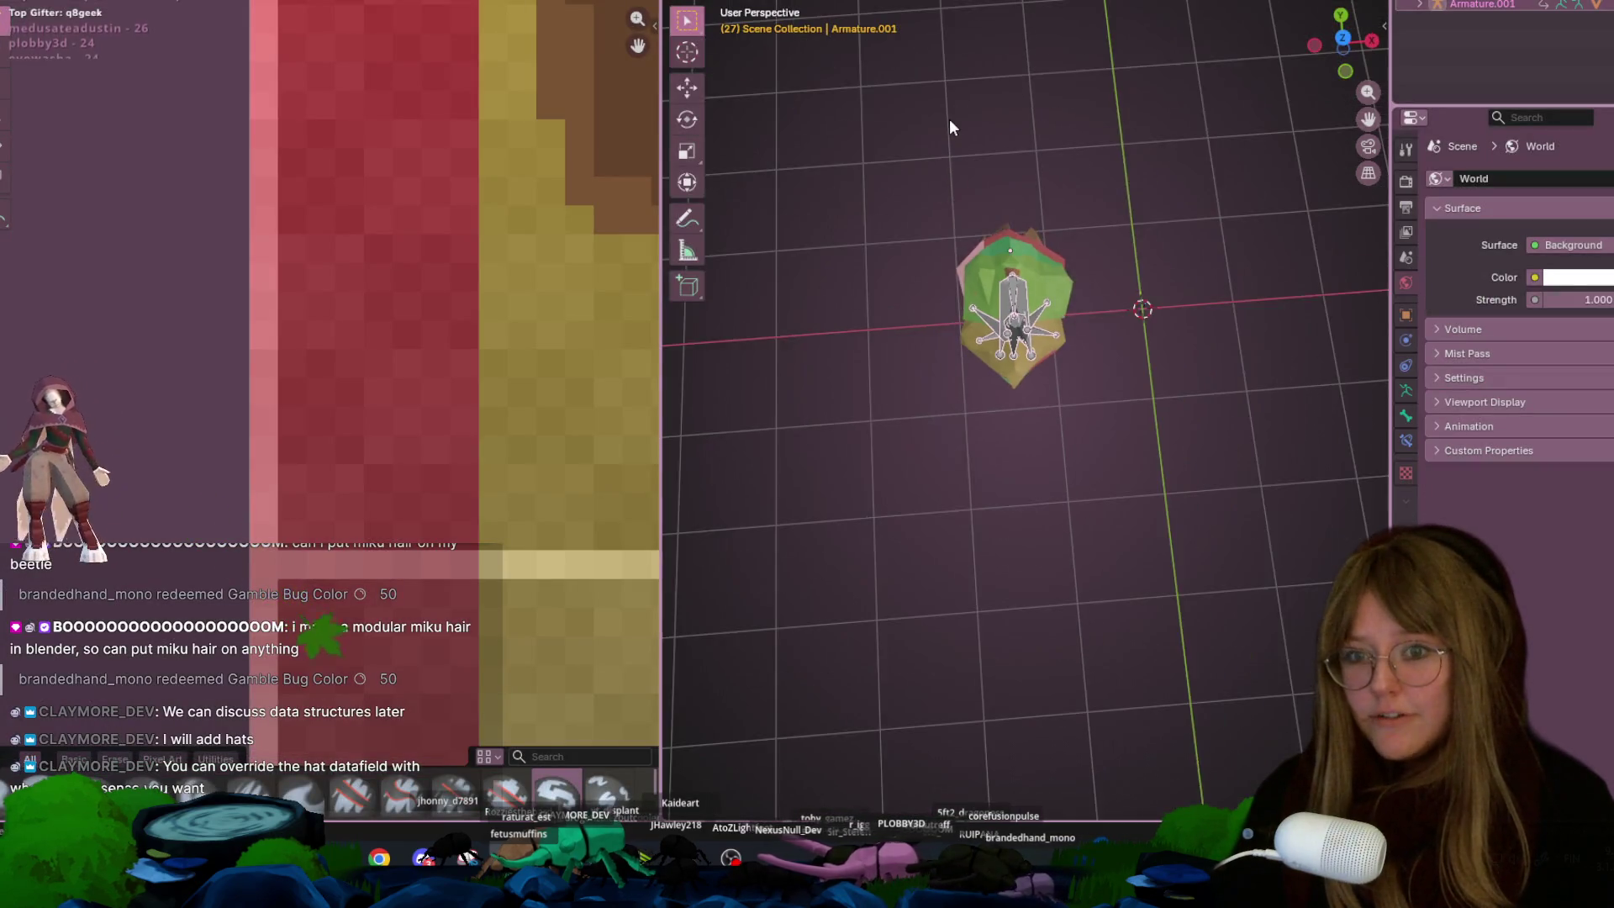
Pan around the pixel-art texture, then select the rock mesh Plane instead of the armature
{"action": "scroll", "coordinate": [547, 199], "scroll_direction": "down", "scroll_amount": 3}
{"action": "mouse_move", "coordinate": [547, 199]}
{"action": "middle_mouse_down"}
{"action": "mouse_move", "coordinate": [353, 162]}
{"action": "mouse_move", "coordinate": [331, 206]}
{"action": "mouse_move", "coordinate": [430, 299]}
{"action": "middle_mouse_up"}
{"action": "scroll", "coordinate": [431, 298], "scroll_direction": "up", "scroll_amount": 2}
{"action": "mouse_move", "coordinate": [257, 380]}
{"action": "middle_mouse_down"}
{"action": "mouse_move", "coordinate": [407, 317]}
{"action": "mouse_move", "coordinate": [361, 339]}
{"action": "mouse_move", "coordinate": [0, 310]}
{"action": "mouse_move", "coordinate": [184, 265]}
{"action": "mouse_move", "coordinate": [185, 293]}
{"action": "middle_mouse_up"}
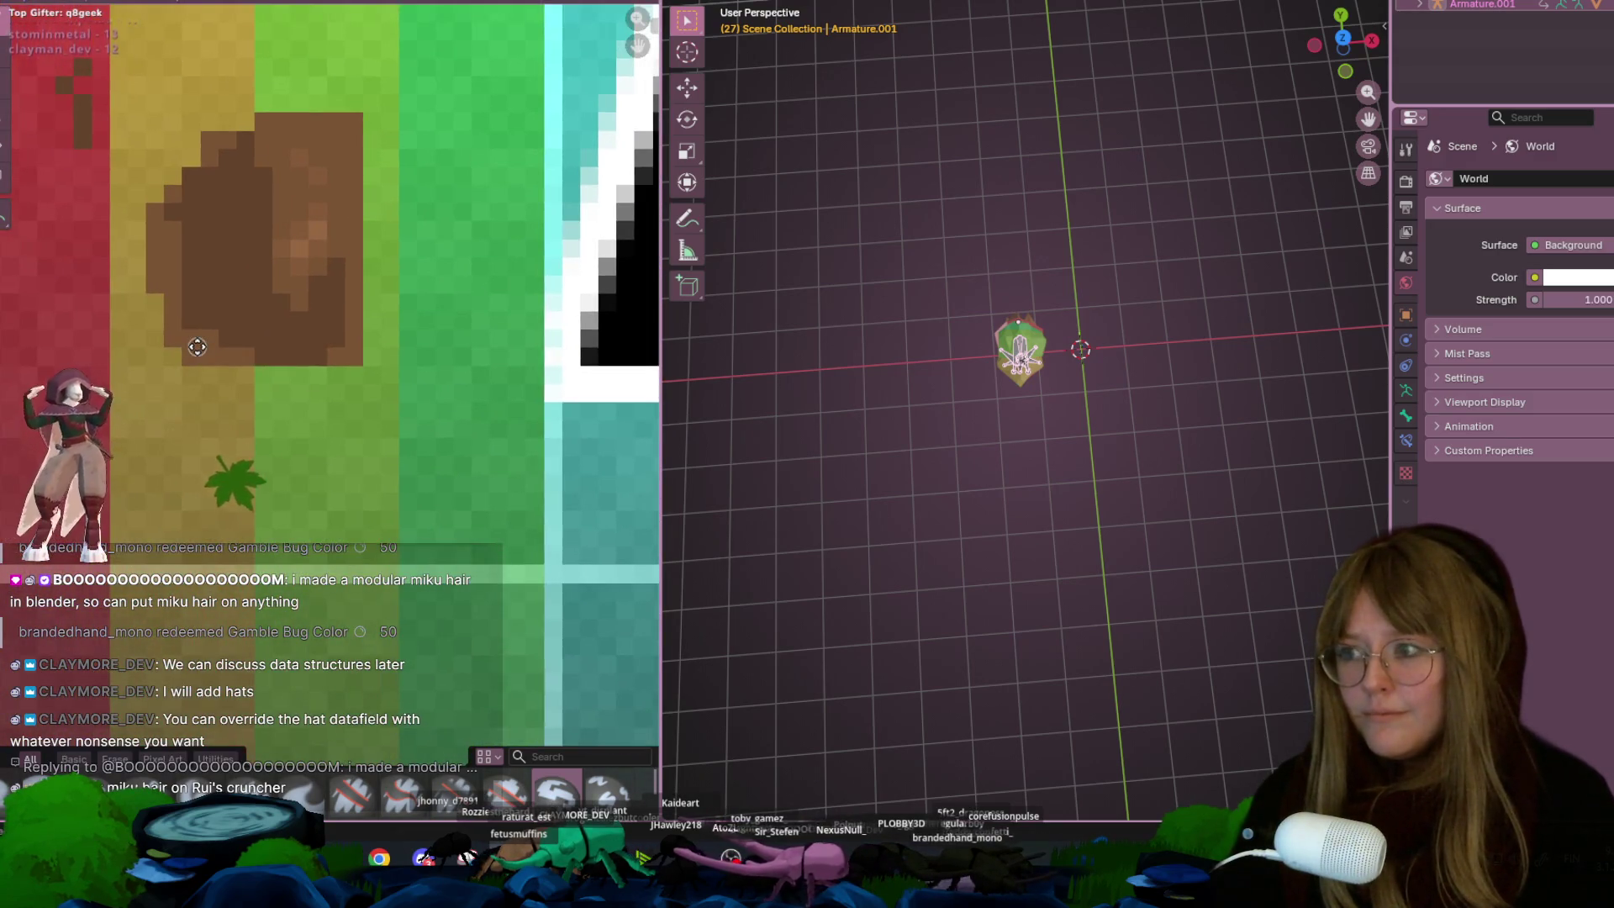
{"action": "scroll", "coordinate": [185, 294], "scroll_direction": "down", "scroll_amount": 1}
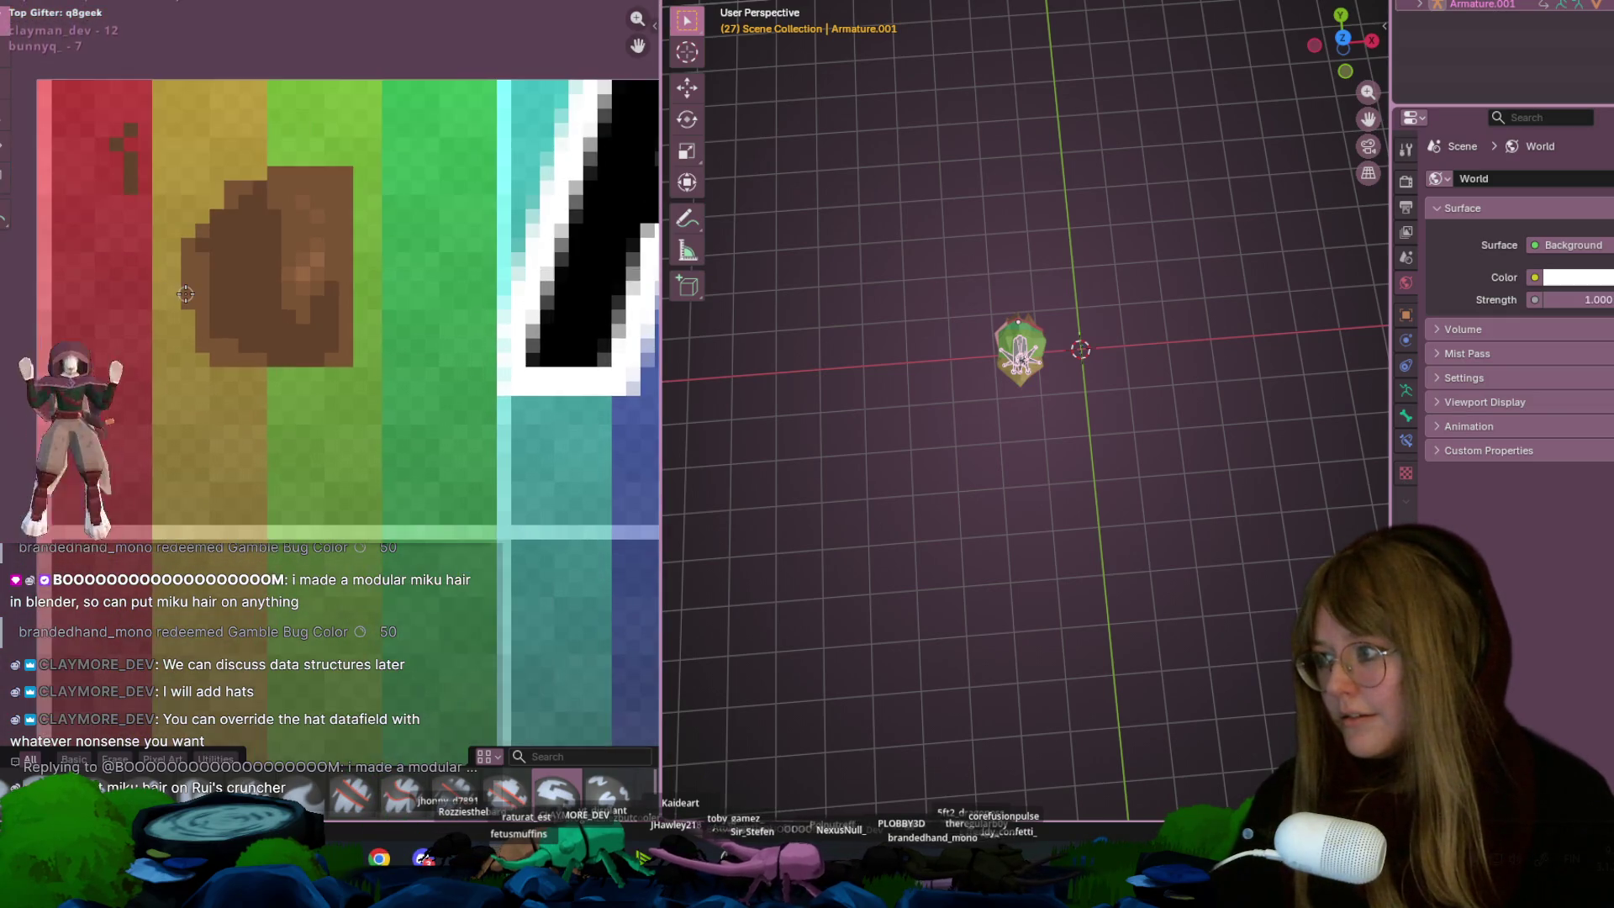
{"action": "scroll", "coordinate": [186, 294], "scroll_direction": "down", "scroll_amount": 1}
{"action": "scroll", "coordinate": [221, 294], "scroll_direction": "up", "scroll_amount": 3}
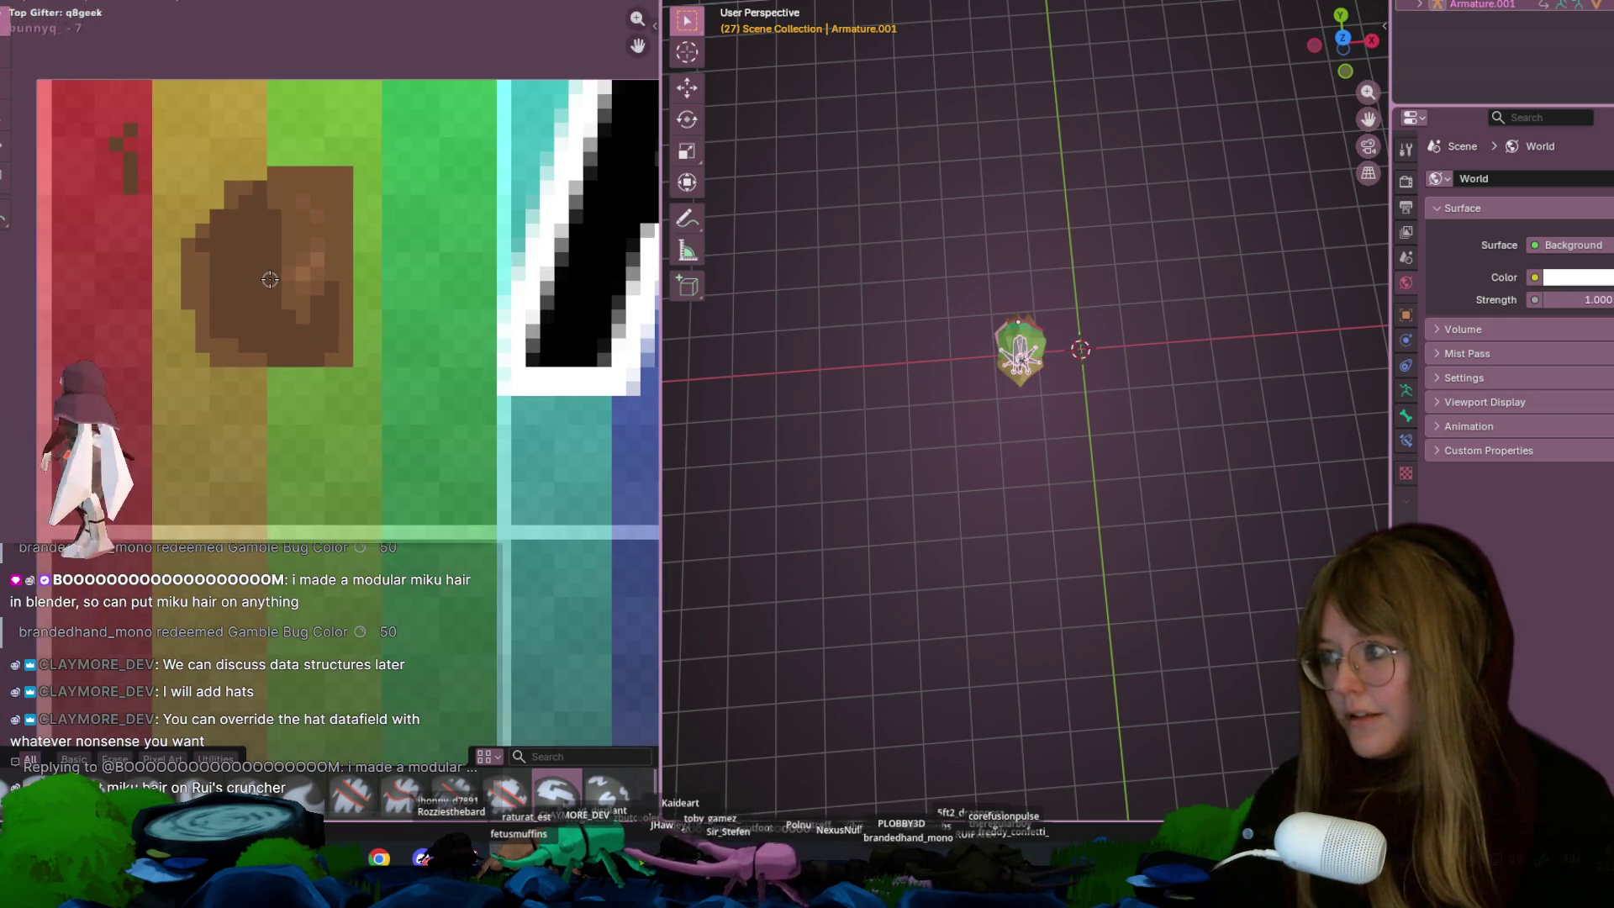
{"action": "scroll", "coordinate": [291, 296], "scroll_direction": "down", "scroll_amount": 2}
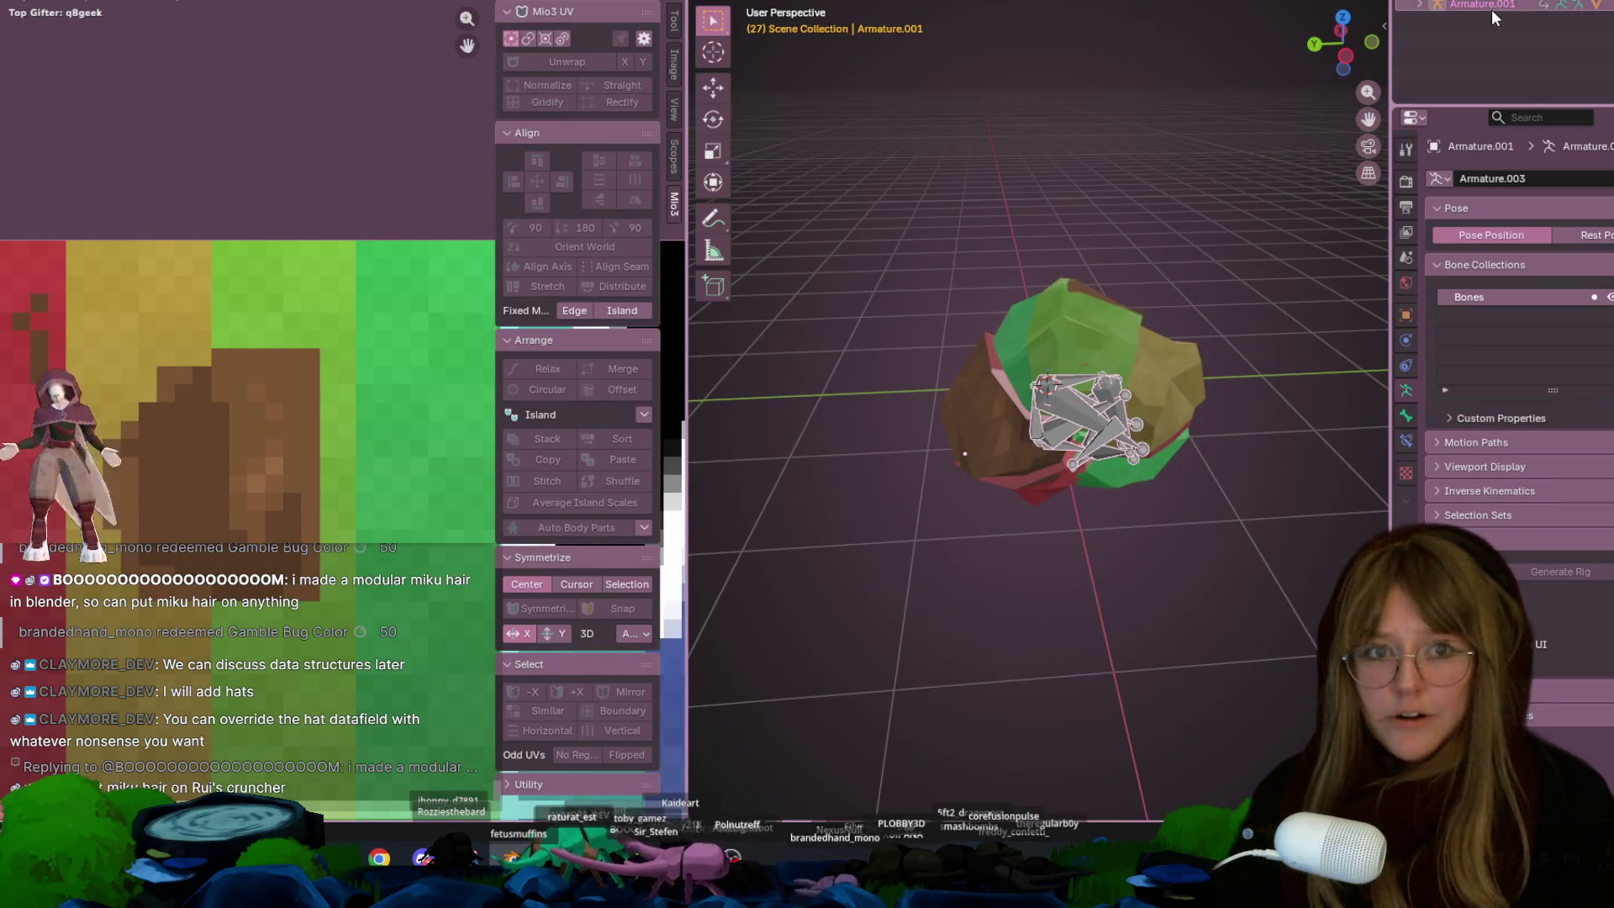
{"action": "scroll", "coordinate": [1145, 208], "scroll_direction": "down", "scroll_amount": 5}
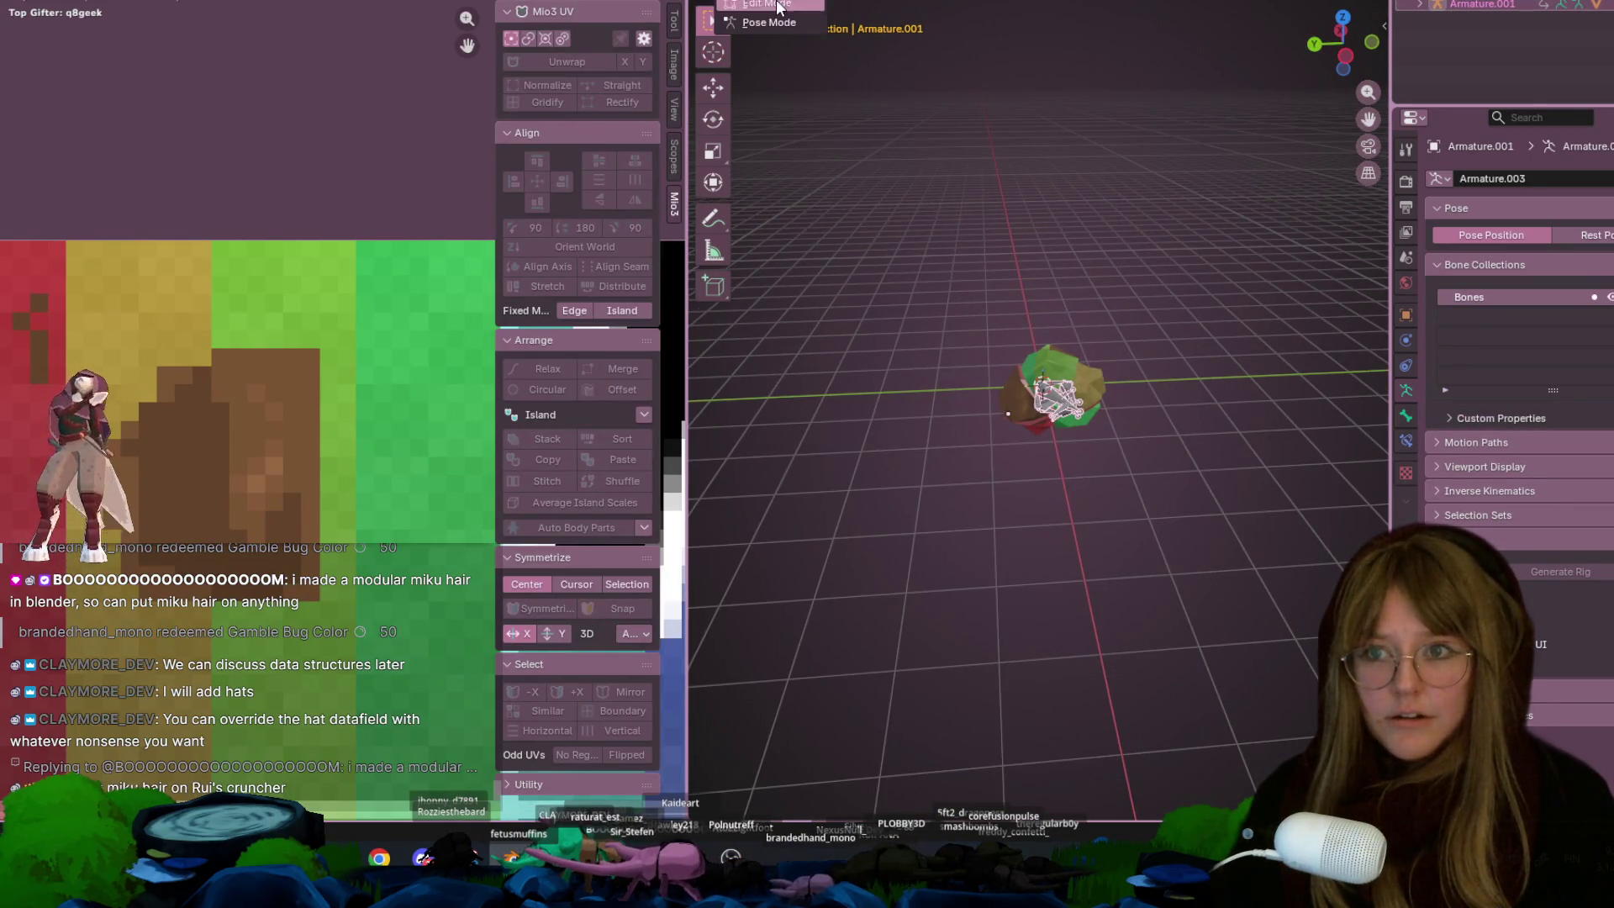
{"action": "left_click", "coordinate": [1051, 373]}
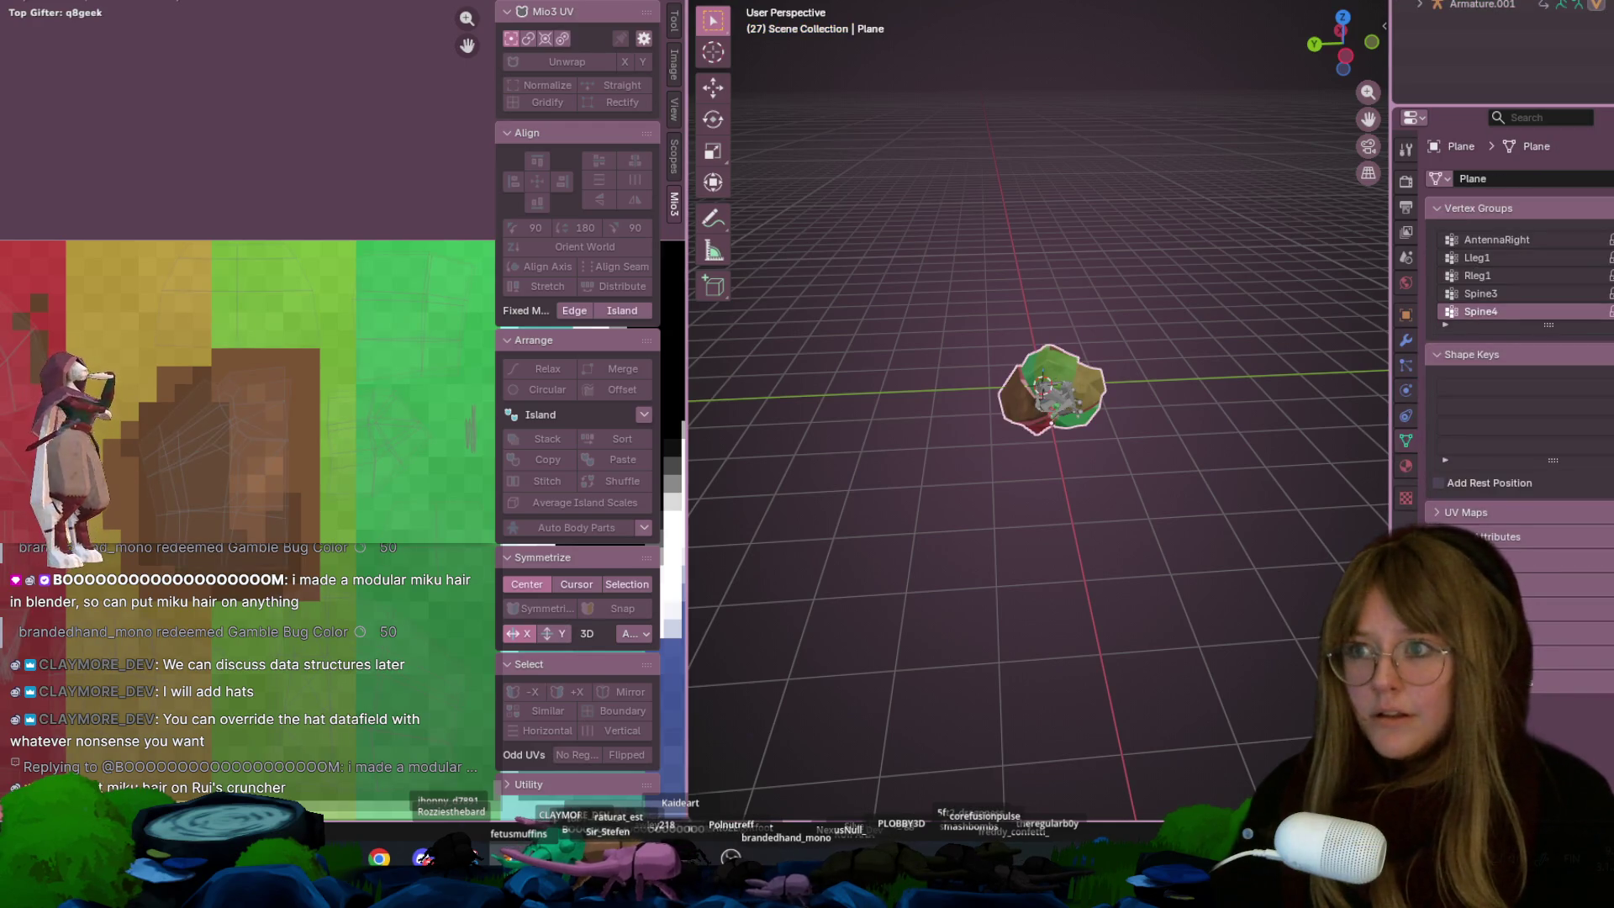
Switch to the Texture Paint workspace and frame the rock and its brown texture patch
{"action": "key", "text": "ctrl+Page_Down"}
{"action": "scroll", "coordinate": [1161, 348], "scroll_direction": "up", "scroll_amount": 5}
{"action": "middle_click_drag", "start_coordinate": [1161, 348], "coordinate": [743, 254]}
{"action": "scroll", "coordinate": [371, 324], "scroll_direction": "up", "scroll_amount": 1}
{"action": "mouse_move", "coordinate": [371, 324]}
{"action": "middle_mouse_down"}
{"action": "mouse_move", "coordinate": [407, 331]}
{"action": "mouse_move", "coordinate": [451, 300]}
{"action": "mouse_move", "coordinate": [458, 254]}
{"action": "middle_mouse_up"}
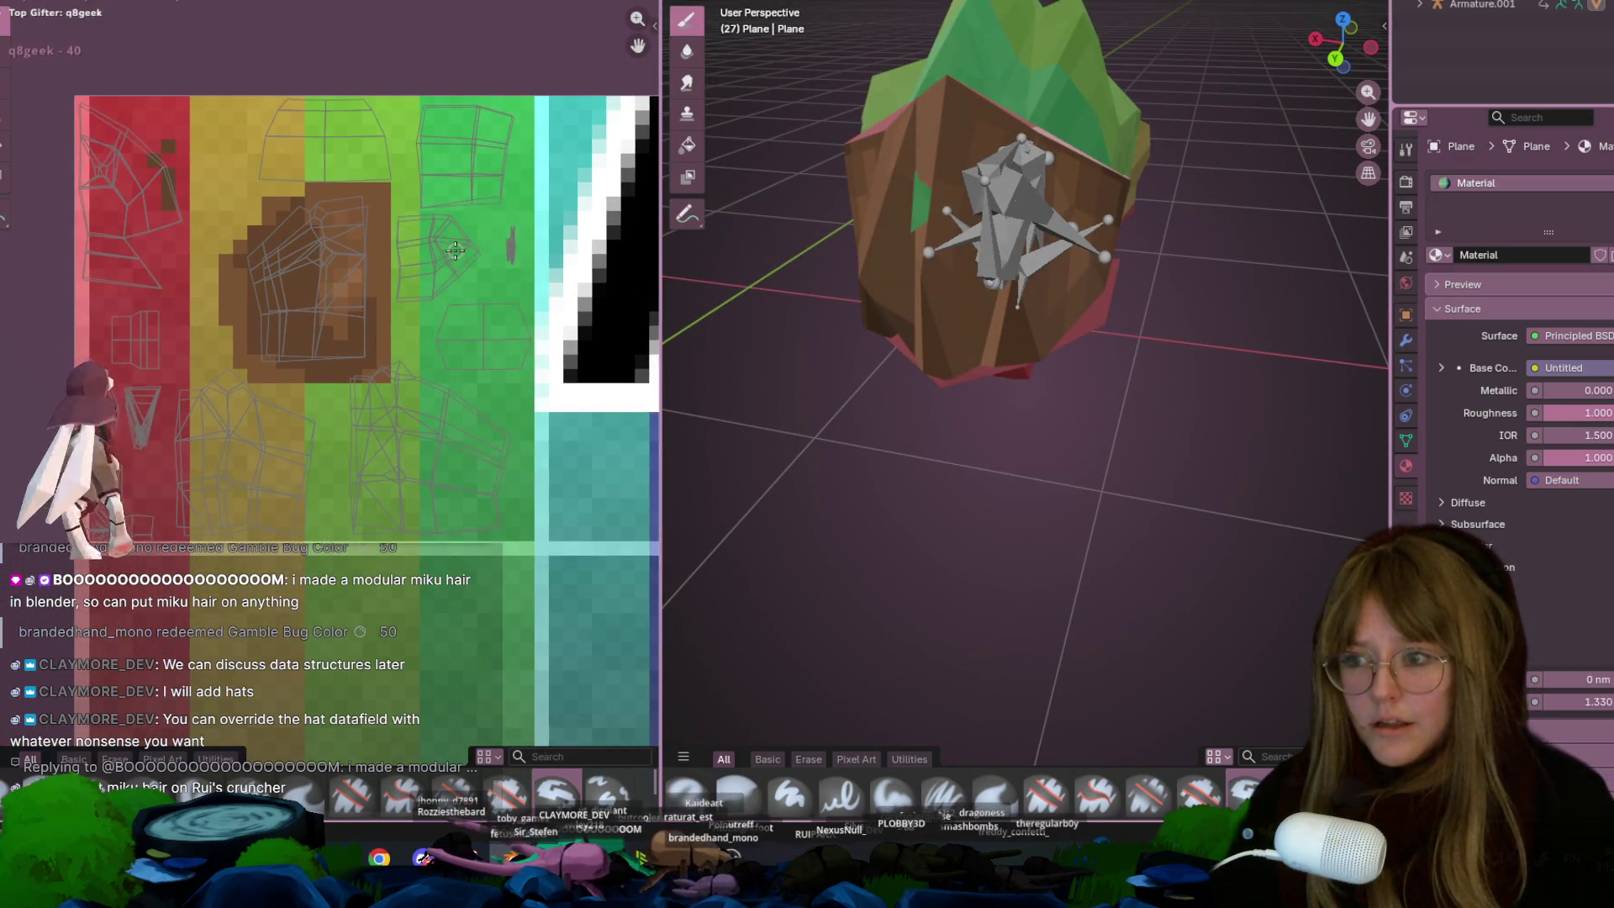
{"action": "mouse_move", "coordinate": [1119, 249]}
{"action": "middle_mouse_down"}
{"action": "mouse_move", "coordinate": [1171, 371]}
{"action": "mouse_move", "coordinate": [1271, 261]}
{"action": "middle_mouse_up"}
{"action": "middle_click_drag", "start_coordinate": [280, 287], "coordinate": [375, 330]}
Pick dark brown #411914 and fill the red region of the texture with it
{"action": "key", "text": "e"}
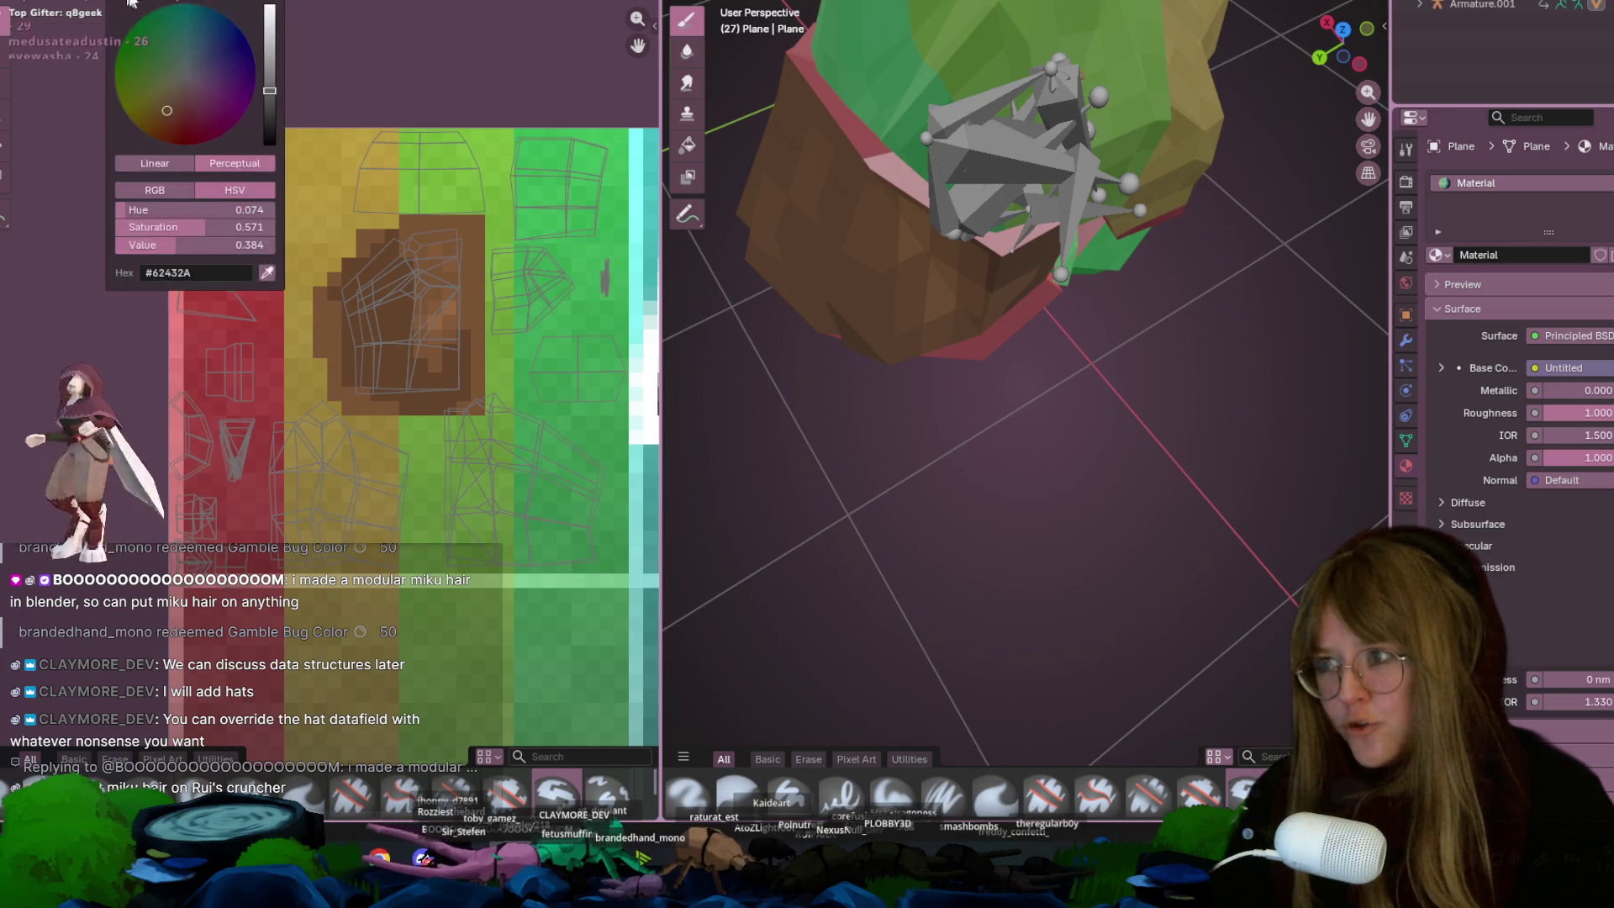
{"action": "mouse_move", "coordinate": [166, 110]}
{"action": "left_mouse_down"}
{"action": "mouse_move", "coordinate": [195, 106]}
{"action": "mouse_move", "coordinate": [180, 123]}
{"action": "left_mouse_up"}
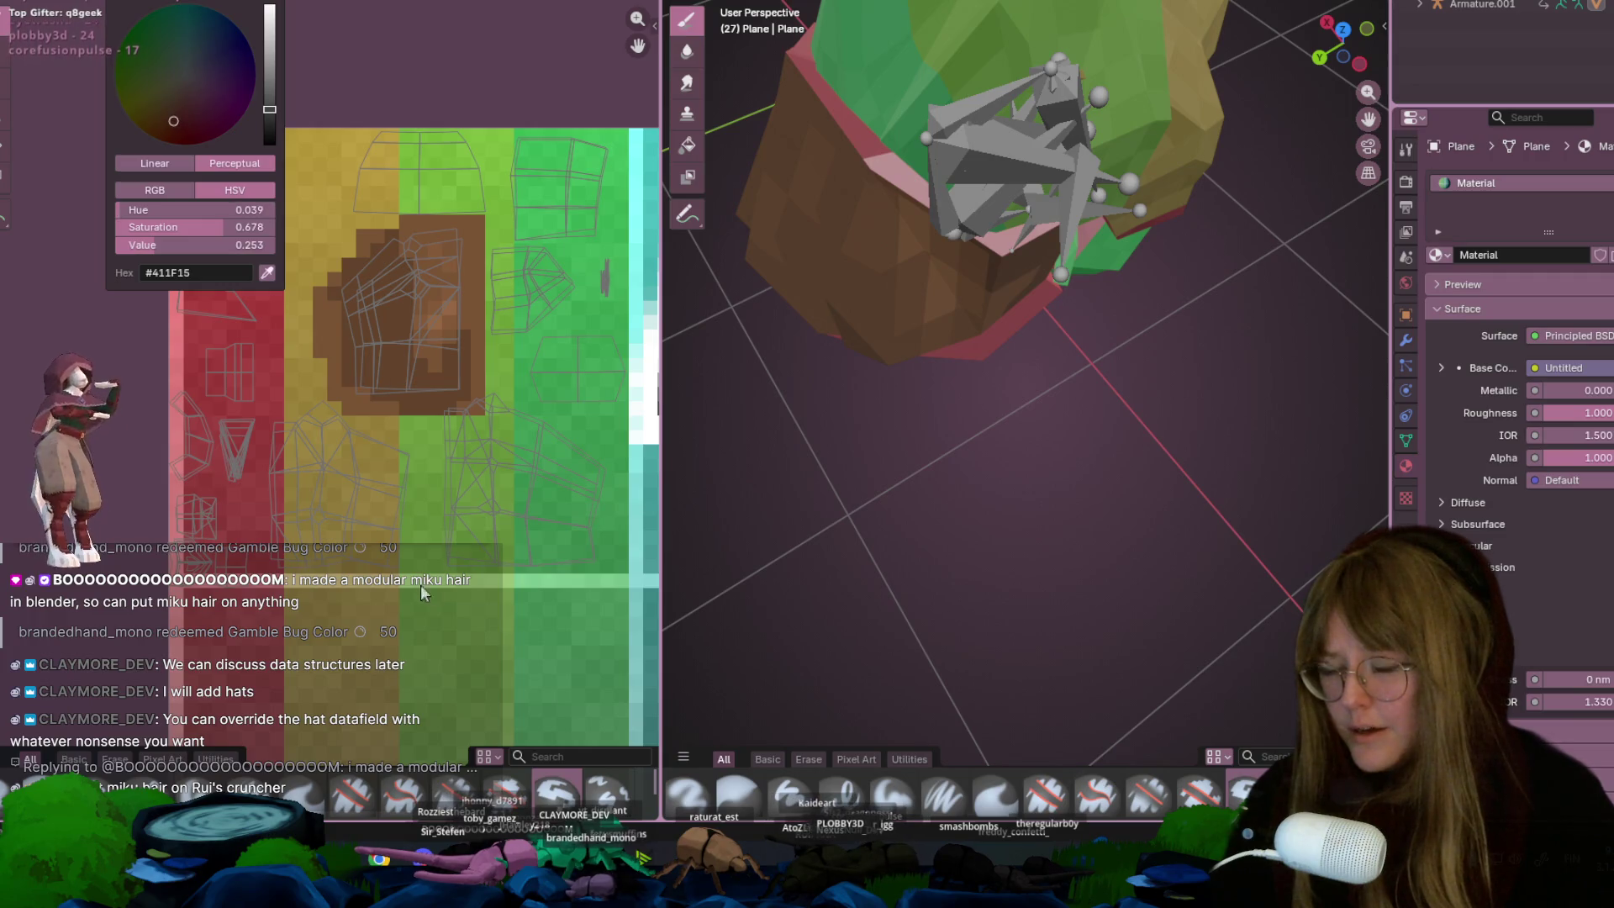
{"action": "scroll", "coordinate": [247, 553], "scroll_direction": "up", "scroll_amount": 3}
{"action": "left_click", "coordinate": [203, 442]}
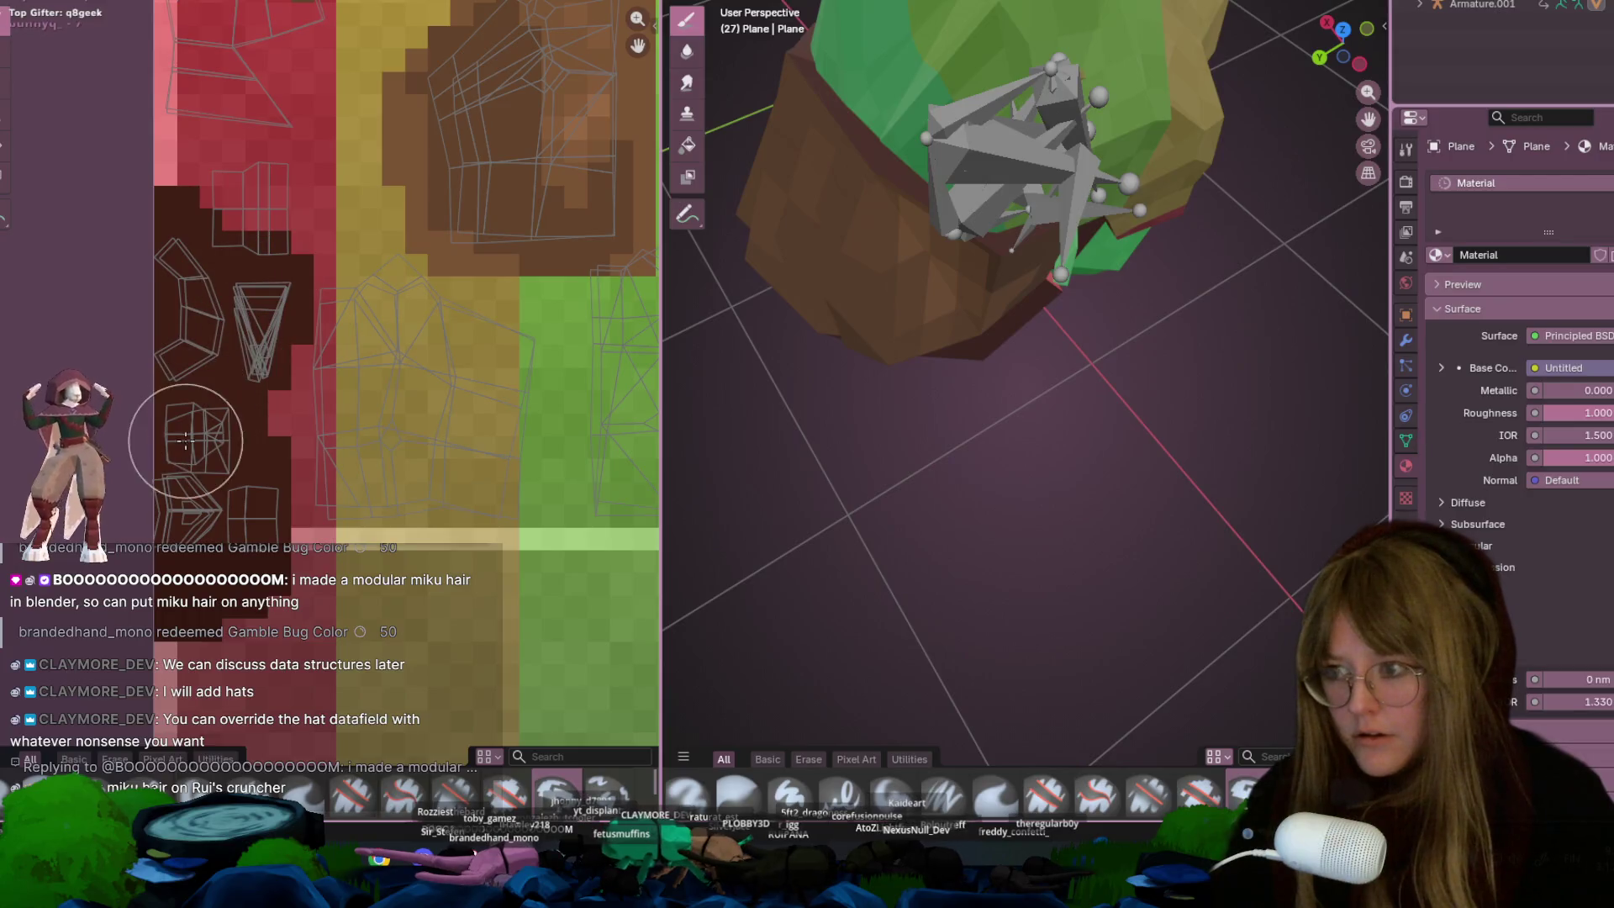
Paint dark brown across the texture's top, top-right and left-centre, checking the rock
{"action": "scroll", "coordinate": [277, 261], "scroll_direction": "down", "scroll_amount": 3}
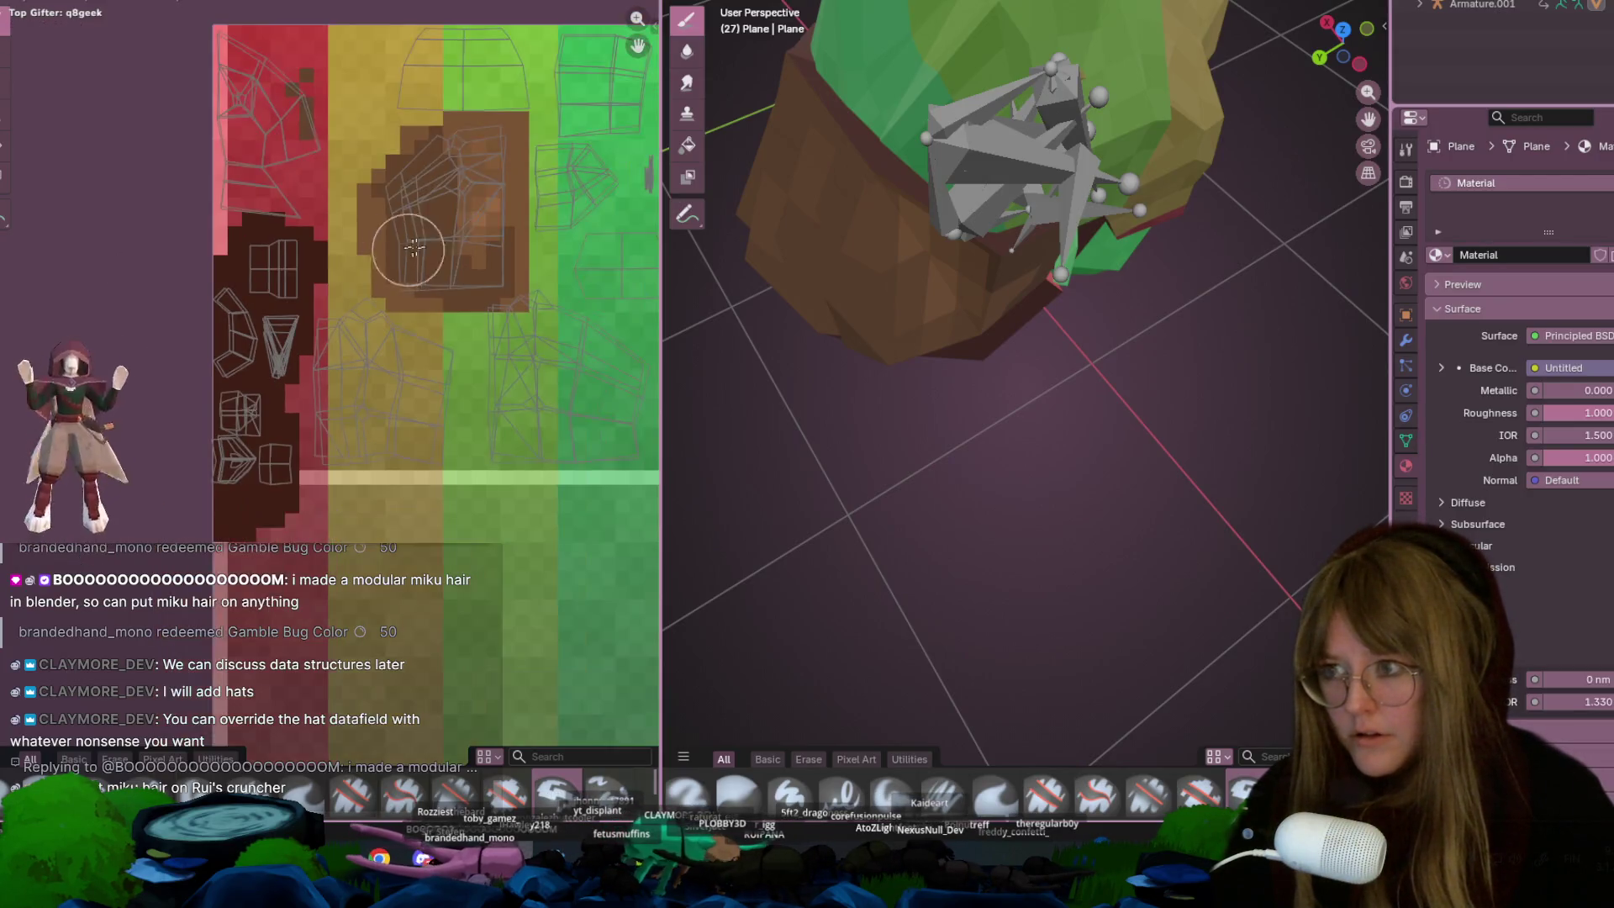
{"action": "middle_click_drag", "start_coordinate": [410, 439], "coordinate": [497, 385]}
{"action": "mouse_move", "coordinate": [362, 126]}
{"action": "left_mouse_down"}
{"action": "mouse_move", "coordinate": [317, 144]}
{"action": "mouse_move", "coordinate": [386, 196]}
{"action": "left_mouse_up"}
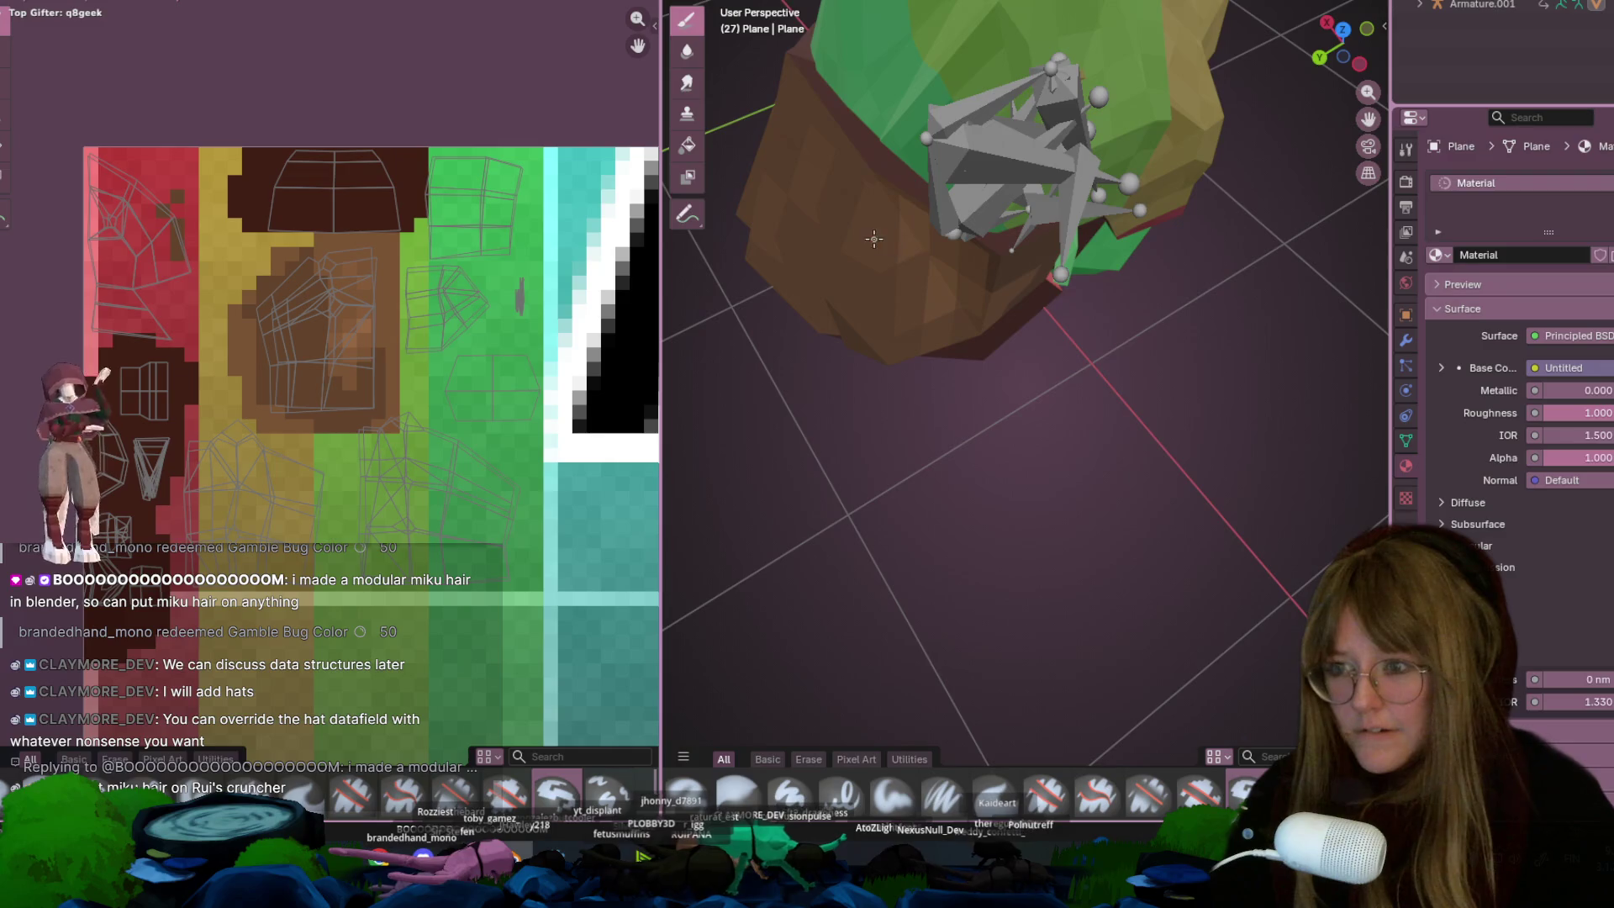
{"action": "middle_click_drag", "start_coordinate": [865, 238], "coordinate": [908, 201]}
{"action": "left_click_drag", "start_coordinate": [434, 183], "coordinate": [435, 226]}
{"action": "left_click_drag", "start_coordinate": [256, 286], "coordinate": [267, 400]}
{"action": "mouse_move", "coordinate": [1076, 336]}
{"action": "middle_mouse_down"}
{"action": "mouse_move", "coordinate": [1123, 315]}
{"action": "mouse_move", "coordinate": [1172, 138]}
{"action": "mouse_move", "coordinate": [1202, 185]}
{"action": "mouse_move", "coordinate": [1177, 190]}
{"action": "middle_mouse_up"}
{"action": "scroll", "coordinate": [1171, 138], "scroll_direction": "down", "scroll_amount": 5}
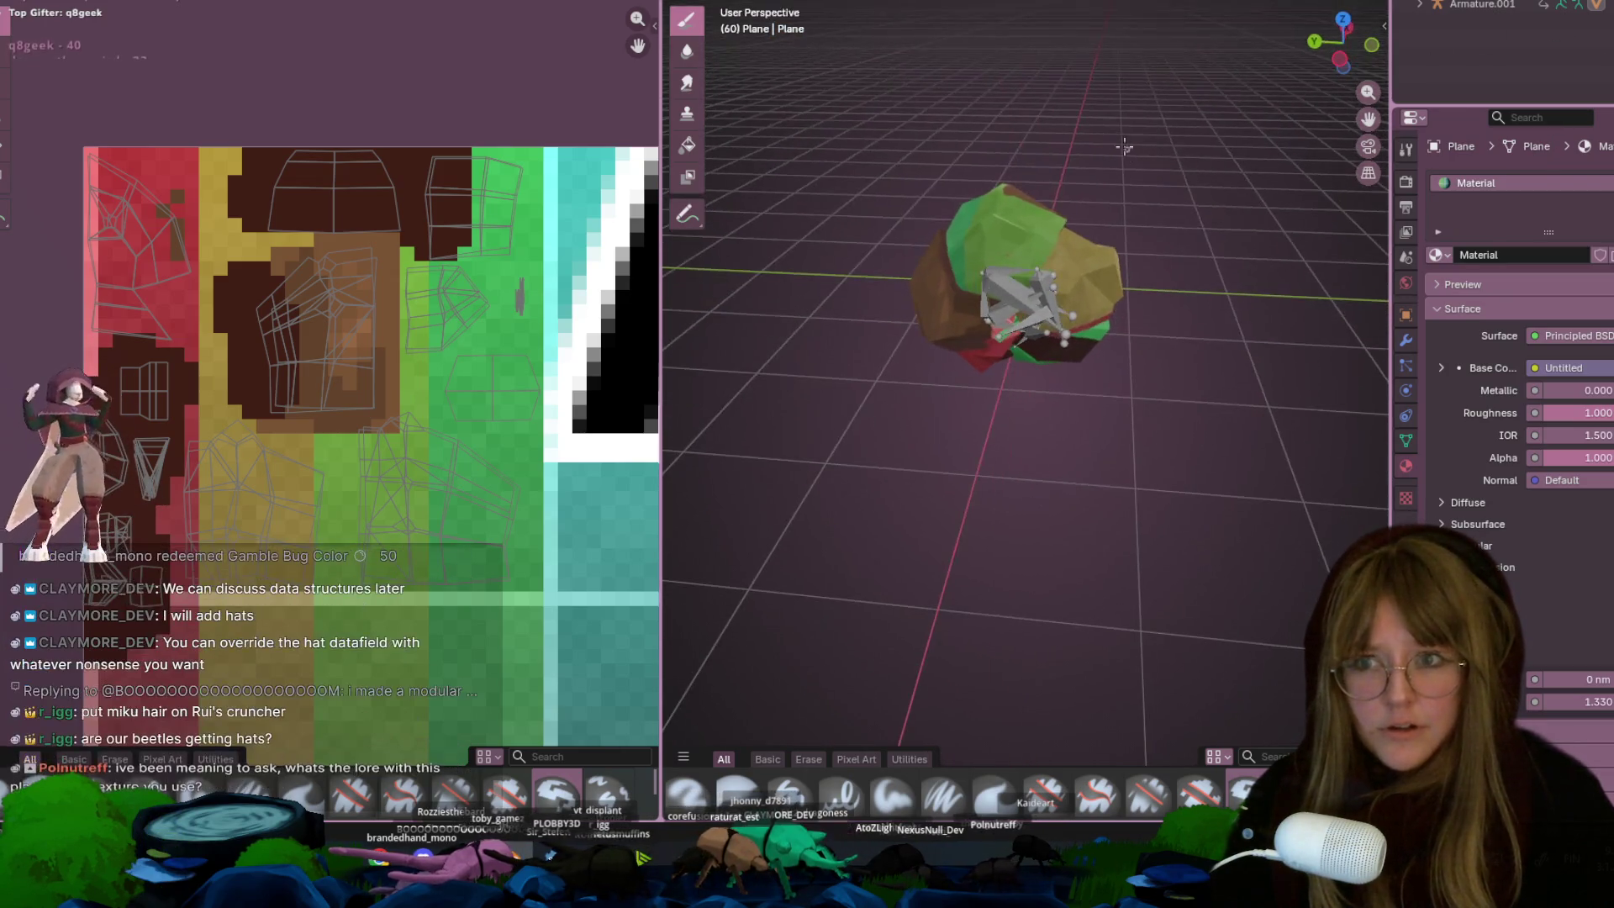
{"action": "key", "text": "ctrl+Tab"}
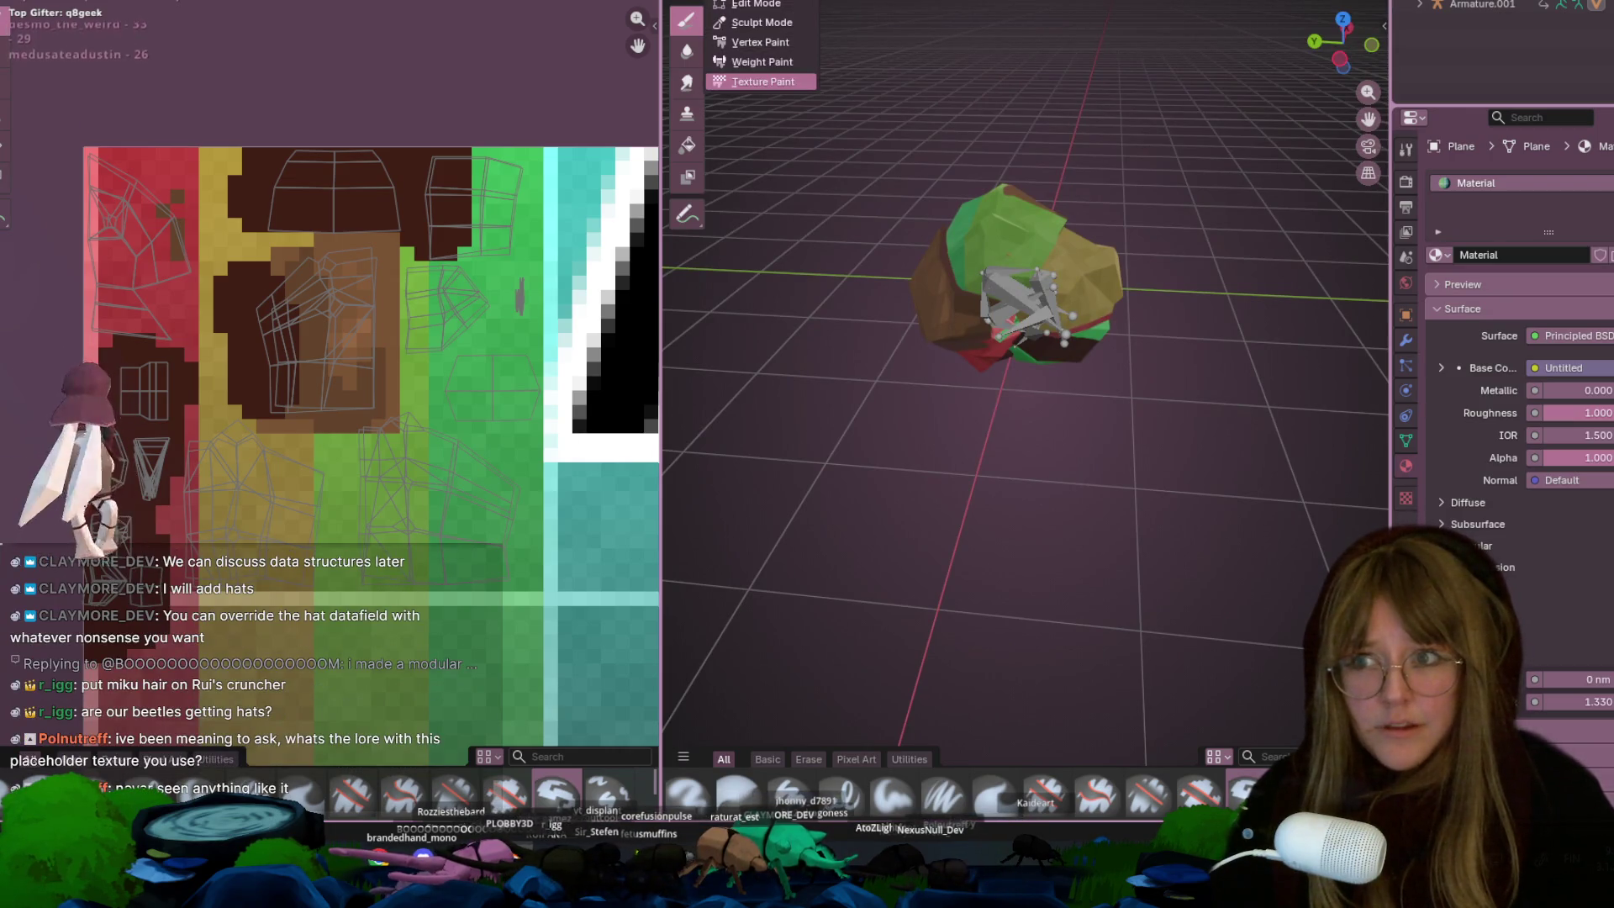
Play the bug's animation in the Animation workspace, then return to Texture Paint at frame 5
{"action": "key", "text": "ctrl+Page_Up"}
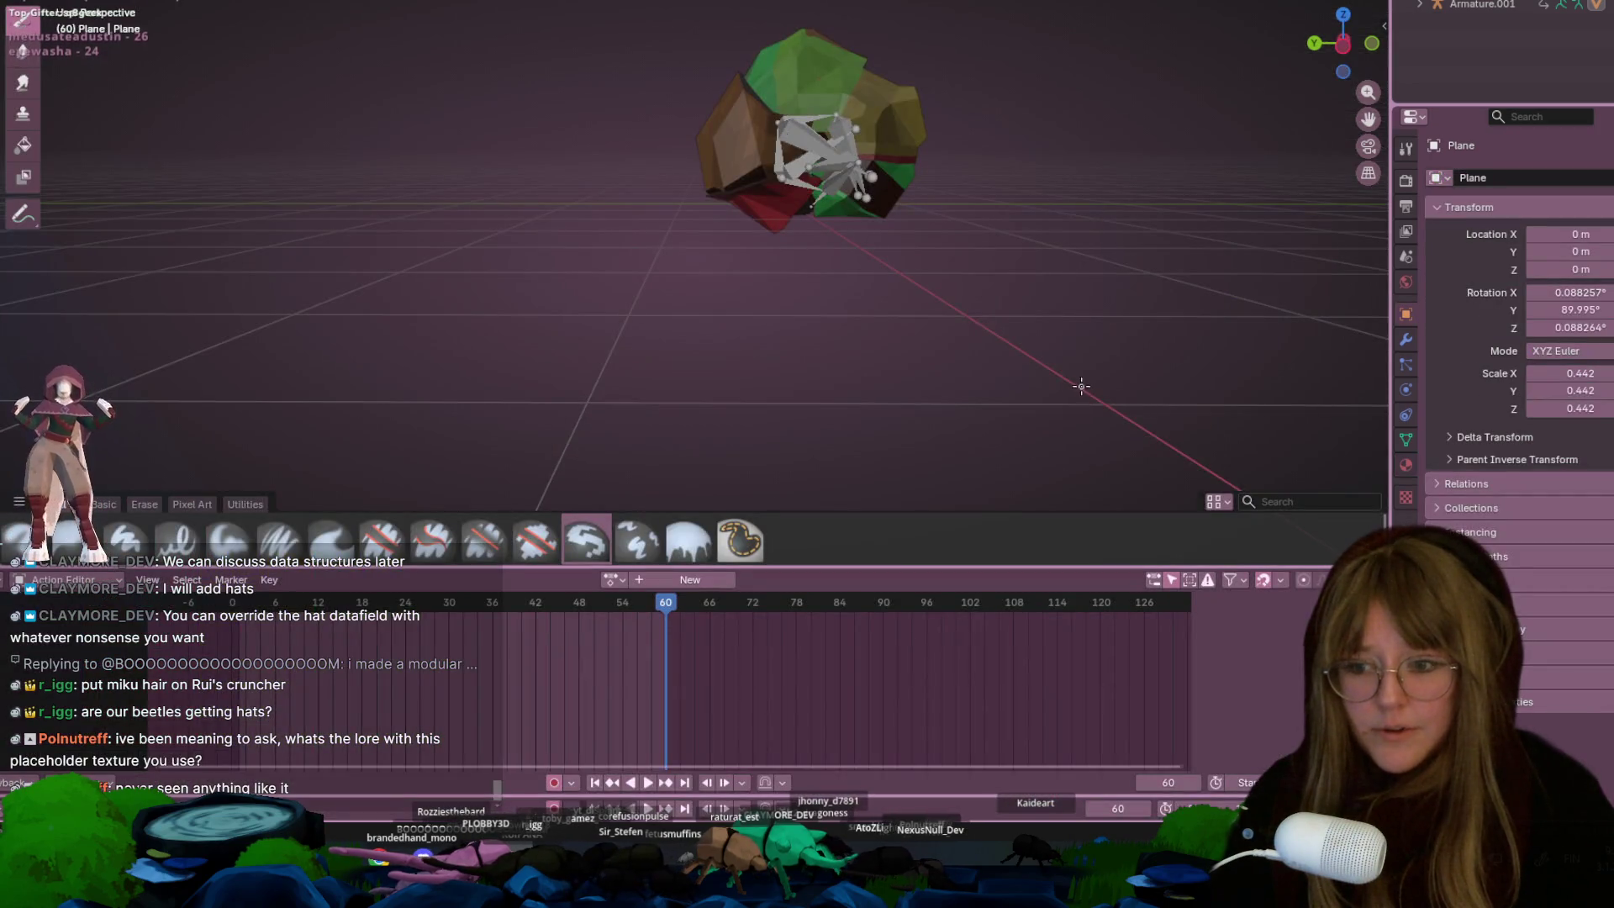
{"action": "key", "text": "space"}
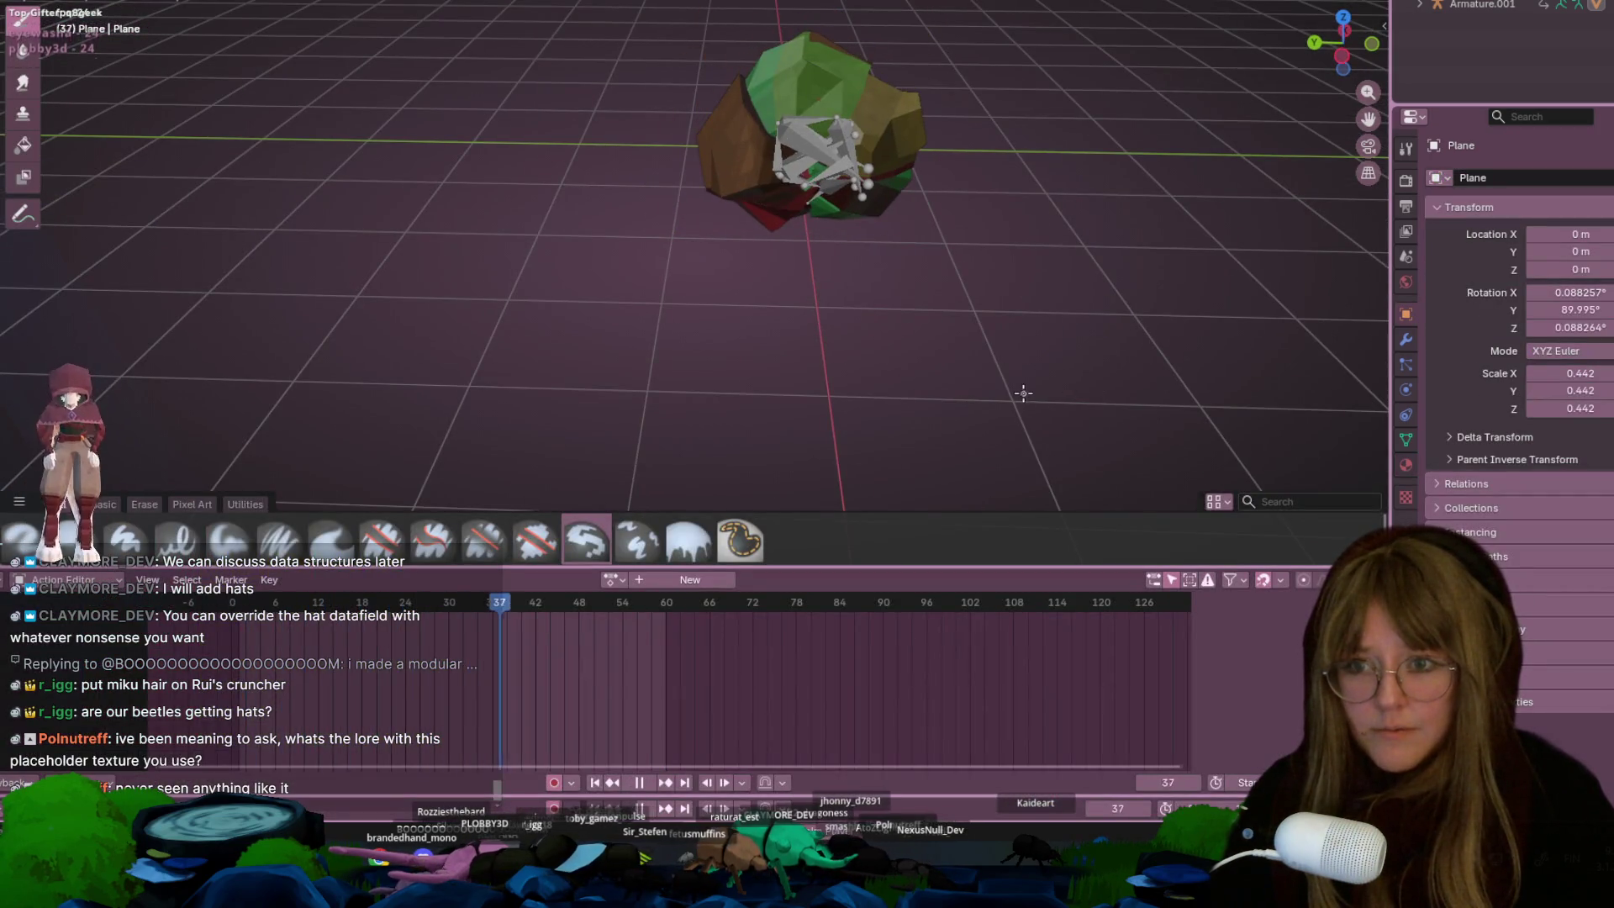
{"action": "key", "text": "Escape"}
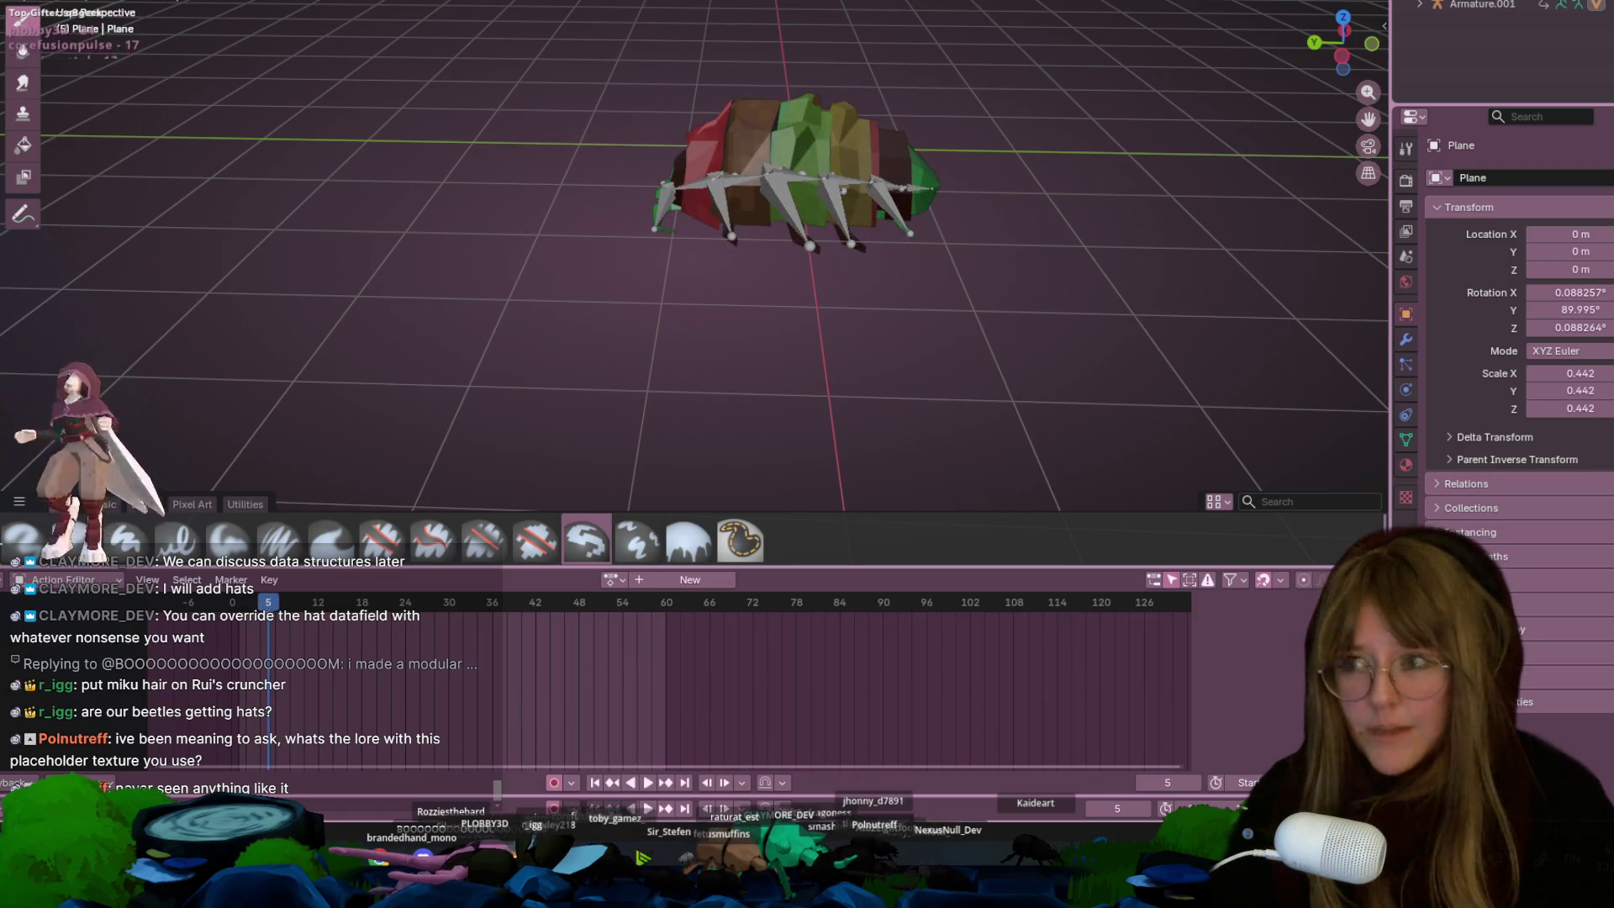
{"action": "key", "text": "ctrl+Page_Down"}
{"action": "scroll", "coordinate": [1094, 300], "scroll_direction": "up", "scroll_amount": 3}
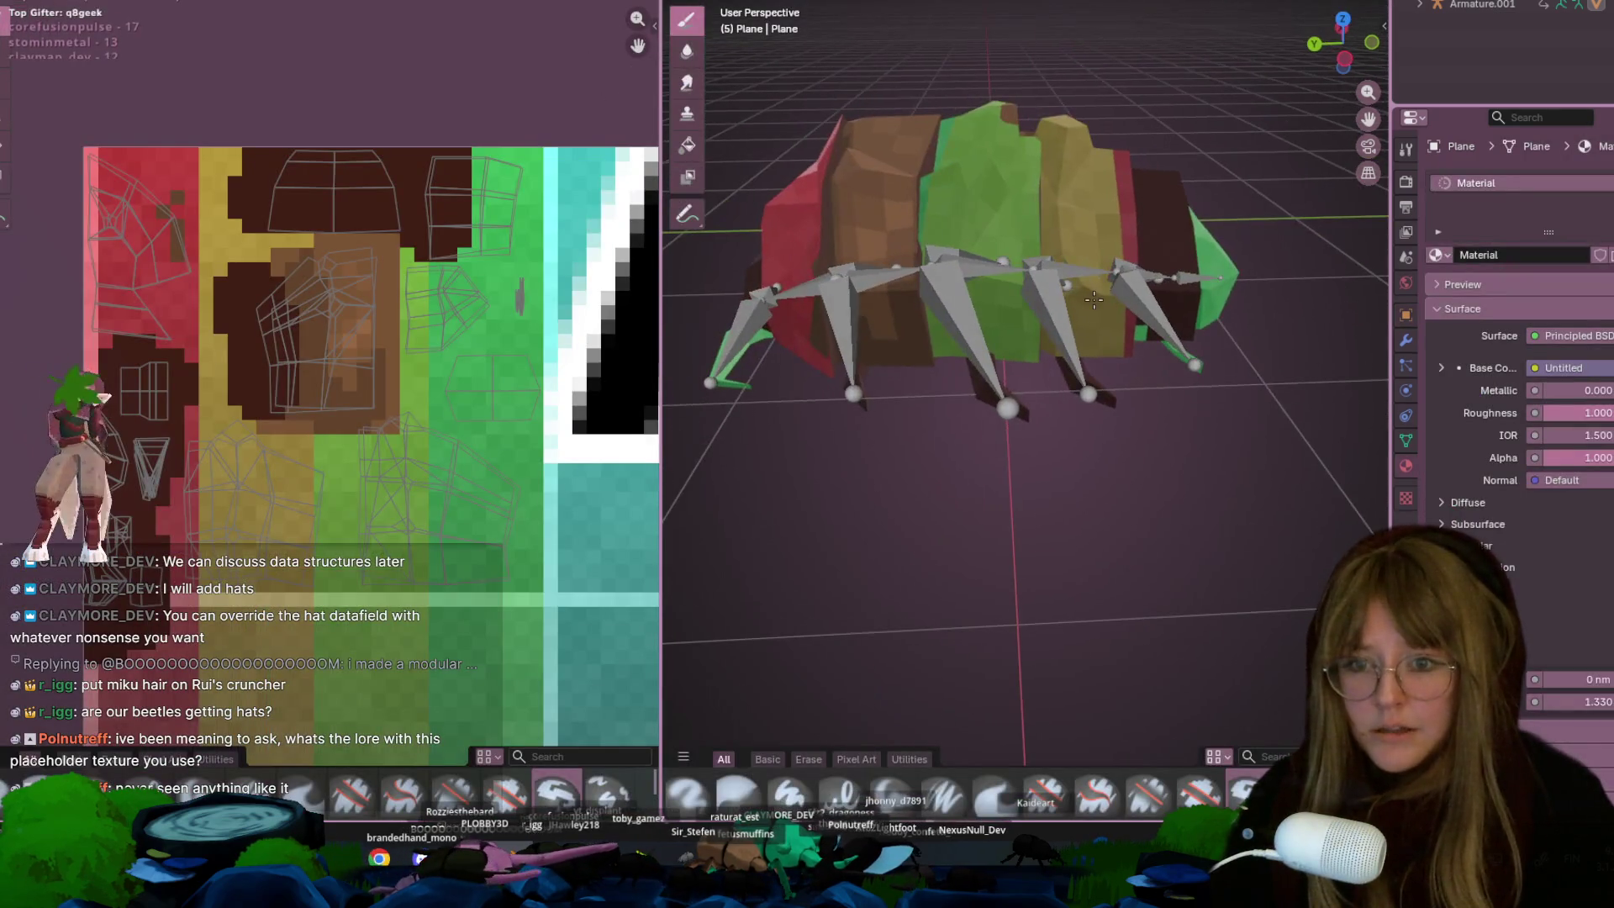
Paint a texel green, then paint dark brown over the green column toward the yellow strip
{"action": "middle_click_drag", "start_coordinate": [909, 255], "coordinate": [951, 294], "text": "shift"}
{"action": "middle_click_drag", "start_coordinate": [446, 224], "coordinate": [431, 139]}
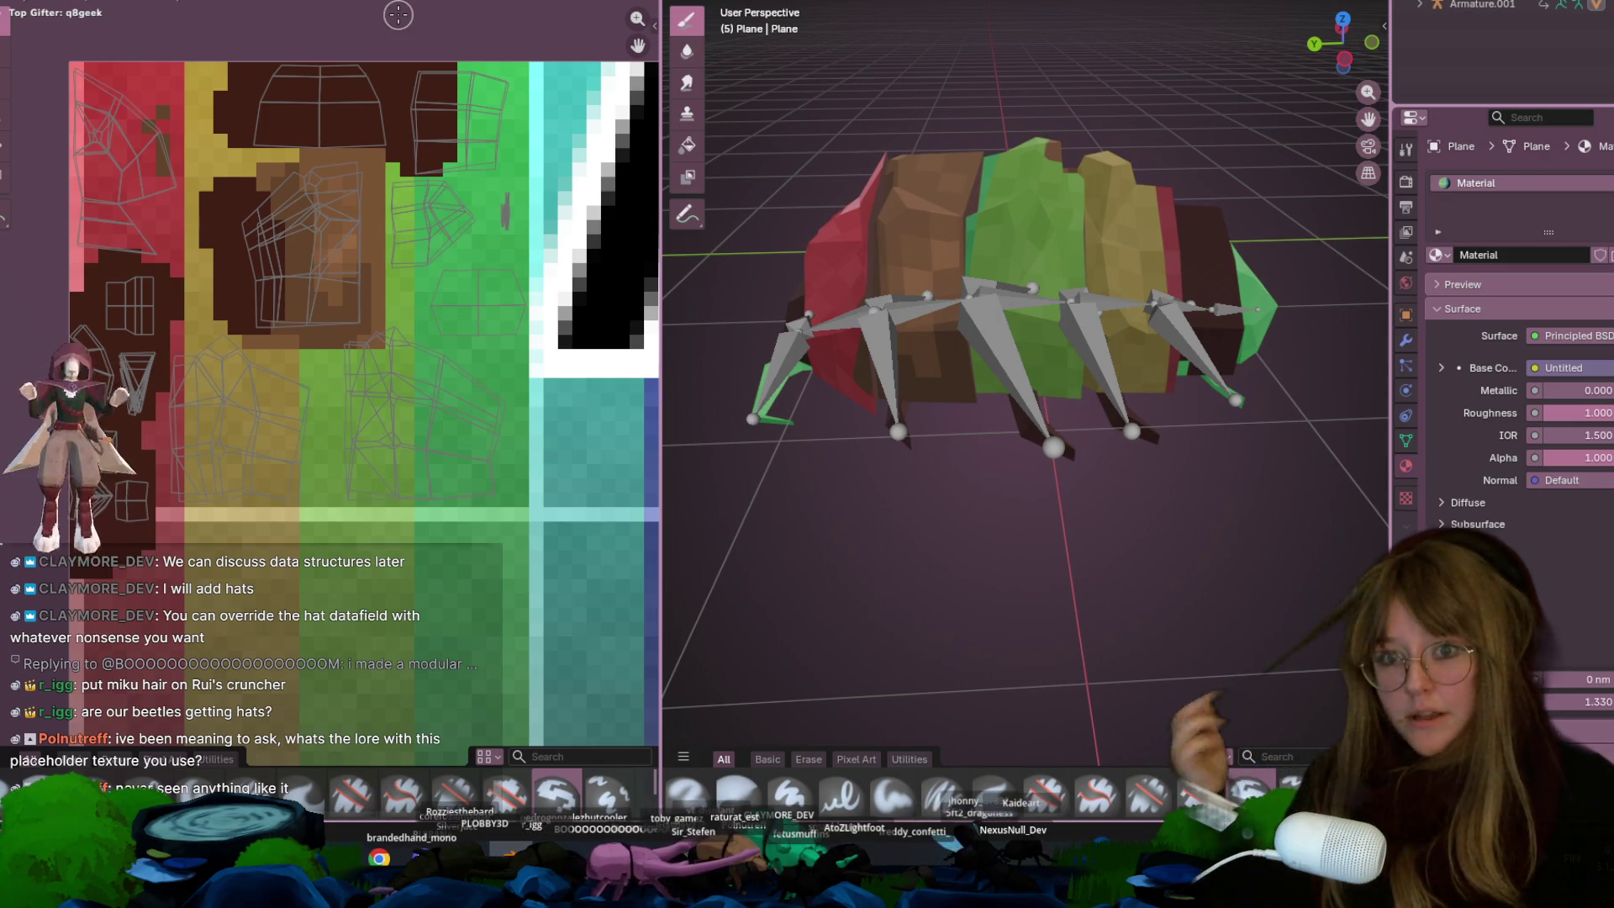
{"action": "left_click_drag", "start_coordinate": [402, 186], "coordinate": [404, 264]}
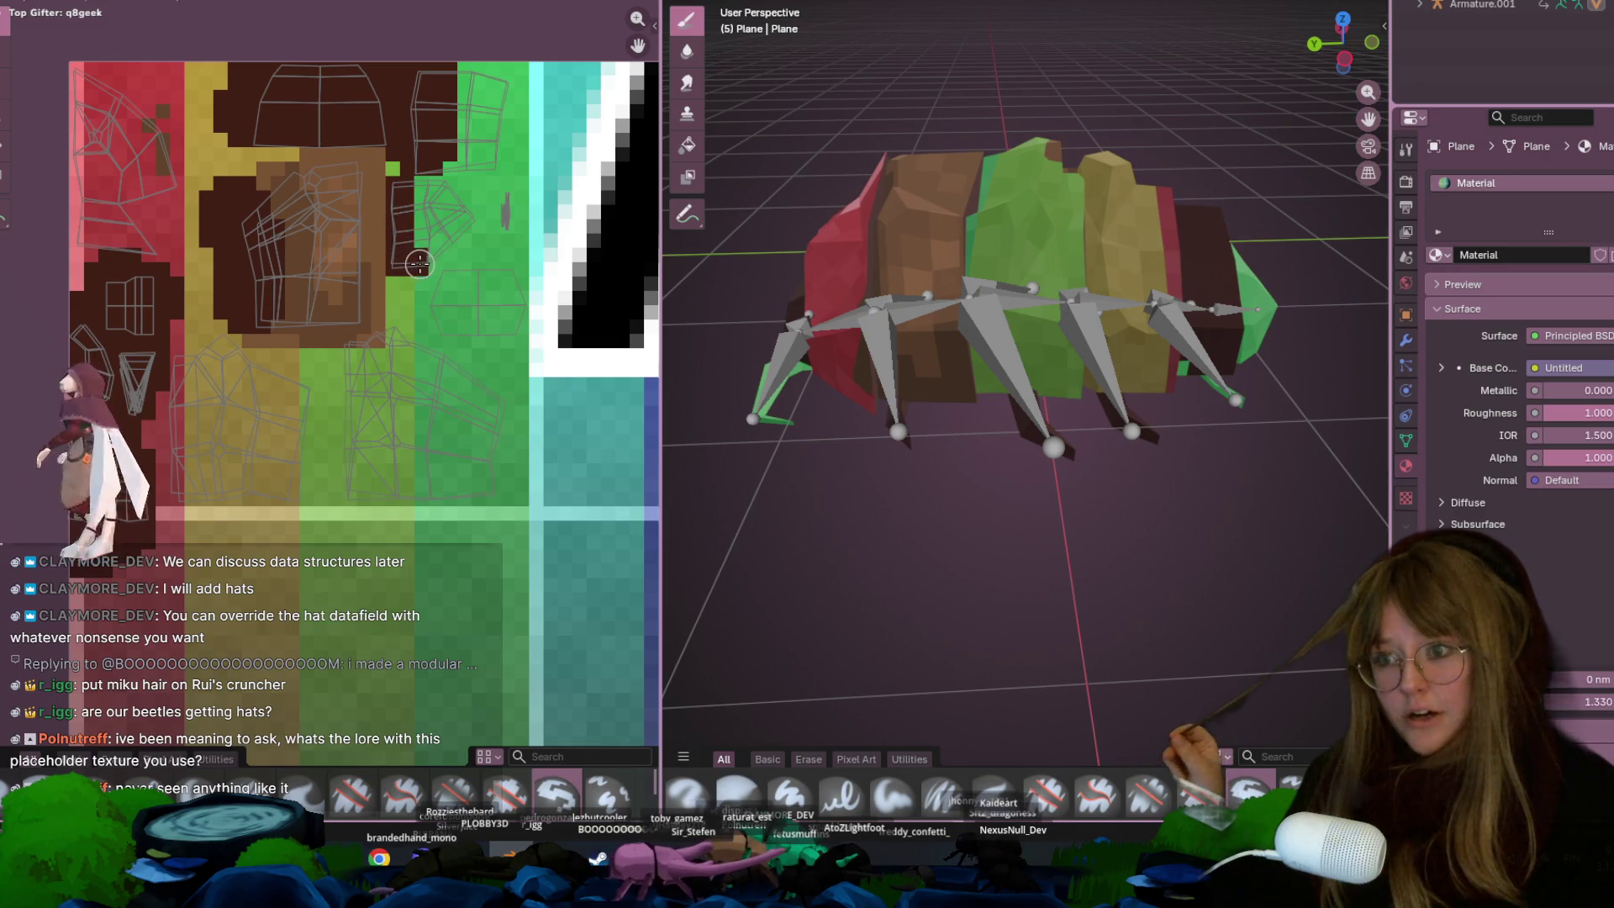
{"action": "scroll", "coordinate": [404, 168], "scroll_direction": "down", "scroll_amount": 4}
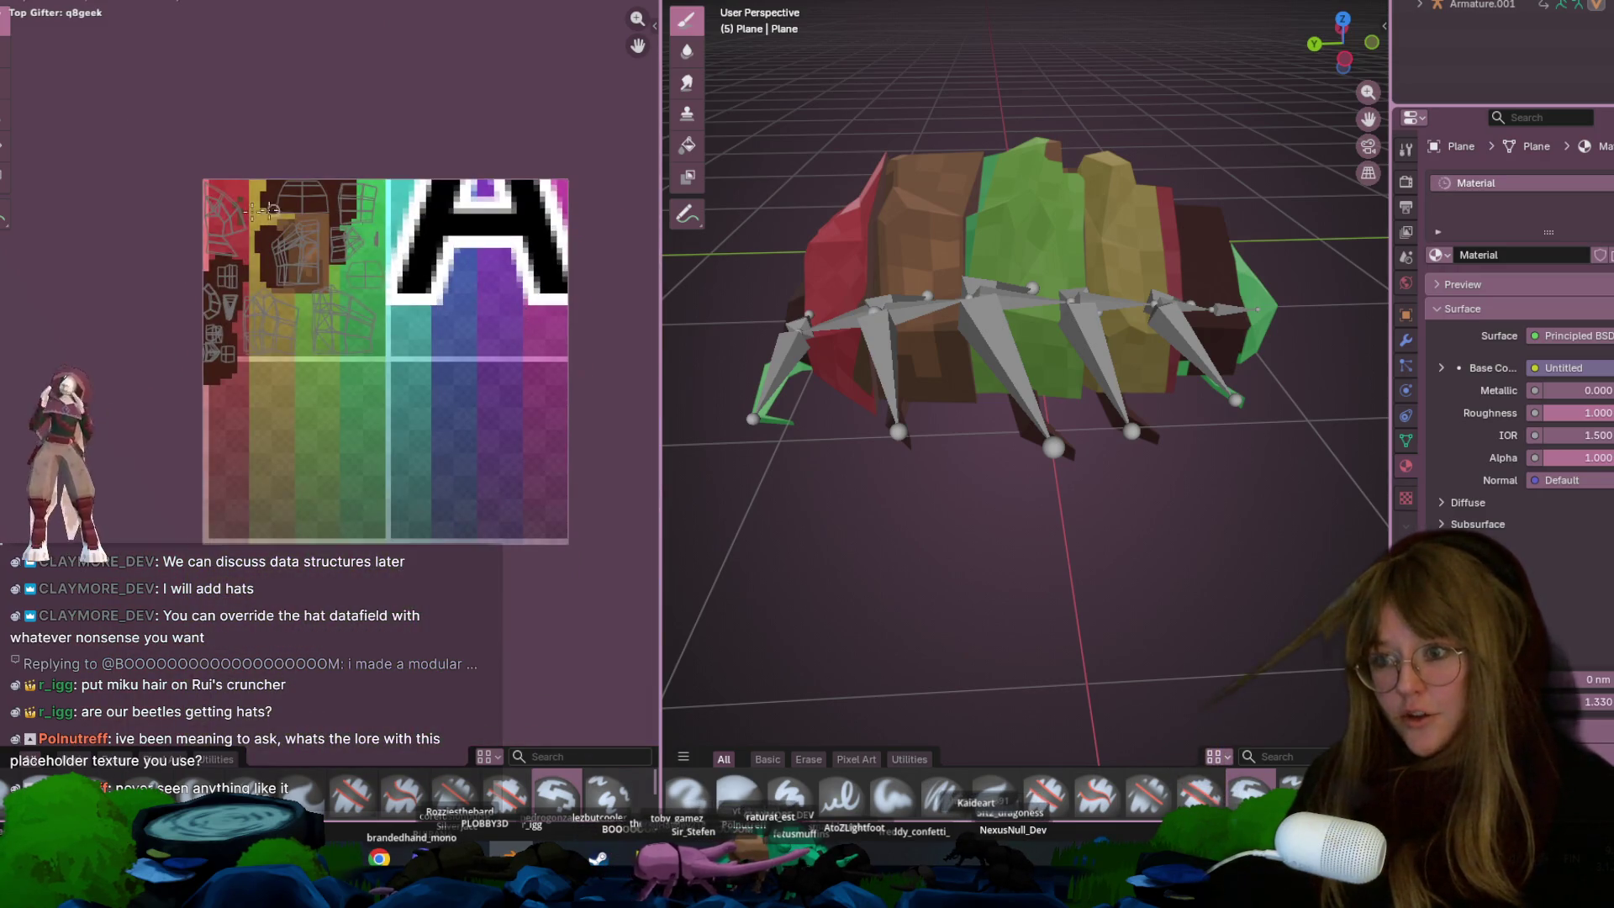
{"action": "scroll", "coordinate": [505, 286], "scroll_direction": "up", "scroll_amount": 5}
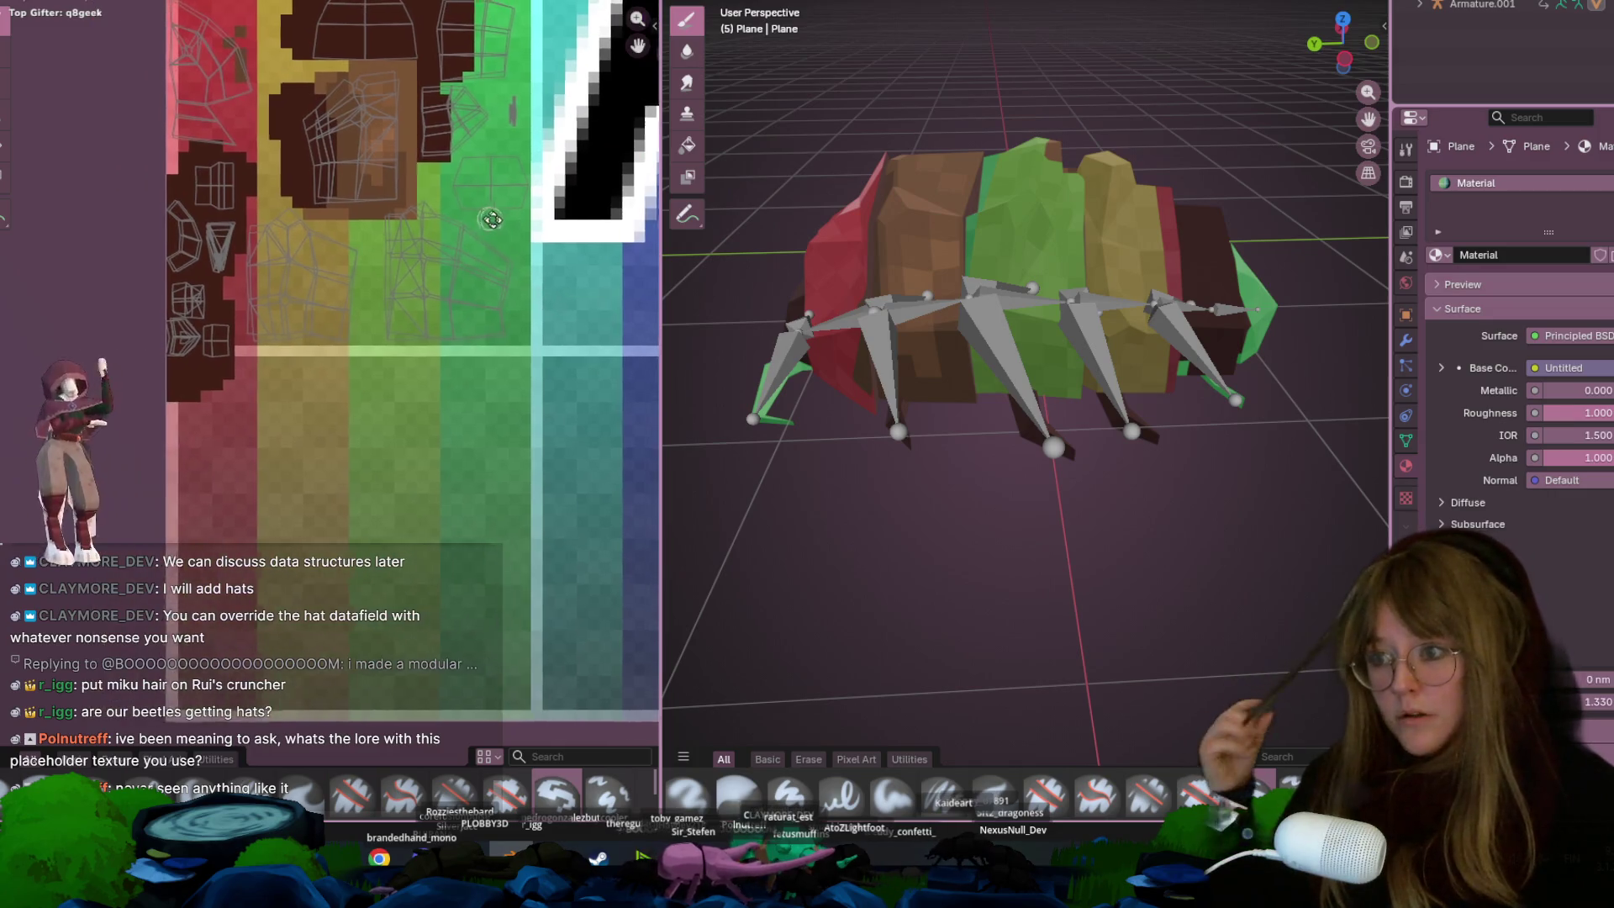
{"action": "mouse_move", "coordinate": [479, 370]}
{"action": "left_mouse_down"}
{"action": "mouse_move", "coordinate": [497, 332]}
{"action": "mouse_move", "coordinate": [504, 360]}
{"action": "left_mouse_up"}
{"action": "middle_click_drag", "start_coordinate": [342, 249], "coordinate": [396, 303]}
{"action": "mouse_move", "coordinate": [407, 303]}
{"action": "left_mouse_down"}
{"action": "mouse_move", "coordinate": [370, 395]}
{"action": "mouse_move", "coordinate": [416, 388]}
{"action": "left_mouse_up"}
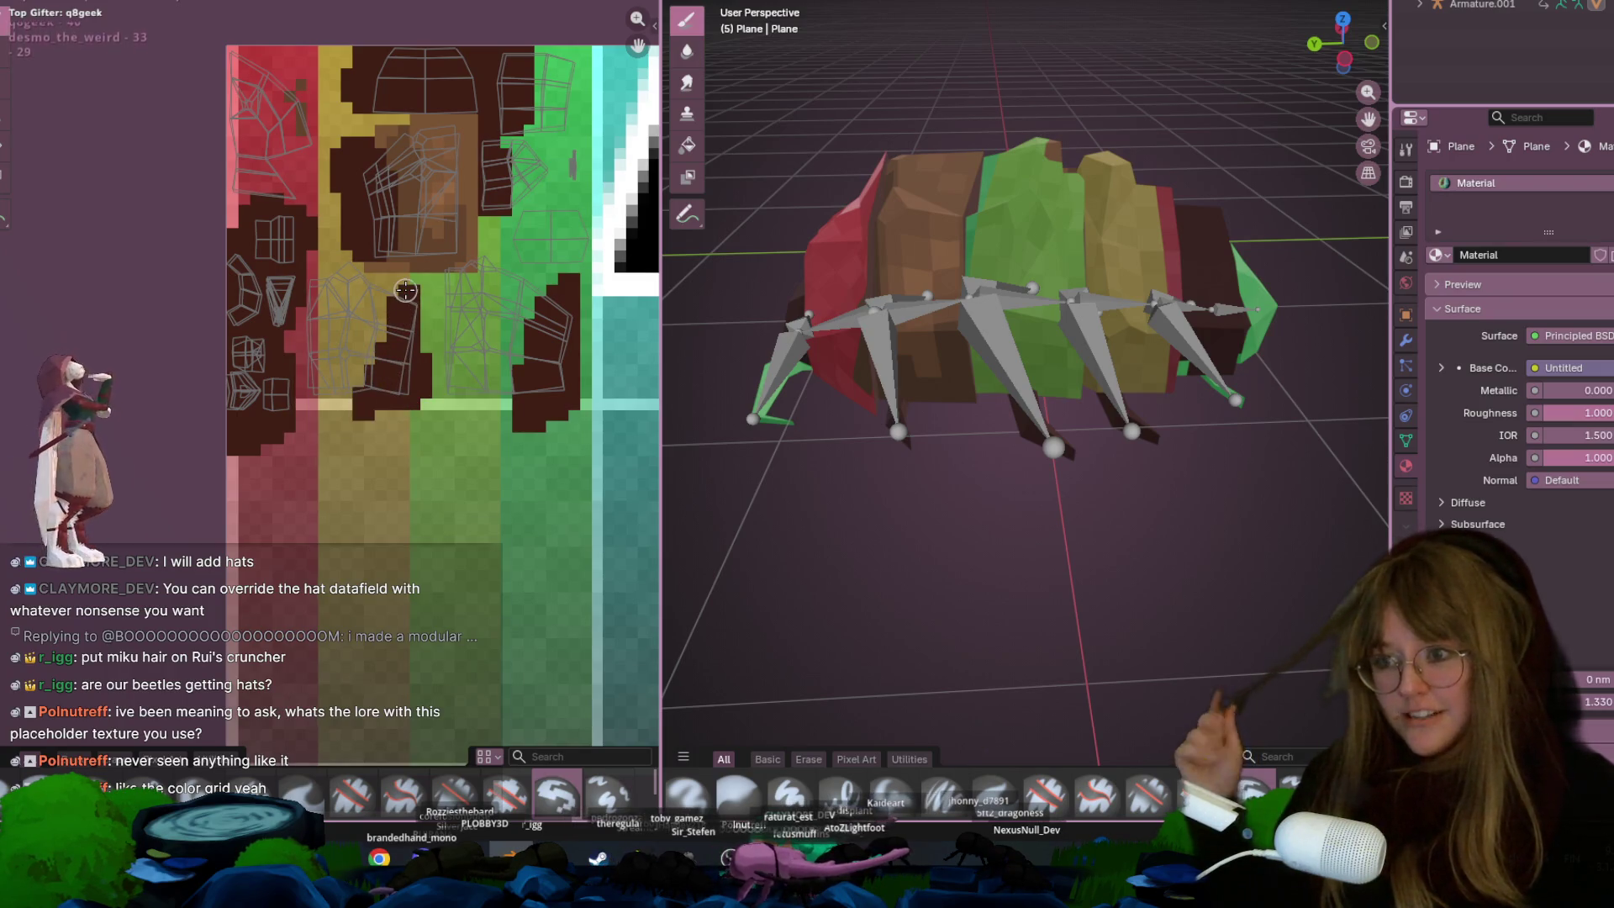
Paint dark brown near the texture's right side and over the green beside the brown block
{"action": "middle_click_drag", "start_coordinate": [428, 293], "coordinate": [299, 348]}
{"action": "mouse_move", "coordinate": [416, 281]}
{"action": "left_mouse_down"}
{"action": "mouse_move", "coordinate": [454, 303]}
{"action": "mouse_move", "coordinate": [437, 309]}
{"action": "mouse_move", "coordinate": [464, 481]}
{"action": "left_mouse_up"}
{"action": "mouse_move", "coordinate": [436, 260]}
{"action": "left_mouse_down"}
{"action": "mouse_move", "coordinate": [389, 310]}
{"action": "mouse_move", "coordinate": [436, 336]}
{"action": "left_mouse_up"}
{"action": "scroll", "coordinate": [441, 270], "scroll_direction": "up", "scroll_amount": 2}
{"action": "scroll", "coordinate": [441, 270], "scroll_direction": "up", "scroll_amount": 1}
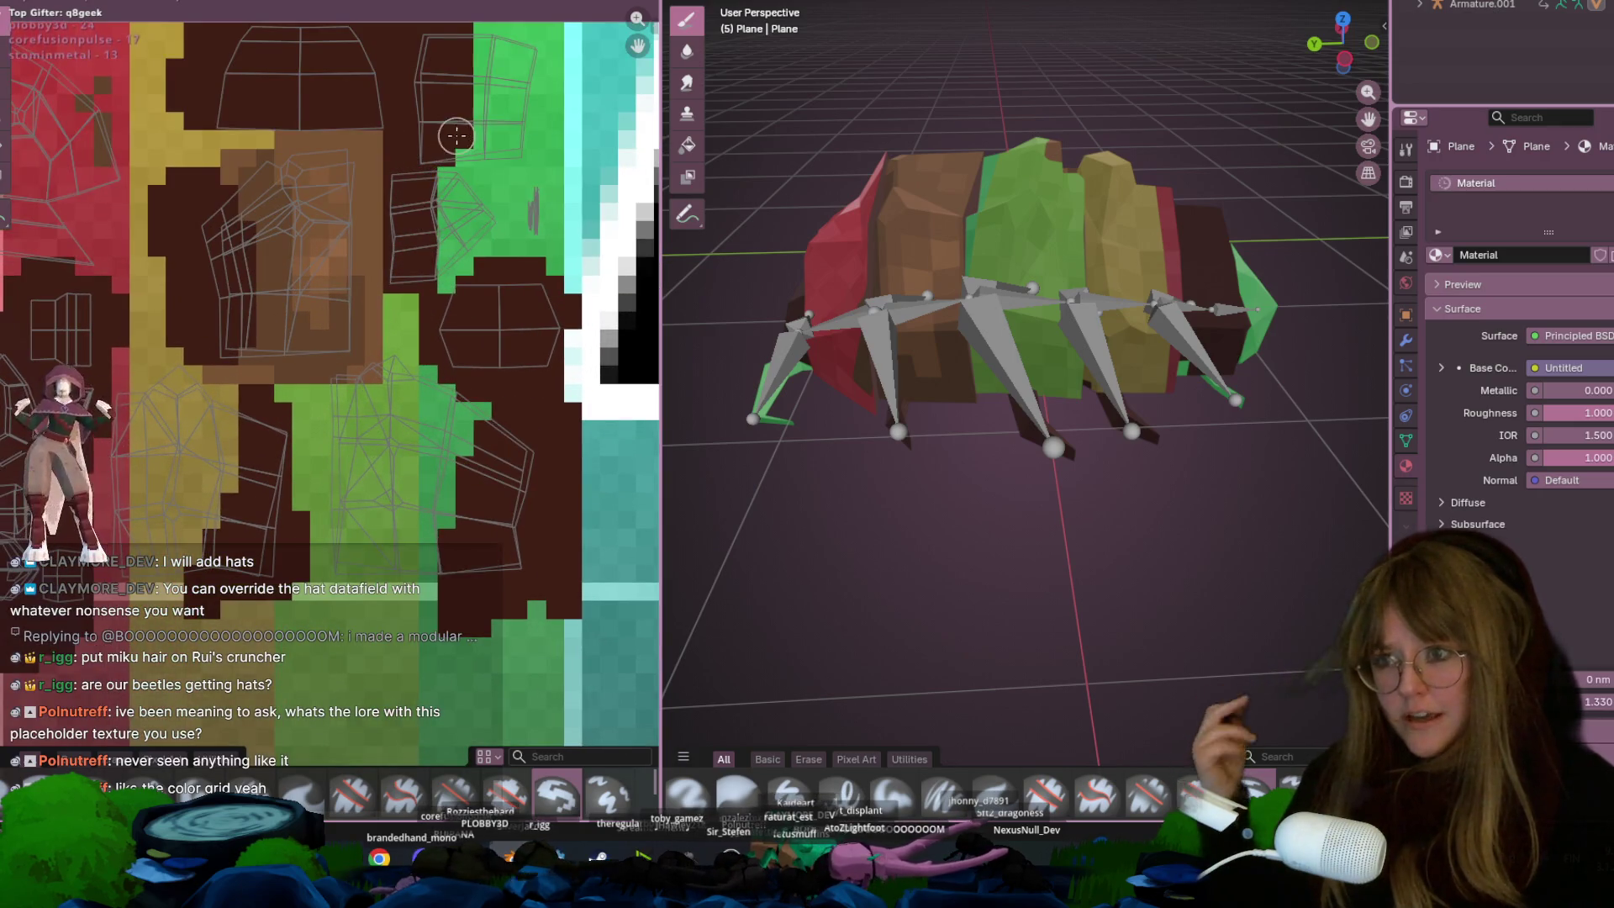
Cover the yellow UV island and strip with brown paint
{"action": "mouse_move", "coordinate": [459, 148]}
{"action": "middle_mouse_down"}
{"action": "mouse_move", "coordinate": [524, 170]}
{"action": "mouse_move", "coordinate": [766, 191]}
{"action": "middle_mouse_up"}
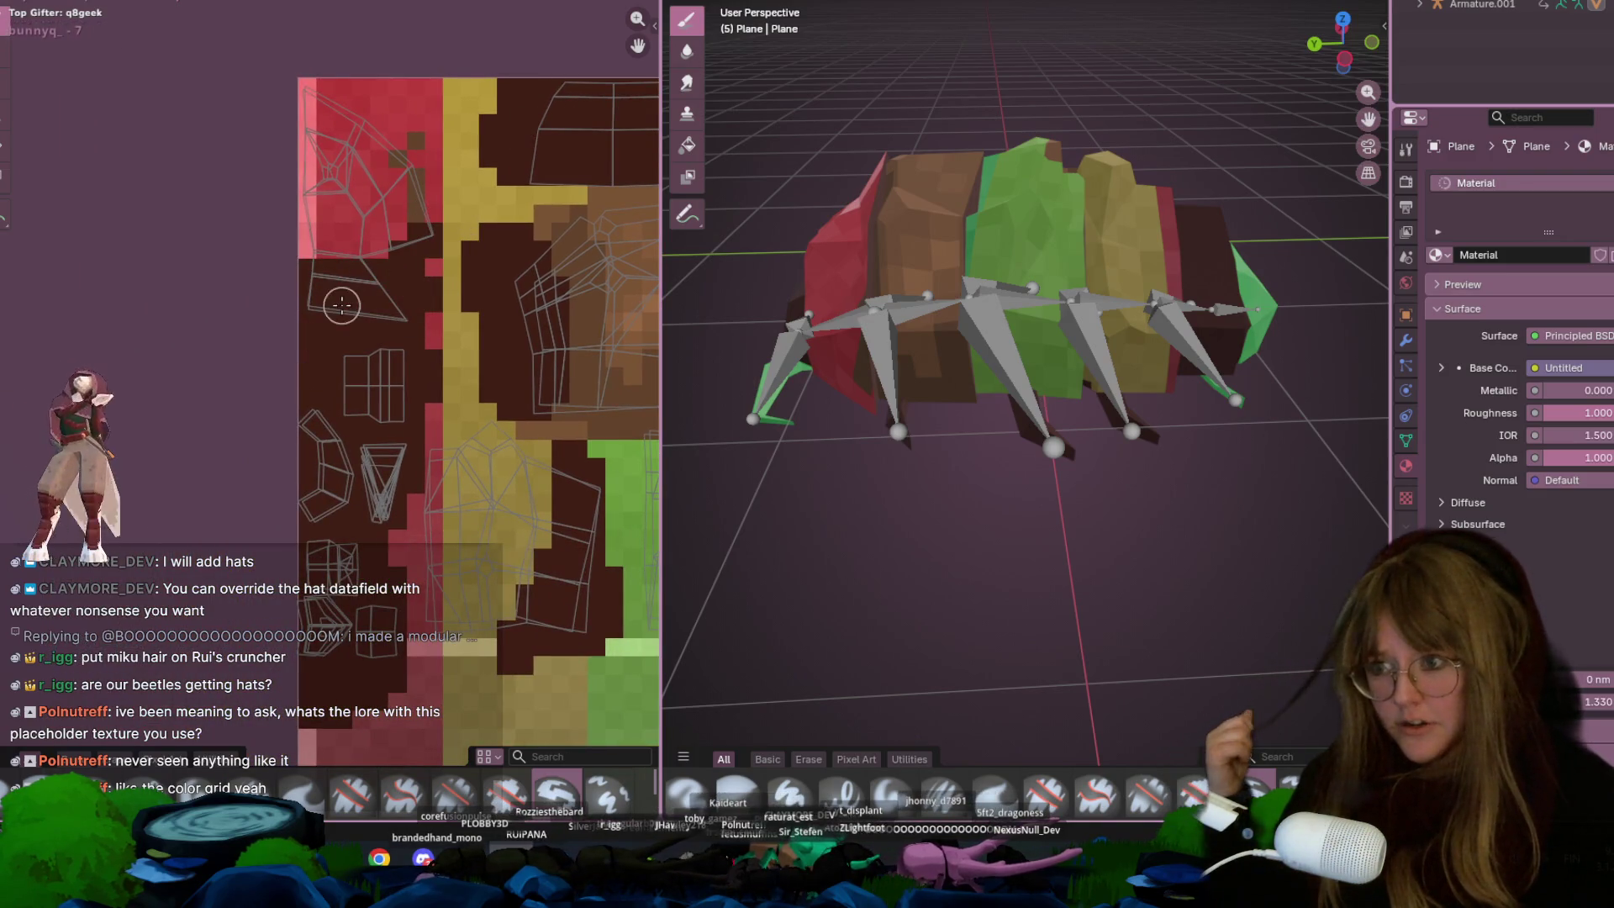
{"action": "scroll", "coordinate": [396, 318], "scroll_direction": "down", "scroll_amount": 1}
{"action": "middle_click_drag", "start_coordinate": [397, 317], "coordinate": [329, 191]}
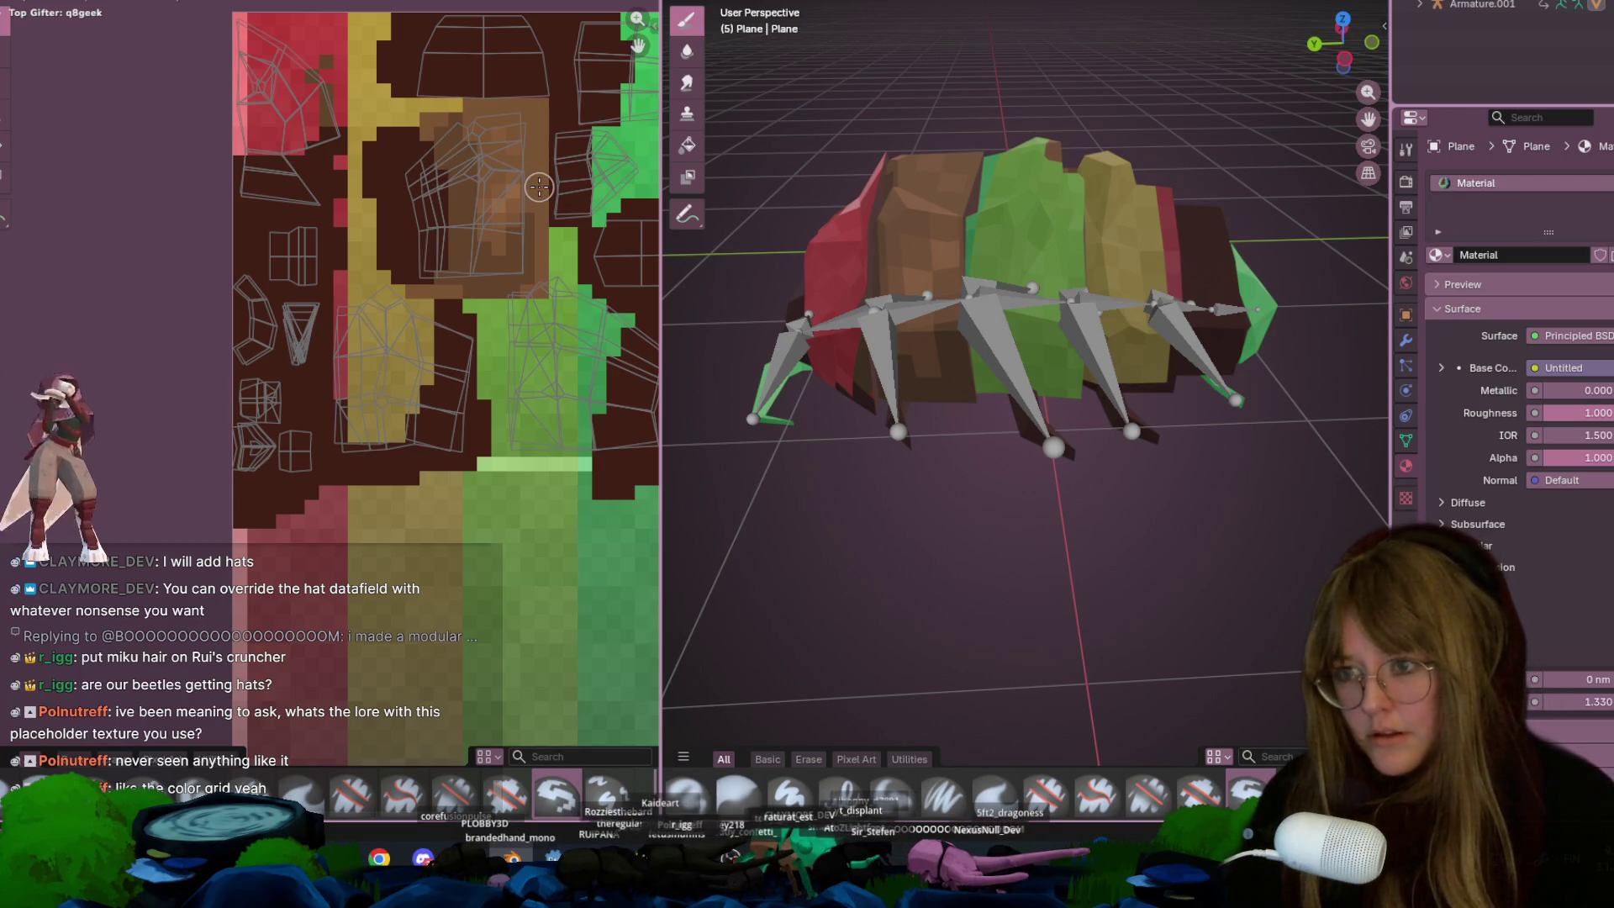
{"action": "mouse_move", "coordinate": [371, 437]}
{"action": "left_mouse_down"}
{"action": "mouse_move", "coordinate": [378, 420]}
{"action": "mouse_move", "coordinate": [386, 435]}
{"action": "mouse_move", "coordinate": [403, 336]}
{"action": "mouse_move", "coordinate": [387, 404]}
{"action": "mouse_move", "coordinate": [364, 356]}
{"action": "left_mouse_up"}
{"action": "mouse_move", "coordinate": [420, 303]}
{"action": "left_mouse_down"}
{"action": "mouse_move", "coordinate": [359, 206]}
{"action": "mouse_move", "coordinate": [348, 331]}
{"action": "left_mouse_up"}
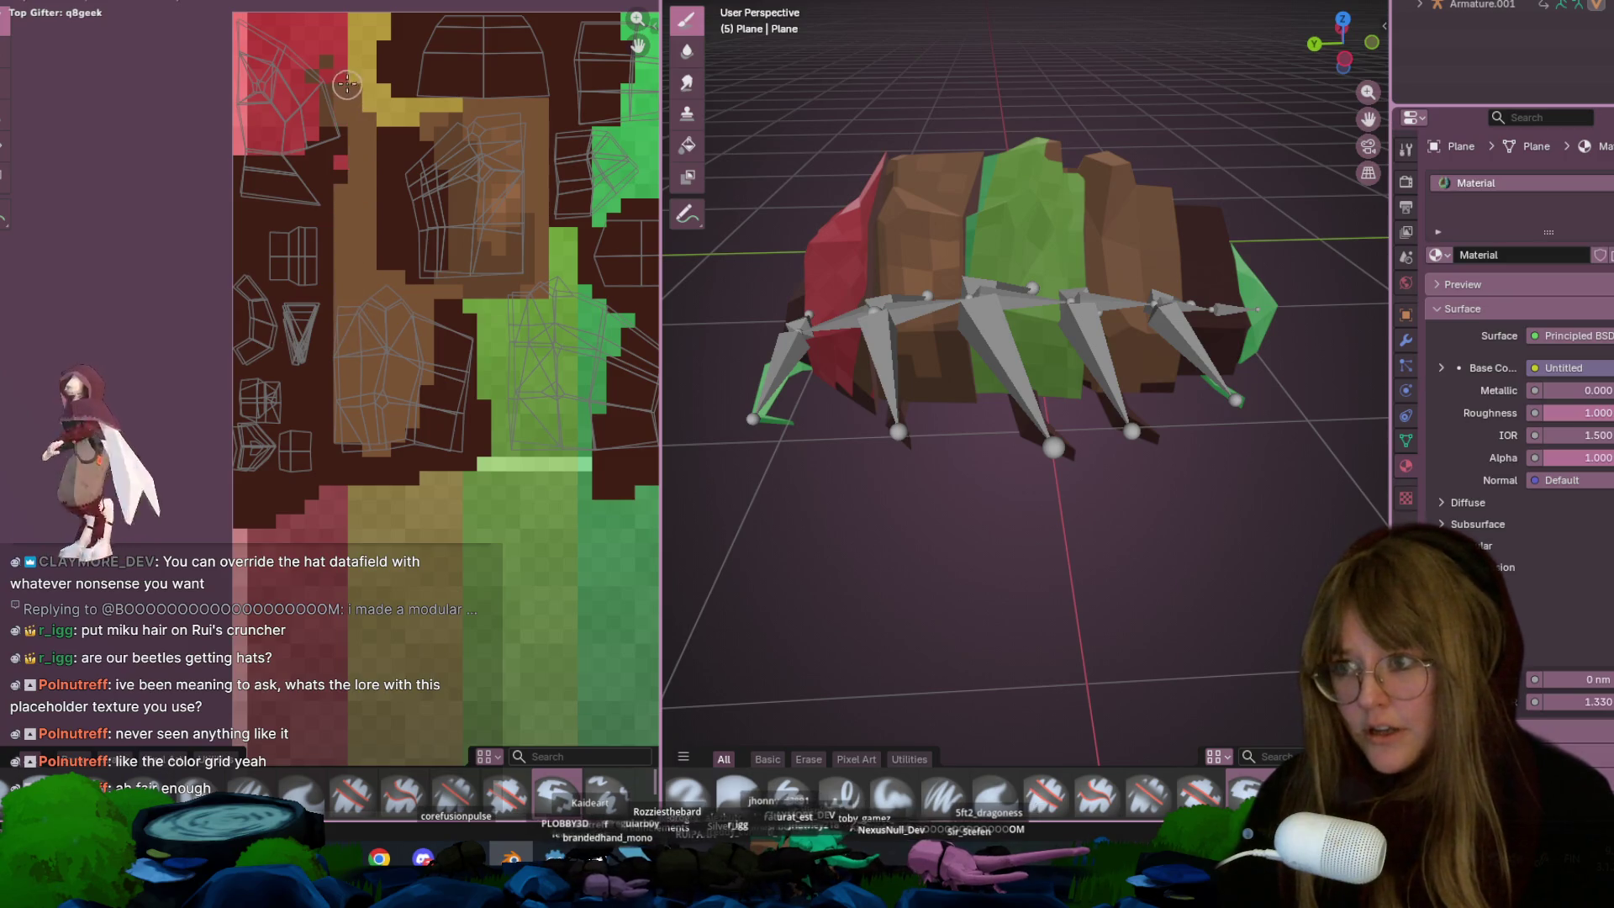
{"action": "middle_click_drag", "start_coordinate": [339, 165], "coordinate": [387, 212]}
Paint brown over the red texture patch, then over part of the green UV area
{"action": "mouse_move", "coordinate": [328, 148]}
{"action": "left_mouse_down"}
{"action": "mouse_move", "coordinate": [295, 202]}
{"action": "mouse_move", "coordinate": [333, 277]}
{"action": "mouse_move", "coordinate": [387, 261]}
{"action": "mouse_move", "coordinate": [360, 210]}
{"action": "mouse_move", "coordinate": [379, 280]}
{"action": "mouse_move", "coordinate": [358, 215]}
{"action": "mouse_move", "coordinate": [414, 229]}
{"action": "mouse_move", "coordinate": [422, 155]}
{"action": "left_mouse_up"}
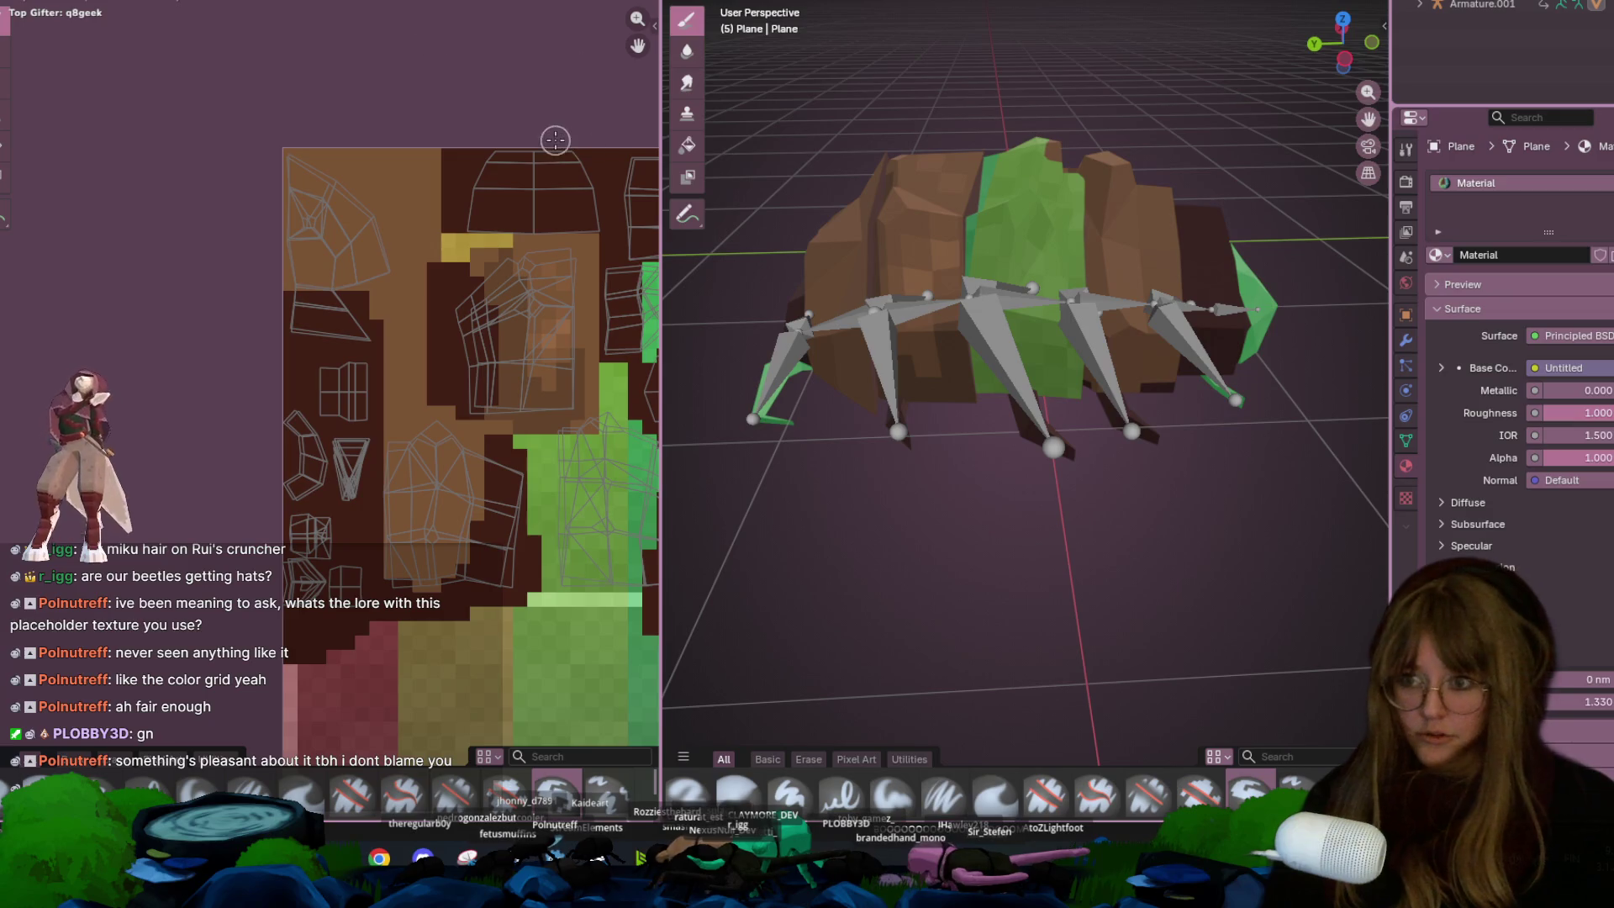
{"action": "middle_click_drag", "start_coordinate": [553, 228], "coordinate": [505, 240]}
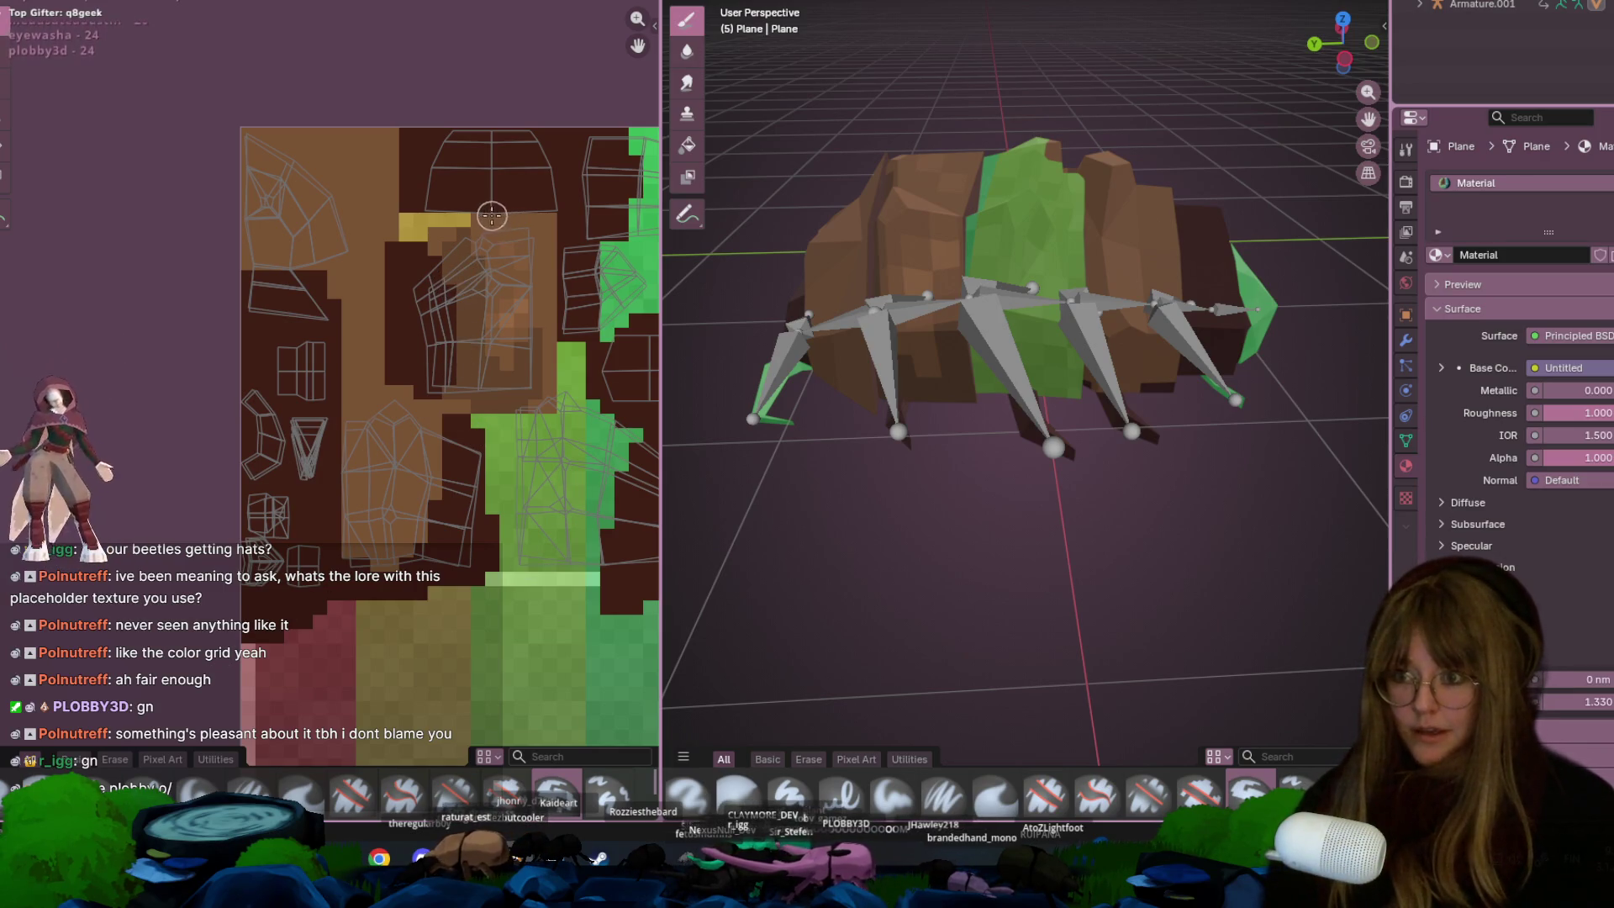
{"action": "middle_click_drag", "start_coordinate": [471, 522], "coordinate": [399, 358]}
{"action": "mouse_move", "coordinate": [398, 358]}
{"action": "left_mouse_down"}
{"action": "mouse_move", "coordinate": [425, 513]}
{"action": "mouse_move", "coordinate": [450, 315]}
{"action": "mouse_move", "coordinate": [492, 458]}
{"action": "mouse_move", "coordinate": [500, 370]}
{"action": "mouse_move", "coordinate": [458, 332]}
{"action": "mouse_move", "coordinate": [529, 378]}
{"action": "mouse_move", "coordinate": [395, 364]}
{"action": "mouse_move", "coordinate": [378, 387]}
{"action": "mouse_move", "coordinate": [403, 494]}
{"action": "mouse_move", "coordinate": [373, 435]}
{"action": "left_mouse_up"}
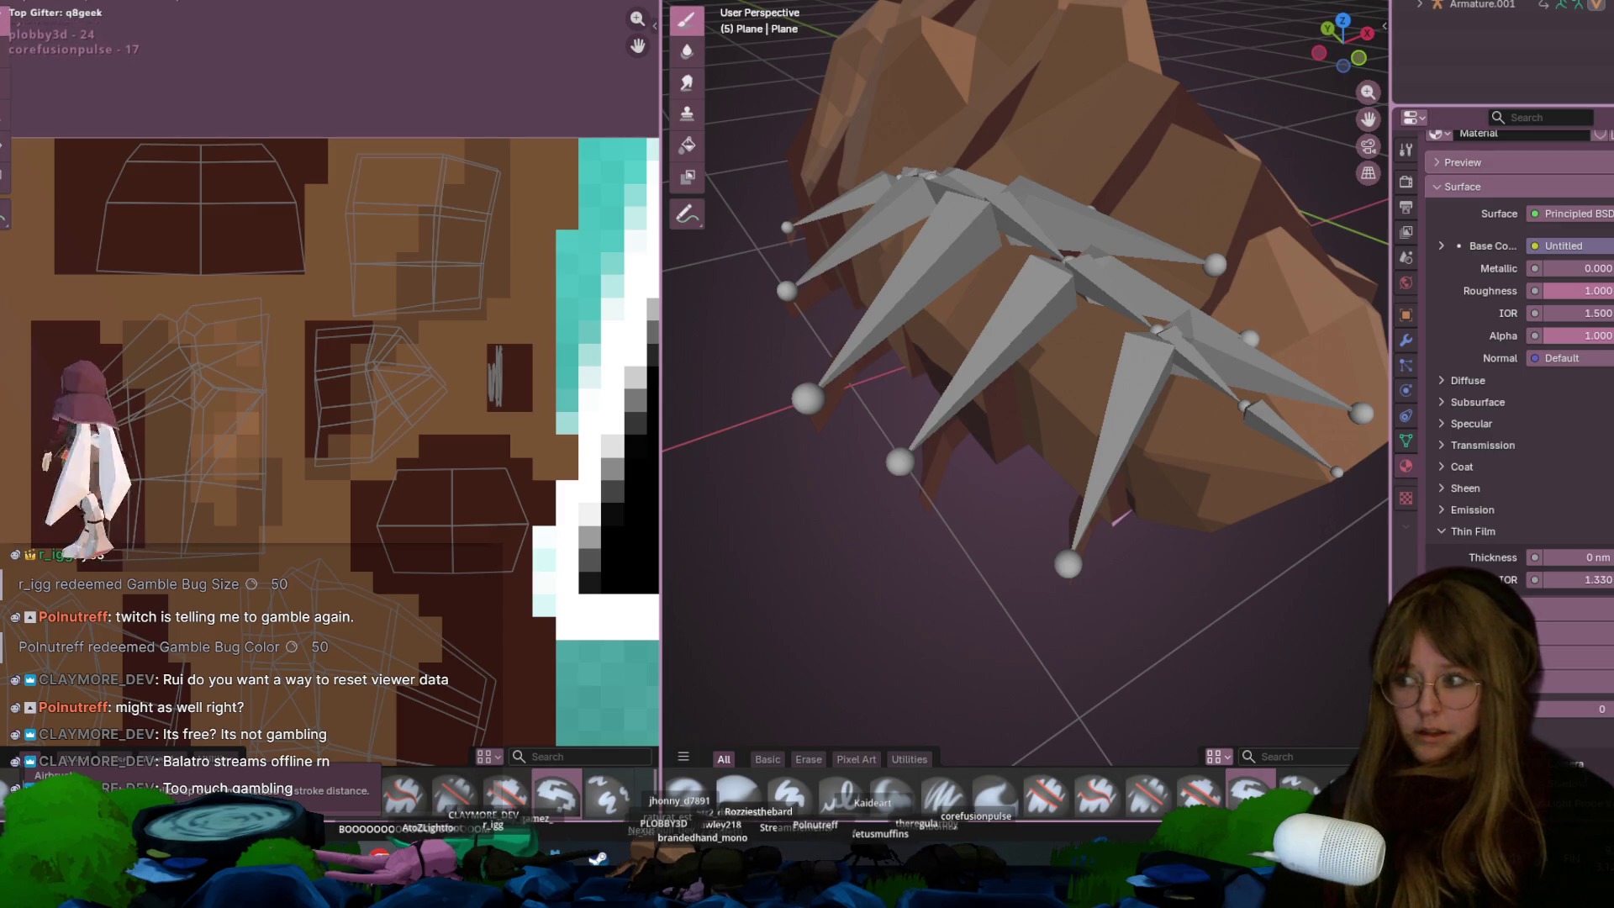
Paint dark brown strokes on the lower texture, then view the bug from a low side angle
{"action": "mouse_move", "coordinate": [462, 468]}
{"action": "middle_mouse_down"}
{"action": "mouse_move", "coordinate": [414, 360]}
{"action": "mouse_move", "coordinate": [437, 415]}
{"action": "middle_mouse_up"}
{"action": "mouse_move", "coordinate": [389, 446]}
{"action": "left_mouse_down"}
{"action": "mouse_move", "coordinate": [353, 505]}
{"action": "mouse_move", "coordinate": [303, 538]}
{"action": "mouse_move", "coordinate": [305, 514]}
{"action": "mouse_move", "coordinate": [383, 489]}
{"action": "mouse_move", "coordinate": [409, 509]}
{"action": "mouse_move", "coordinate": [449, 341]}
{"action": "left_mouse_up"}
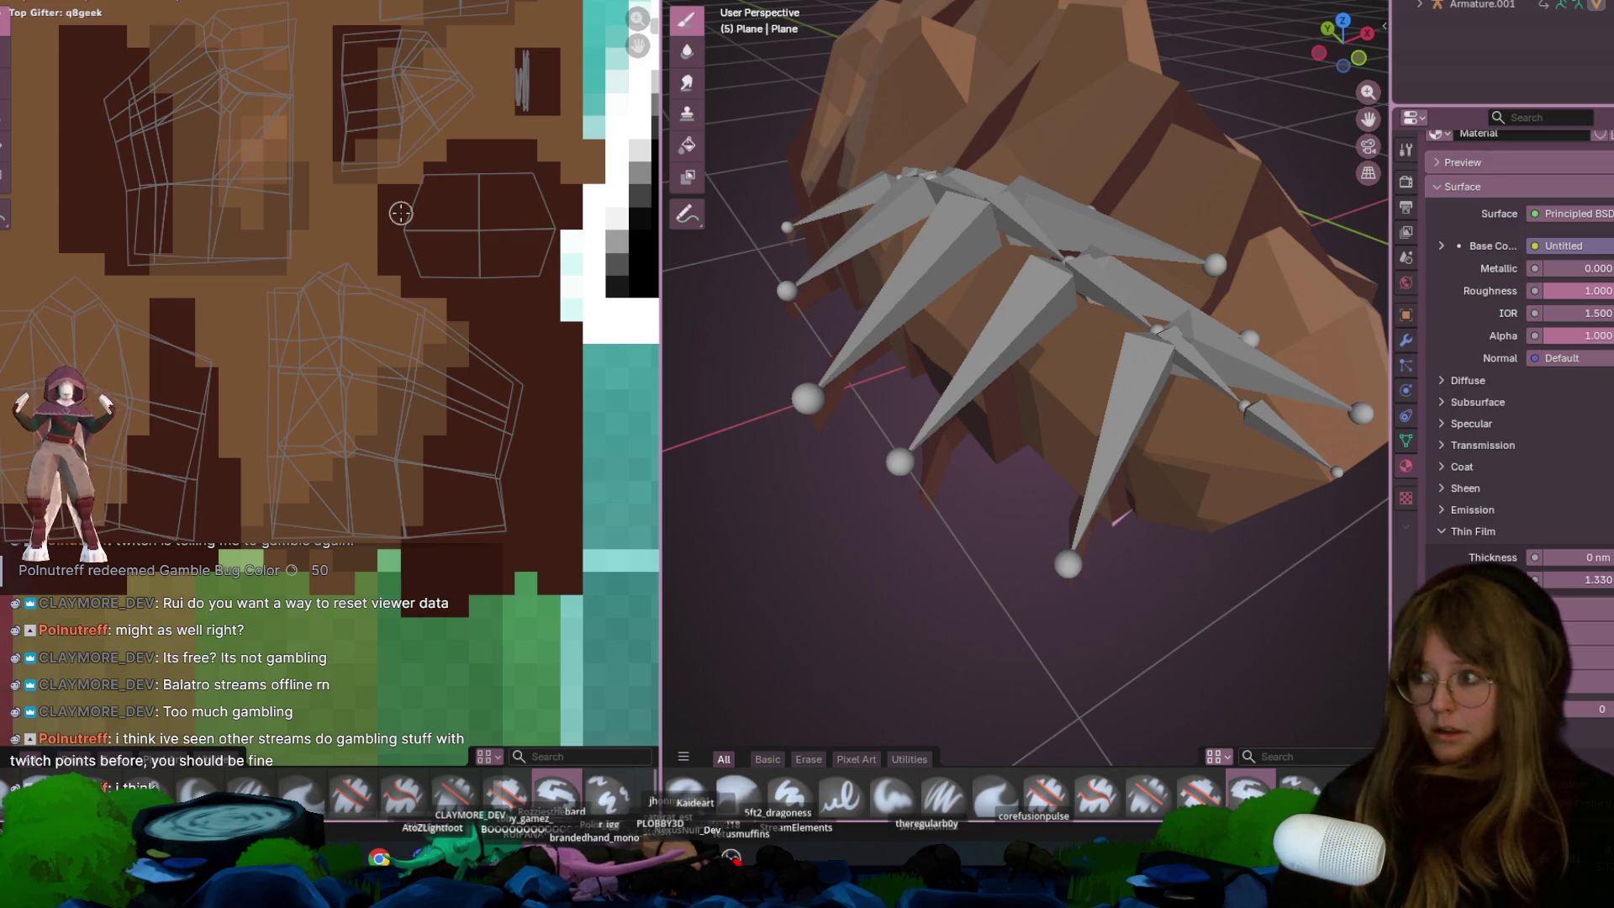
{"action": "middle_click_drag", "start_coordinate": [248, 349], "coordinate": [361, 347]}
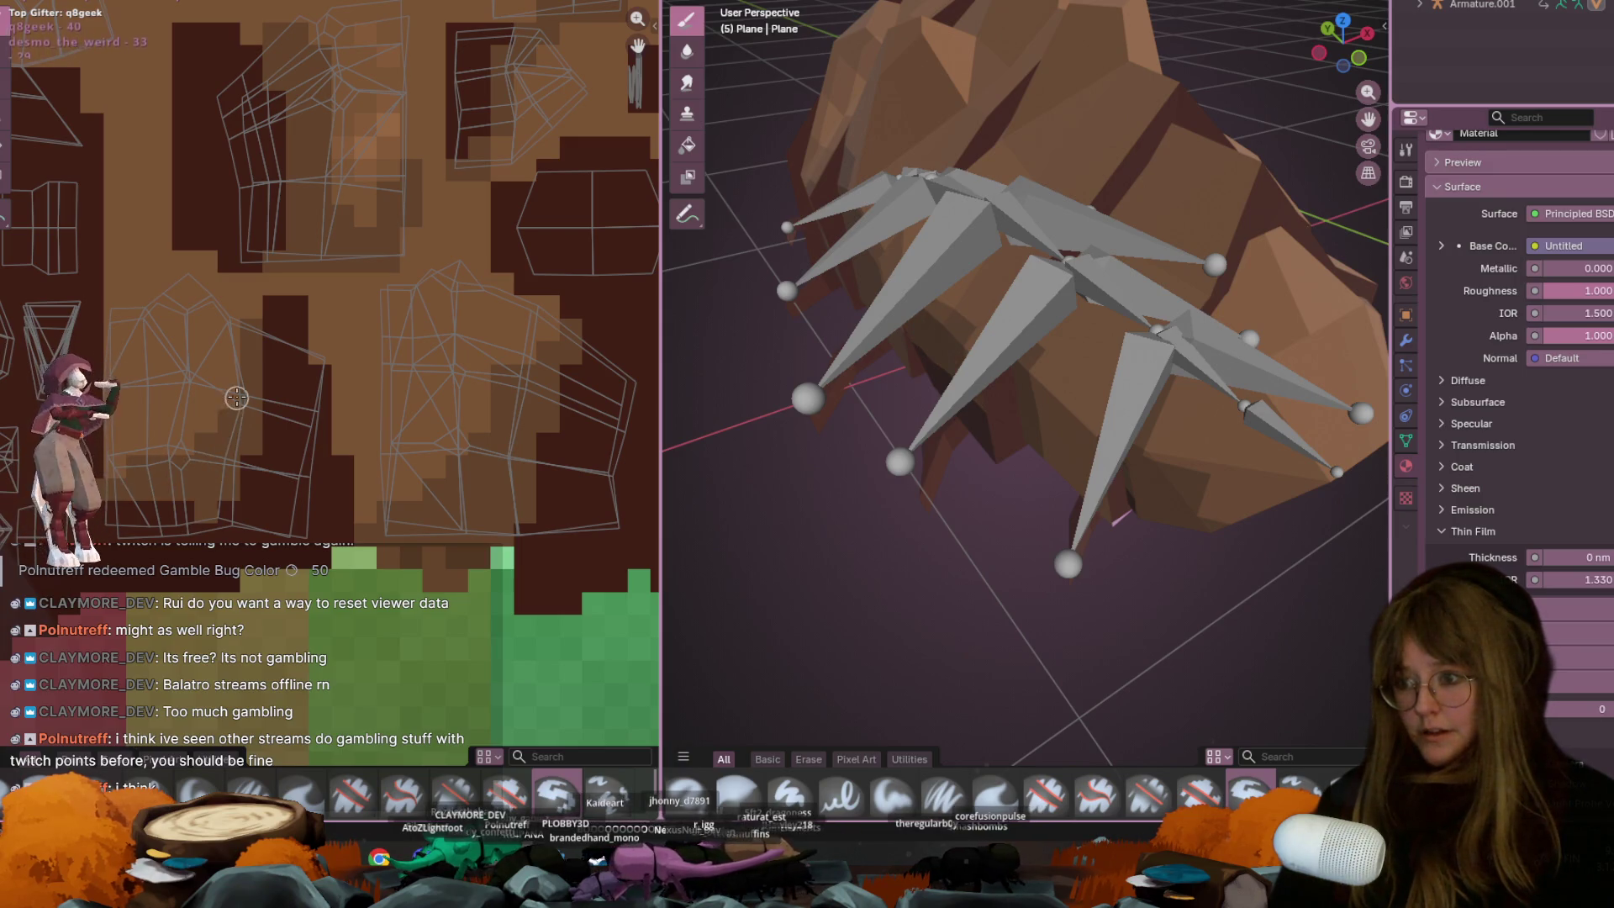
{"action": "mouse_move", "coordinate": [1051, 337]}
{"action": "middle_mouse_down"}
{"action": "mouse_move", "coordinate": [1120, 313]}
{"action": "mouse_move", "coordinate": [1139, 454]}
{"action": "mouse_move", "coordinate": [909, 387]}
{"action": "mouse_move", "coordinate": [731, 310]}
{"action": "mouse_move", "coordinate": [680, 241]}
{"action": "mouse_move", "coordinate": [449, 345]}
{"action": "mouse_move", "coordinate": [520, 328]}
{"action": "mouse_move", "coordinate": [613, 359]}
{"action": "middle_mouse_up"}
Save the painted bug texture with Image > Save
{"action": "left_click", "coordinate": [126, 2]}
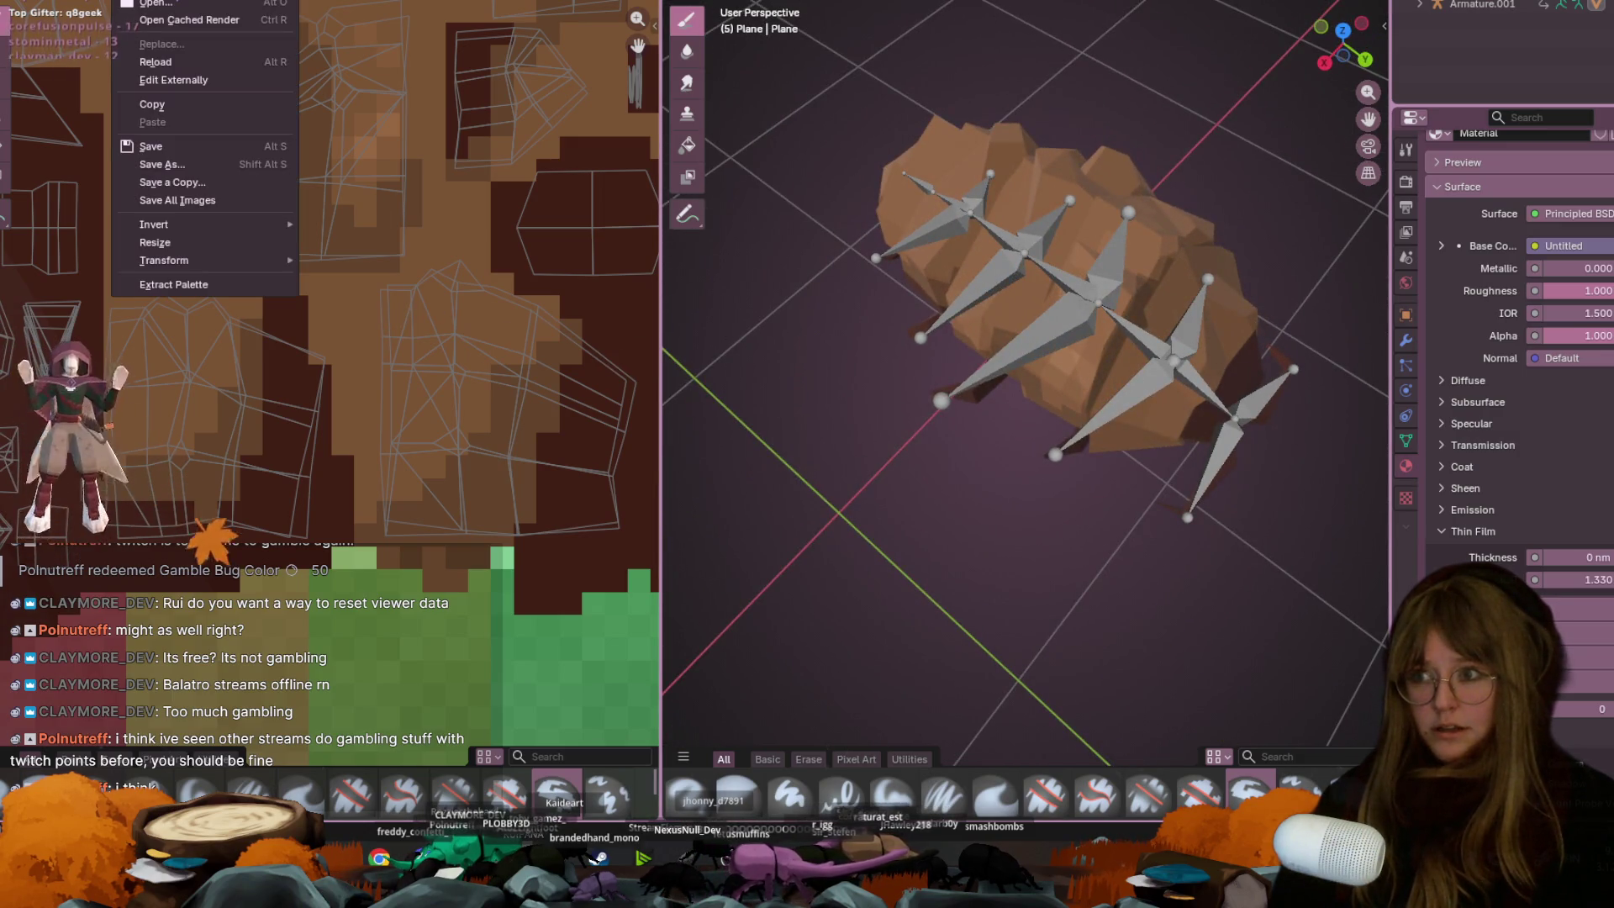
{"action": "left_click", "coordinate": [174, 144]}
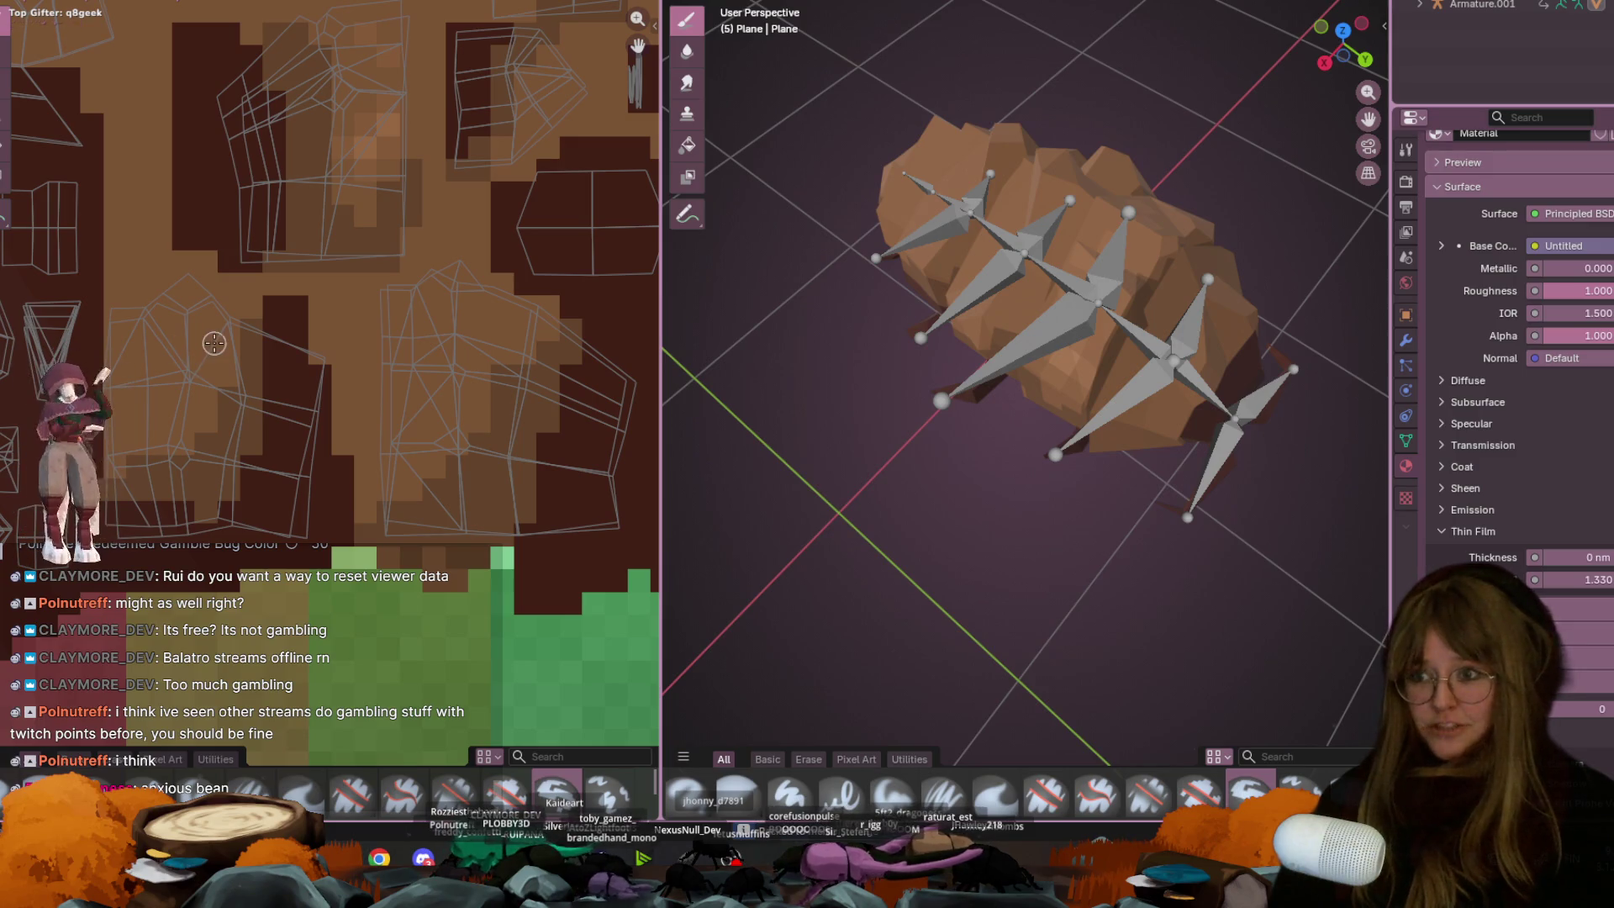
{"action": "middle_click_drag", "start_coordinate": [285, 332], "coordinate": [435, 371]}
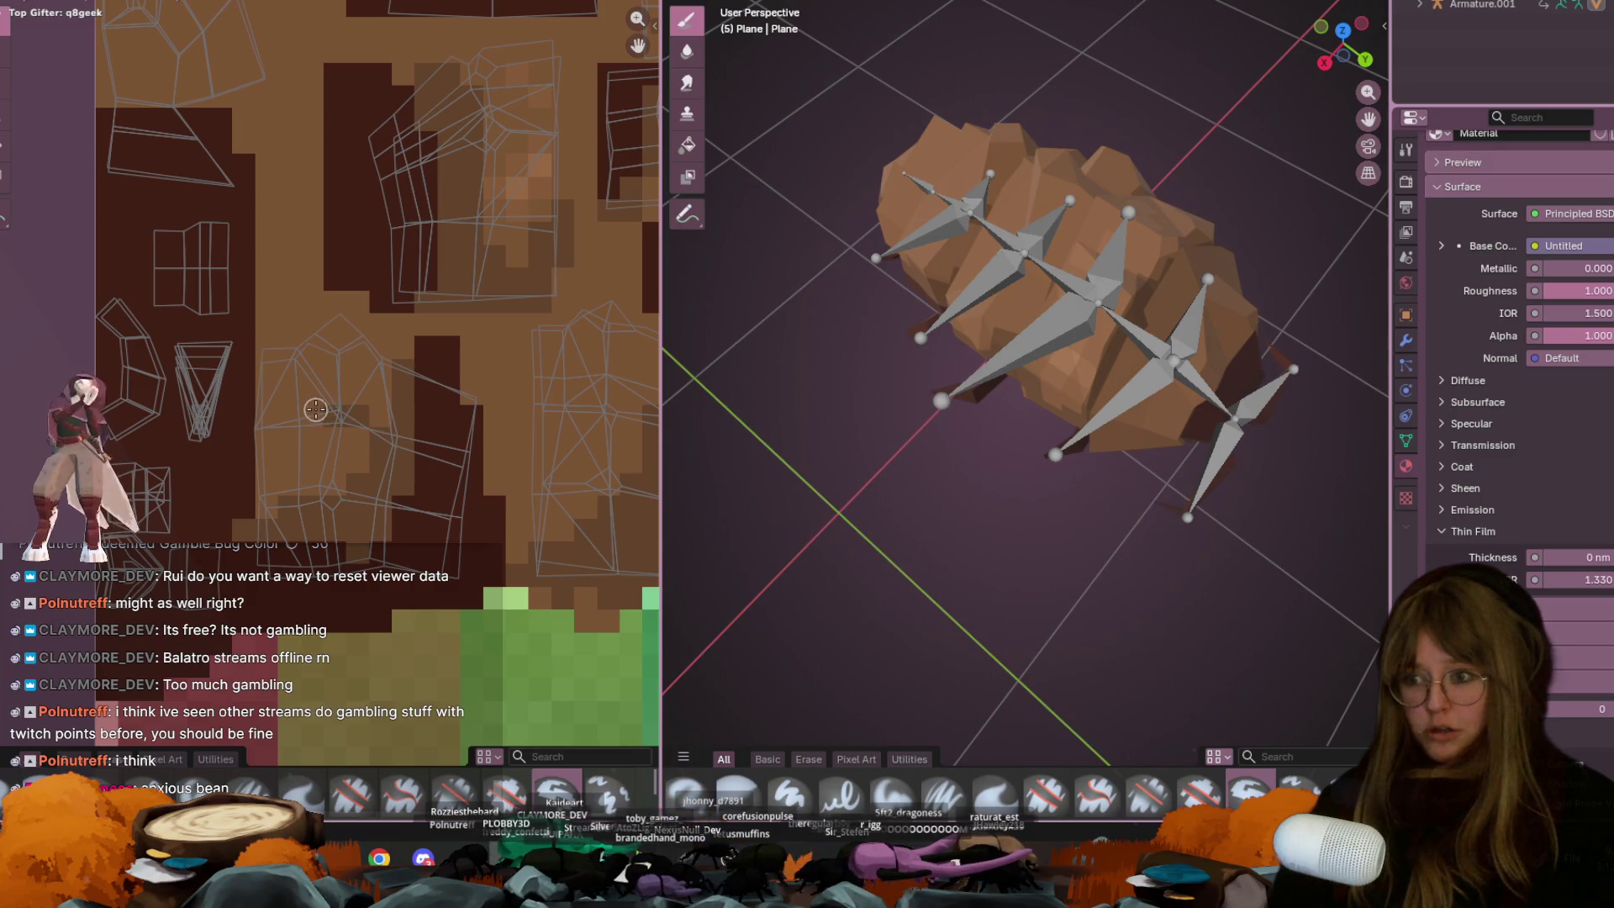
Orbit the model and pan down the texture to inspect the brown body
{"action": "middle_click_drag", "start_coordinate": [925, 361], "coordinate": [1017, 338]}
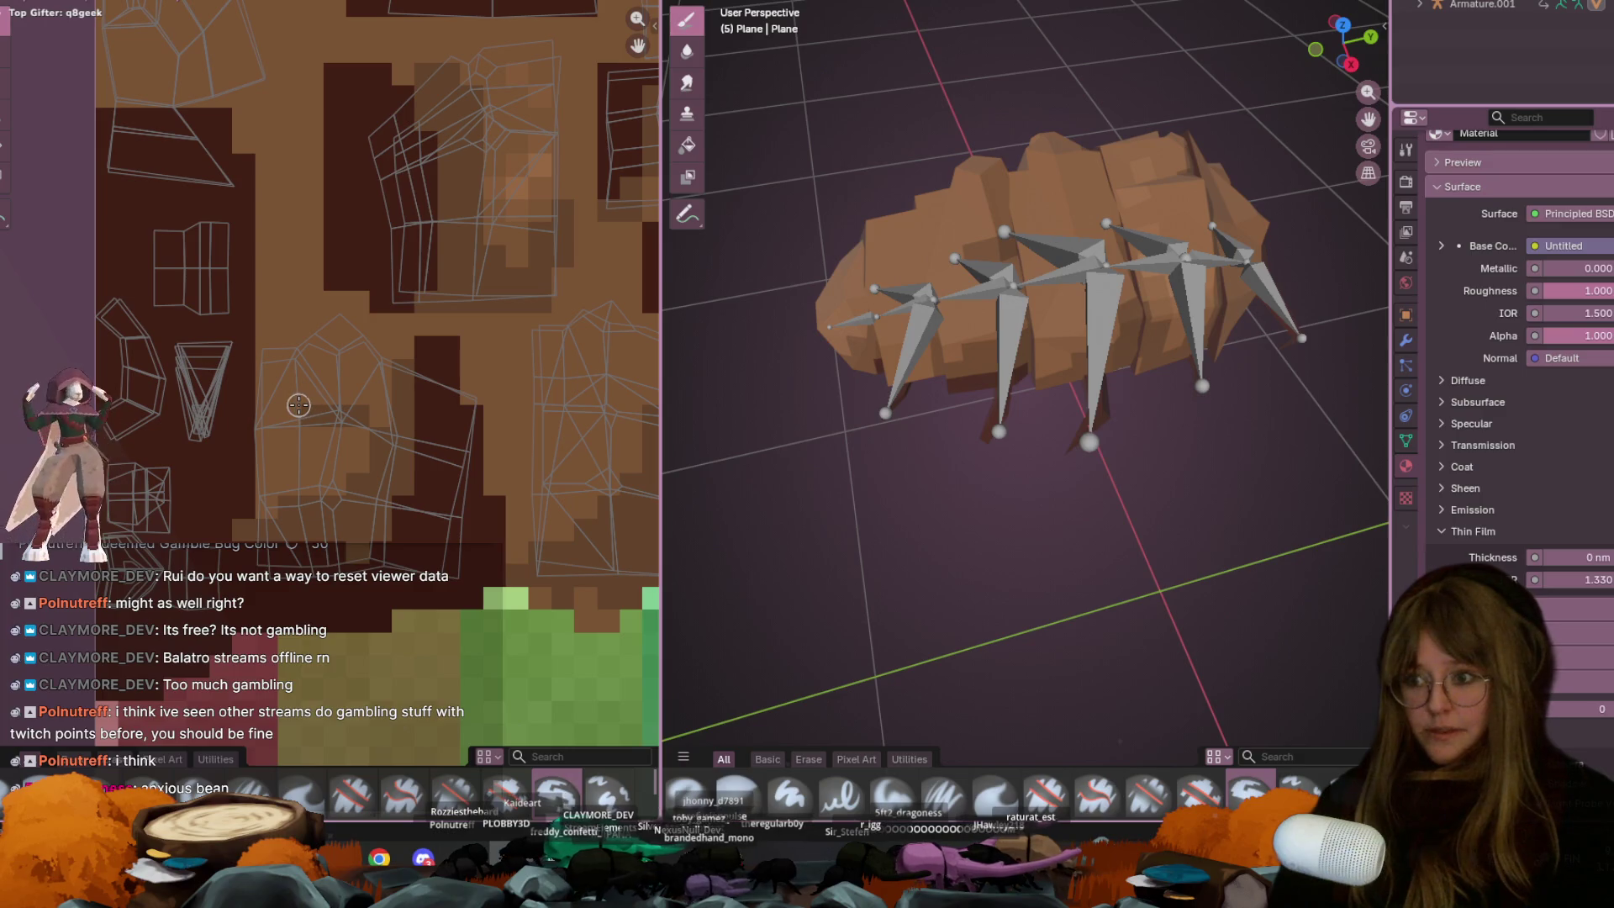
{"action": "scroll", "coordinate": [252, 418], "scroll_direction": "right", "scroll_amount": 5, "text": "ctrl"}
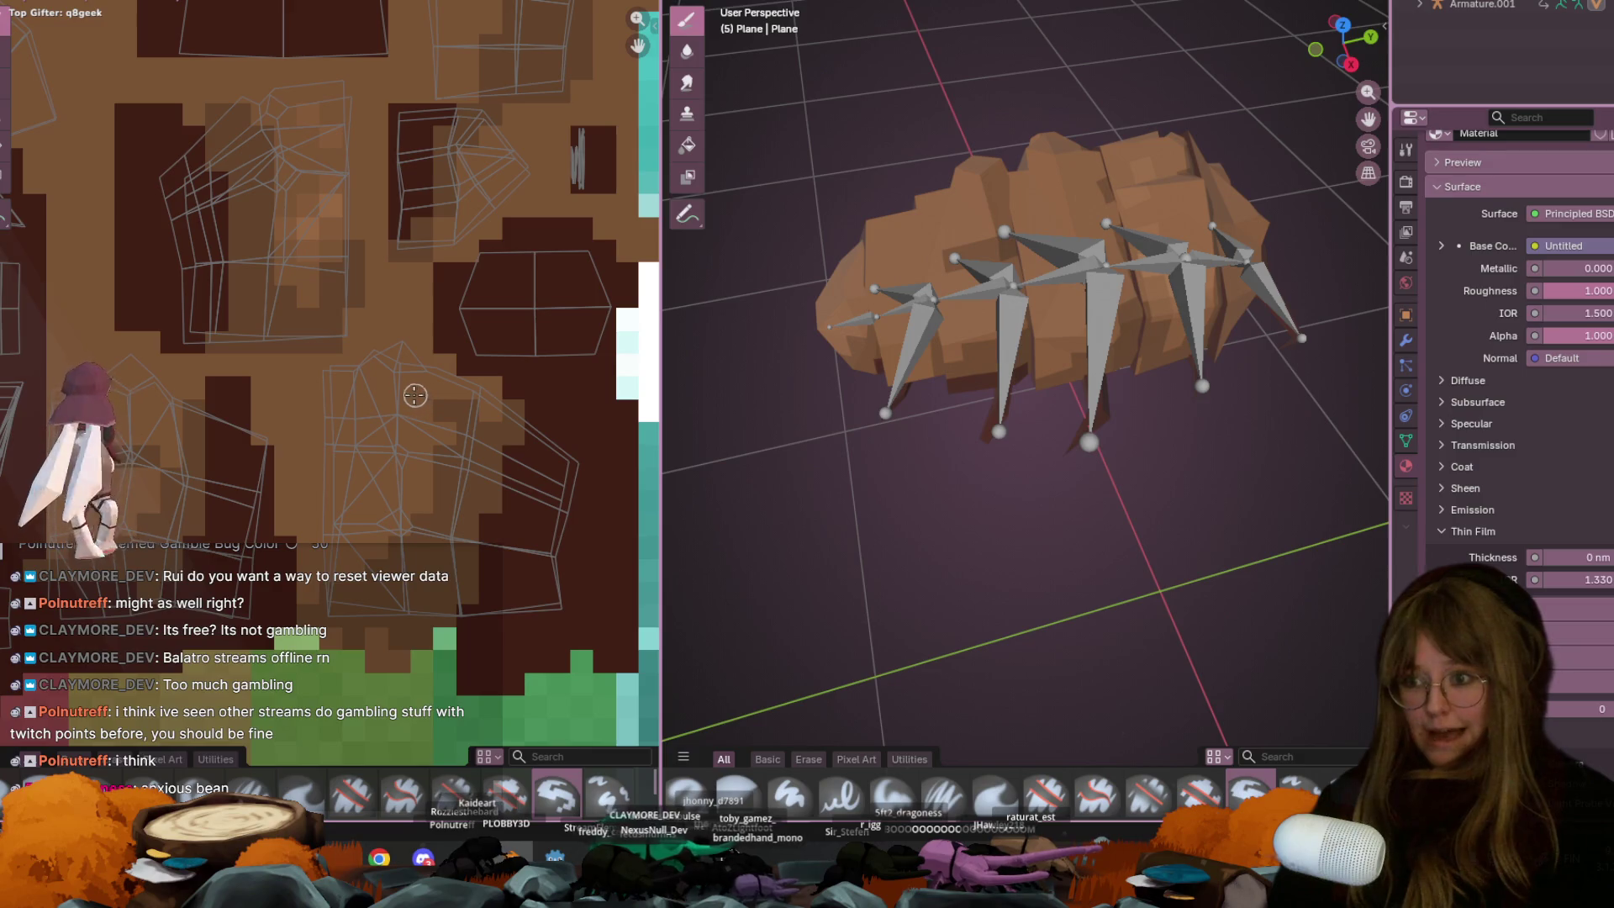
{"action": "middle_click_drag", "start_coordinate": [465, 338], "coordinate": [389, 464]}
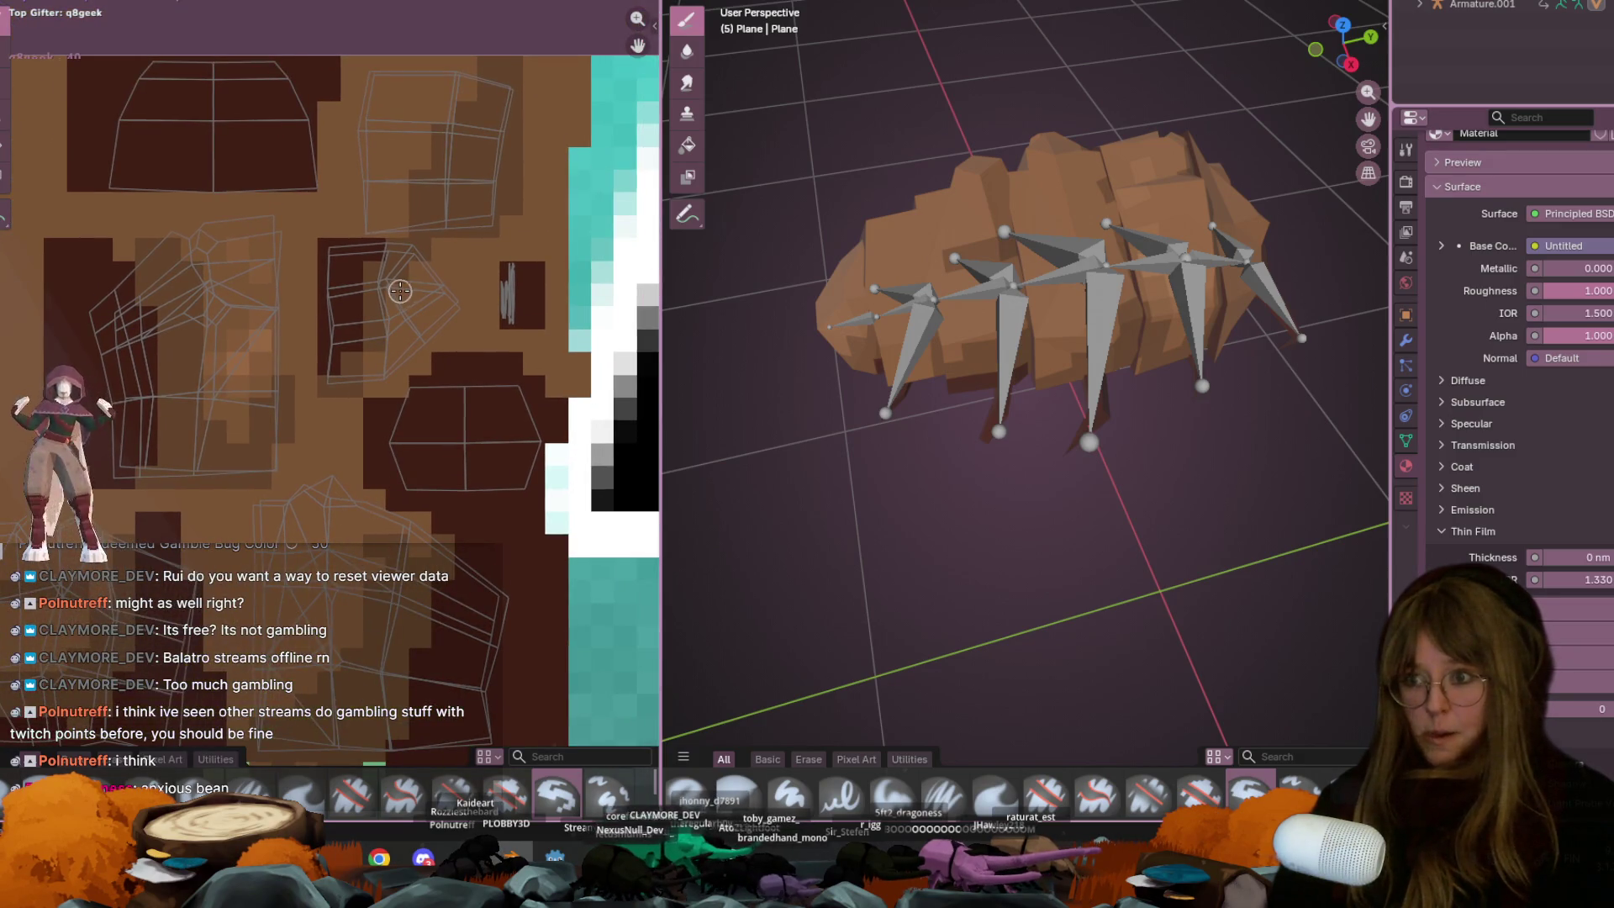
{"action": "middle_click_drag", "start_coordinate": [462, 270], "coordinate": [474, 336]}
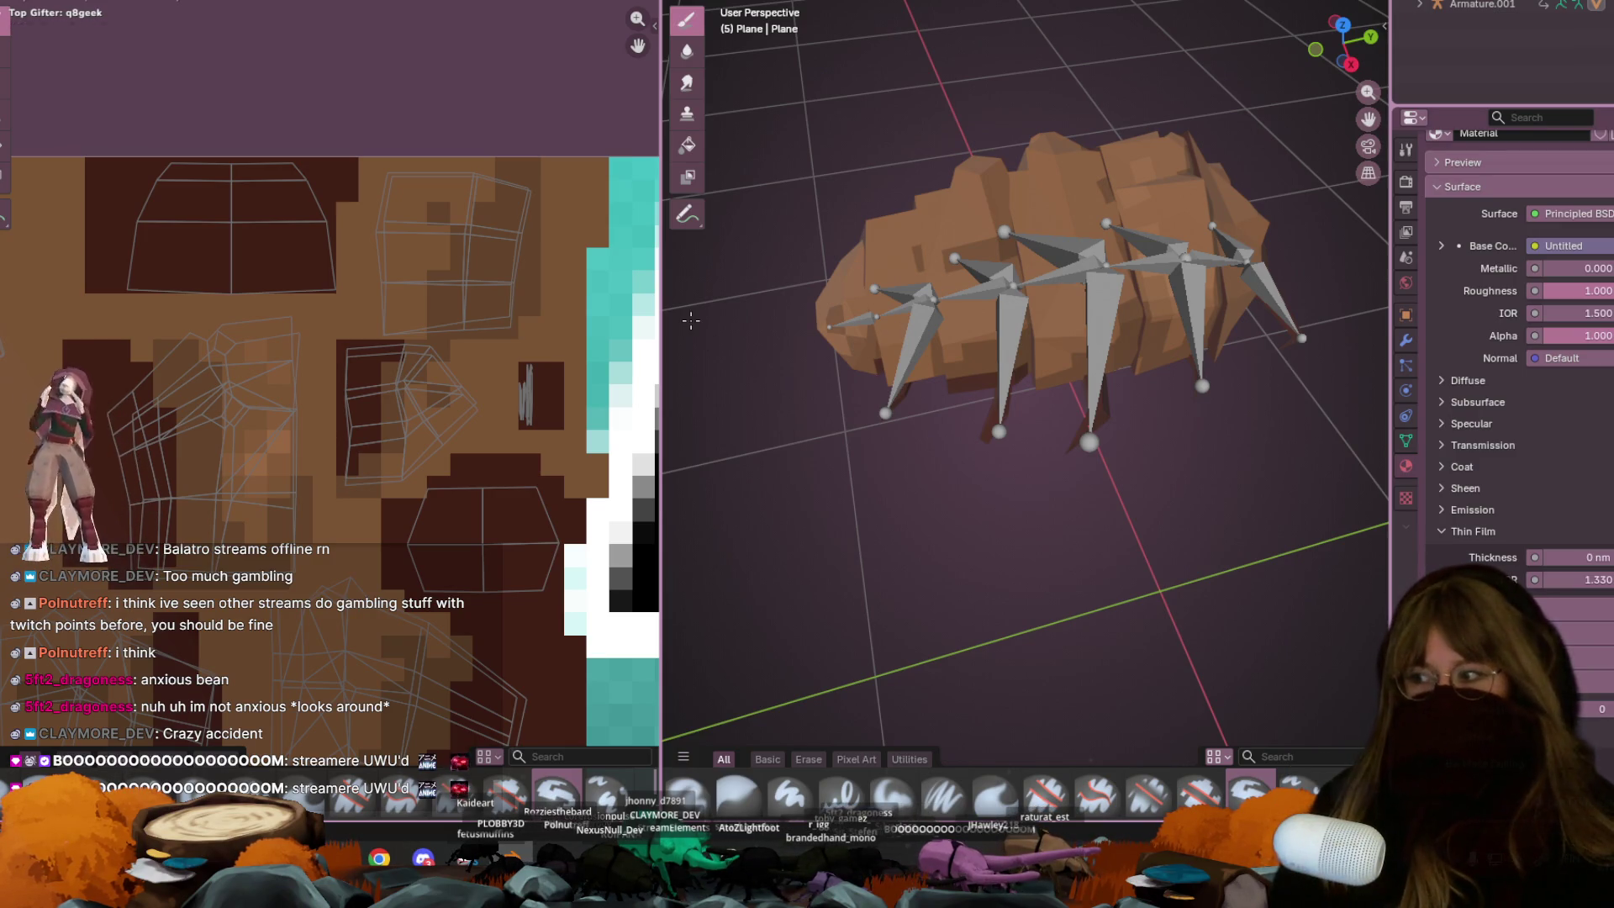
Paint dark brown strokes near the texture's top-left corner
{"action": "mouse_move", "coordinate": [410, 348]}
{"action": "middle_mouse_down"}
{"action": "mouse_move", "coordinate": [507, 294]}
{"action": "mouse_move", "coordinate": [613, 314]}
{"action": "middle_mouse_up"}
{"action": "middle_click_drag", "start_coordinate": [398, 269], "coordinate": [468, 267]}
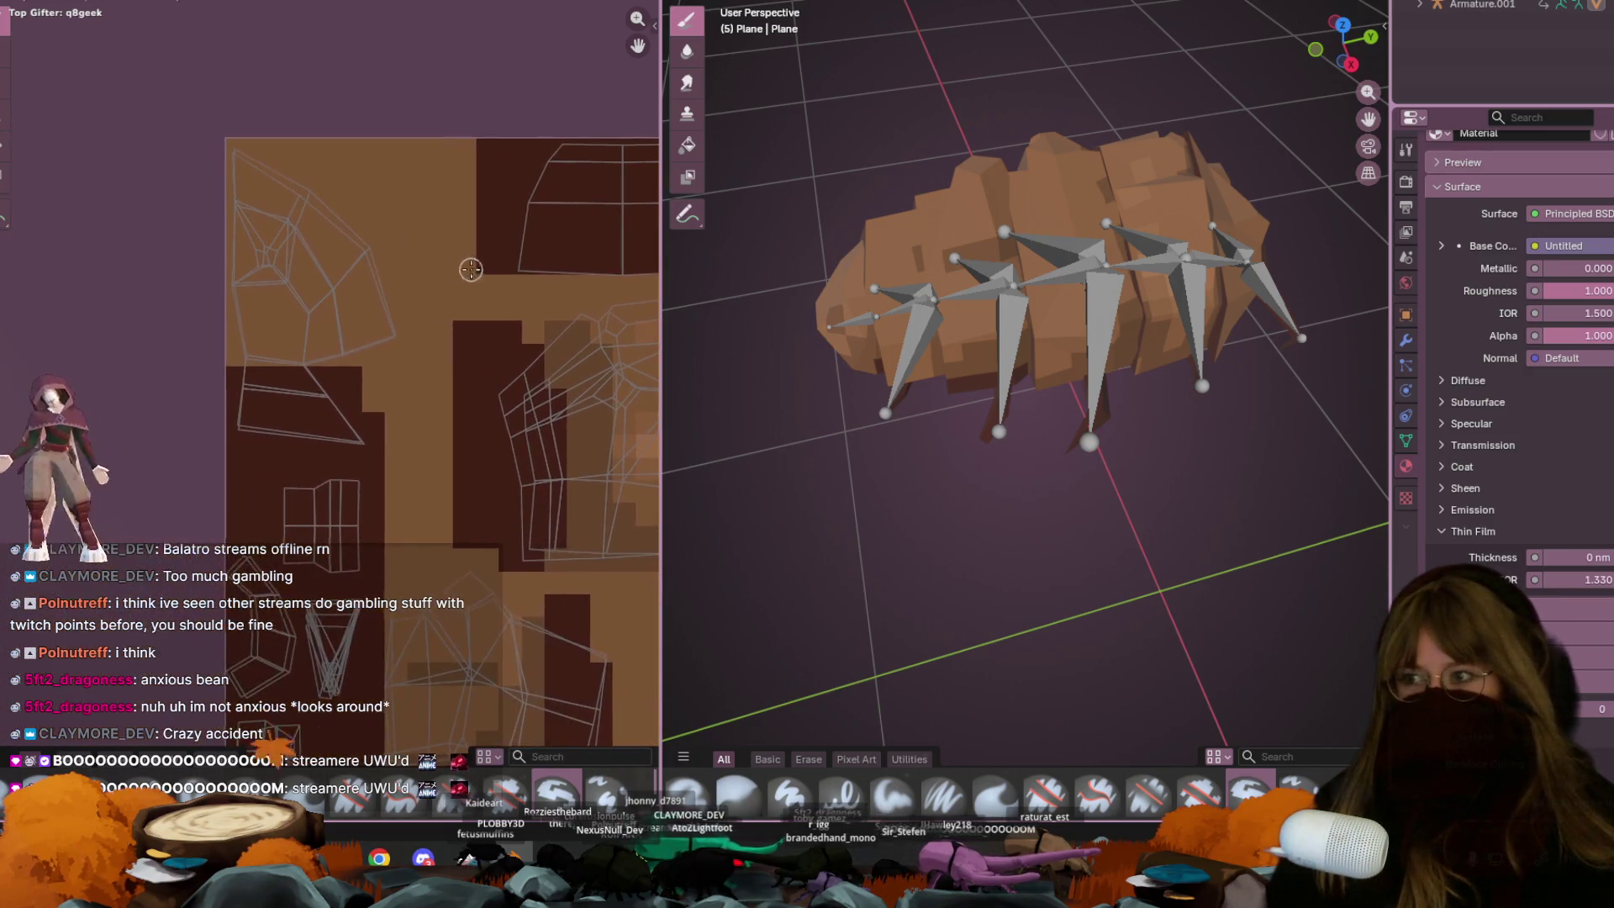
{"action": "mouse_move", "coordinate": [408, 315]}
{"action": "left_mouse_down"}
{"action": "mouse_move", "coordinate": [235, 370]}
{"action": "mouse_move", "coordinate": [347, 352]}
{"action": "mouse_move", "coordinate": [328, 385]}
{"action": "mouse_move", "coordinate": [329, 365]}
{"action": "mouse_move", "coordinate": [235, 352]}
{"action": "mouse_move", "coordinate": [389, 224]}
{"action": "mouse_move", "coordinate": [256, 348]}
{"action": "mouse_move", "coordinate": [343, 317]}
{"action": "left_mouse_up"}
Inspect the bug from a near-level front view, then bring up the window switcher
{"action": "mouse_move", "coordinate": [756, 378]}
{"action": "middle_mouse_down"}
{"action": "mouse_move", "coordinate": [746, 270]}
{"action": "mouse_move", "coordinate": [752, 404]}
{"action": "middle_mouse_up"}
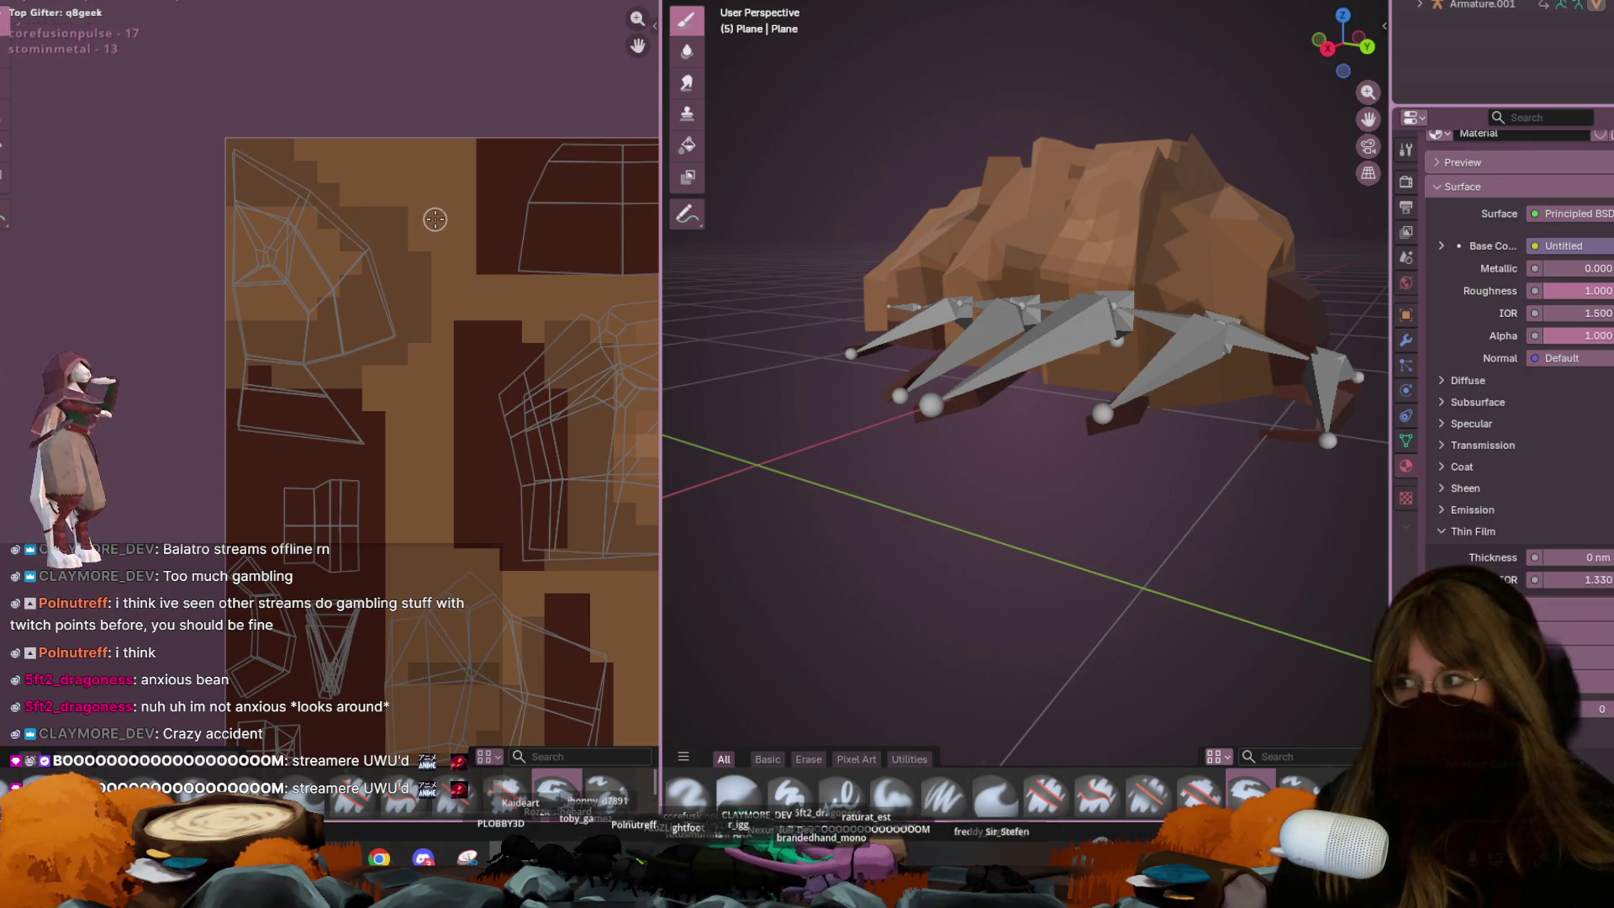
{"action": "middle_click_drag", "start_coordinate": [434, 219], "coordinate": [423, 240]}
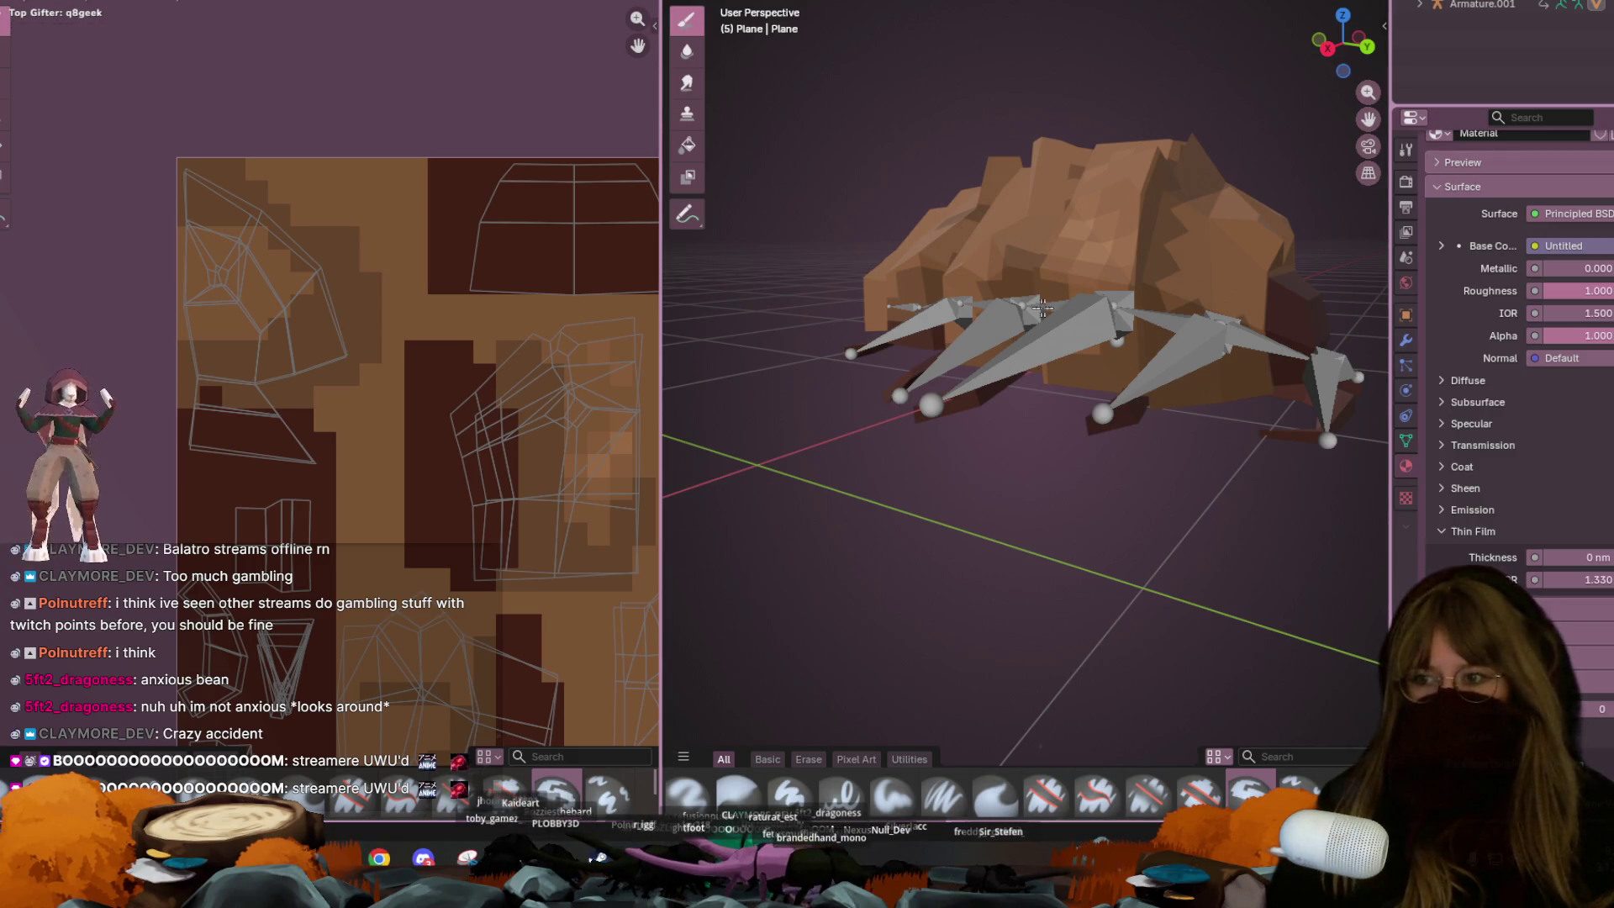
{"action": "middle_click_drag", "start_coordinate": [1034, 309], "coordinate": [1004, 319]}
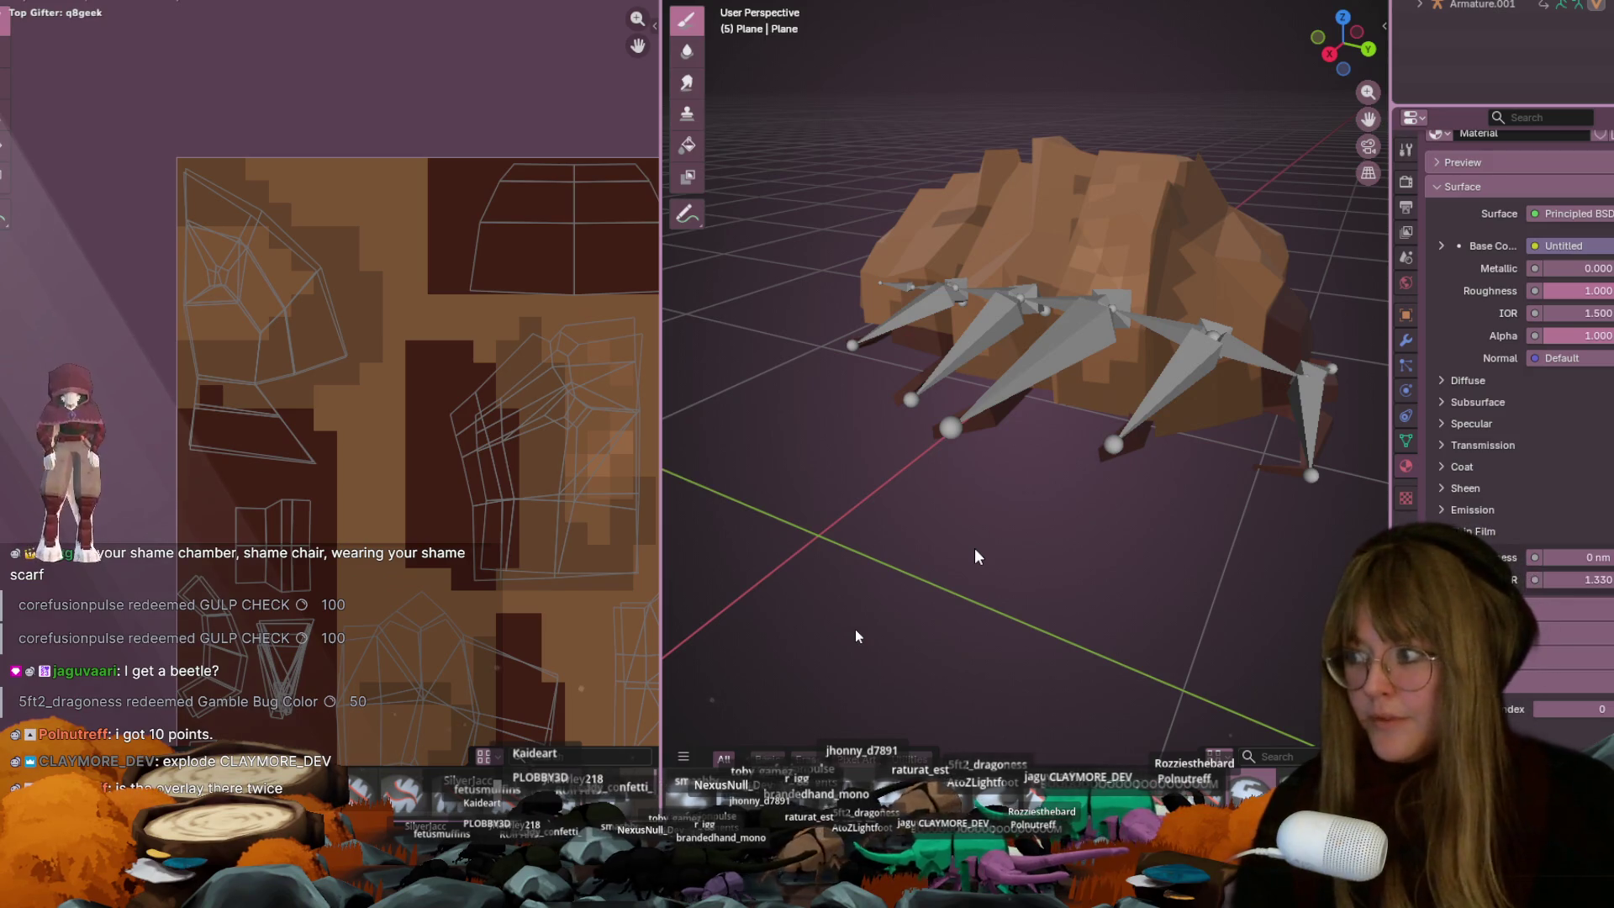
{"action": "key", "text": "alt+Tab"}
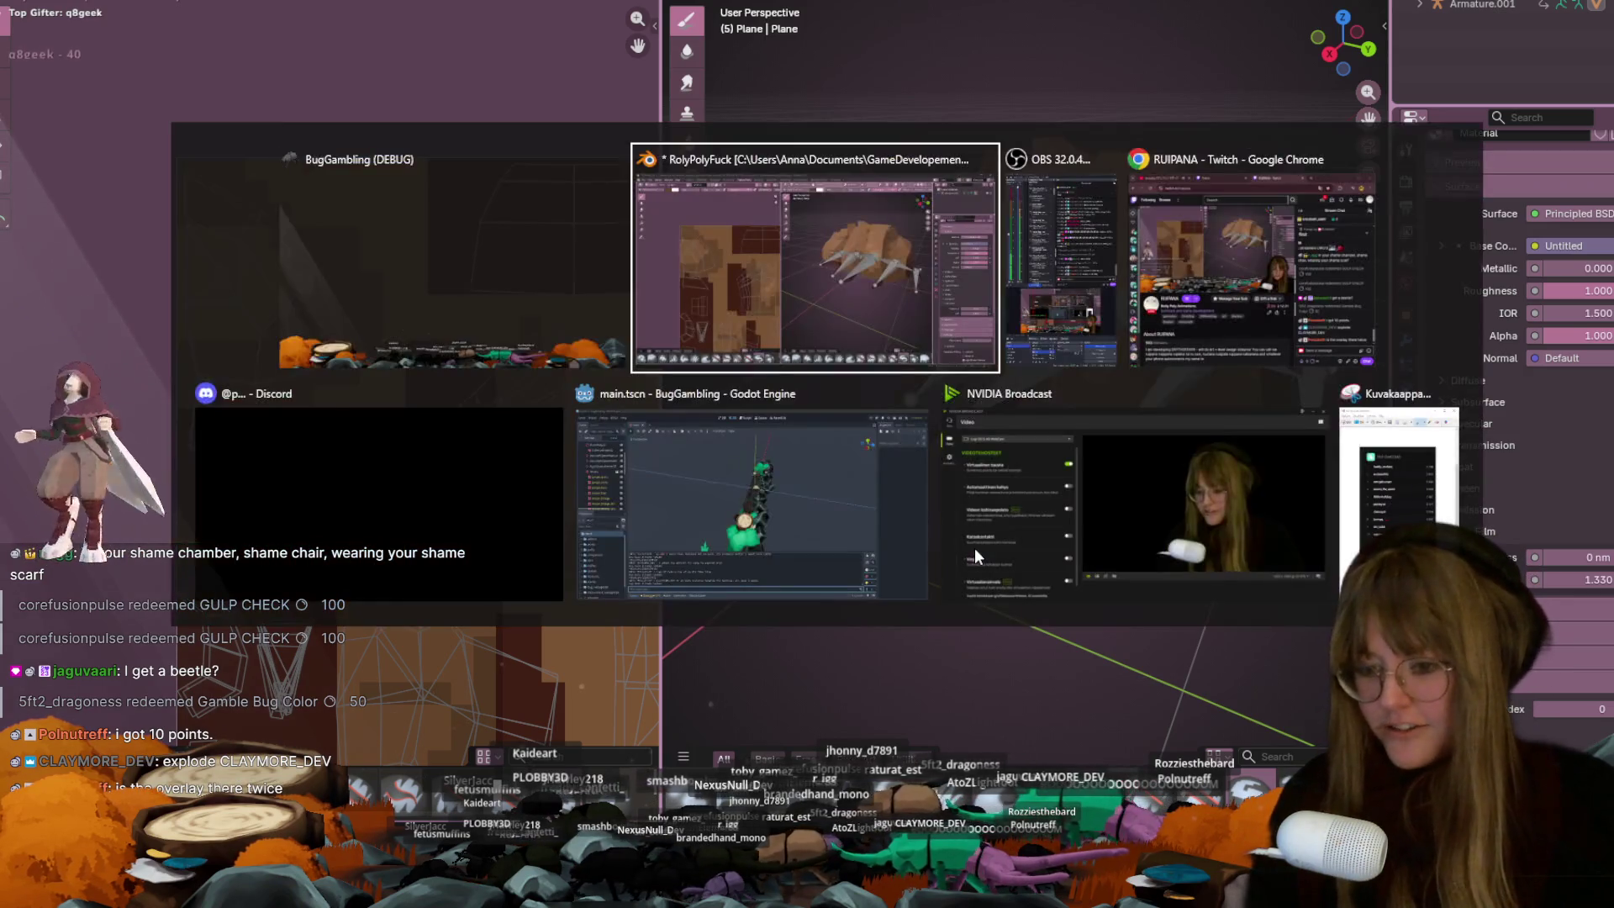
{"action": "key", "text": "alt+Tab"}
{"action": "key", "text": "alt+Tab"}
{"action": "key", "text": "alt+Tab"}
{"action": "key", "text": "alt+Tab"}
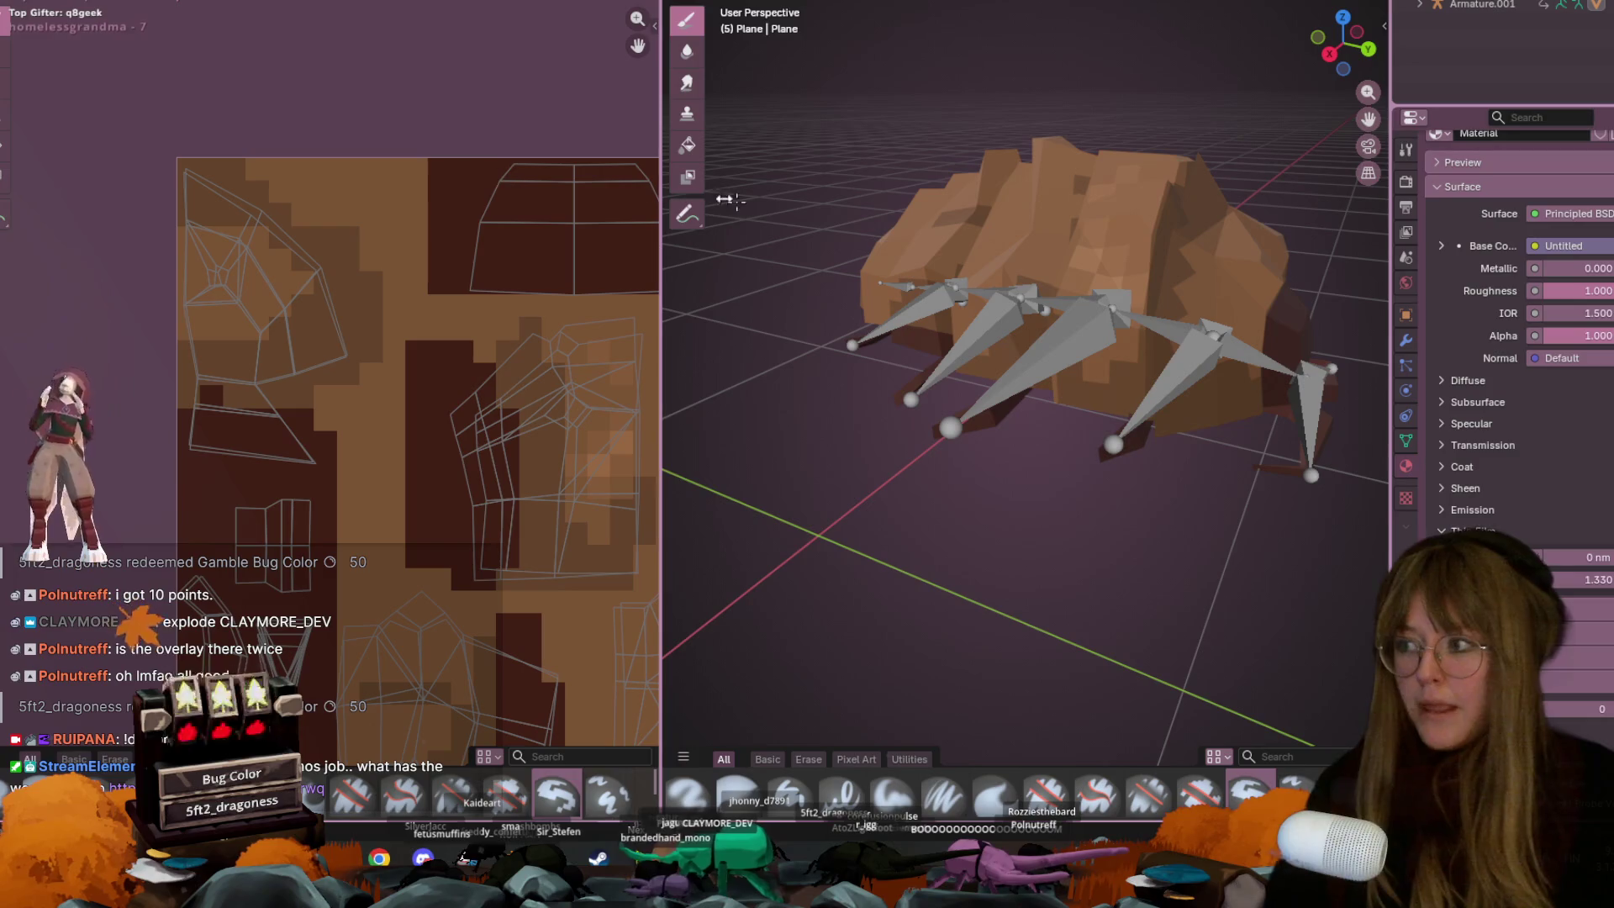
{"action": "scroll", "coordinate": [1107, 332], "scroll_direction": "down", "scroll_amount": 2}
{"action": "middle_click_drag", "start_coordinate": [1106, 332], "coordinate": [1118, 357]}
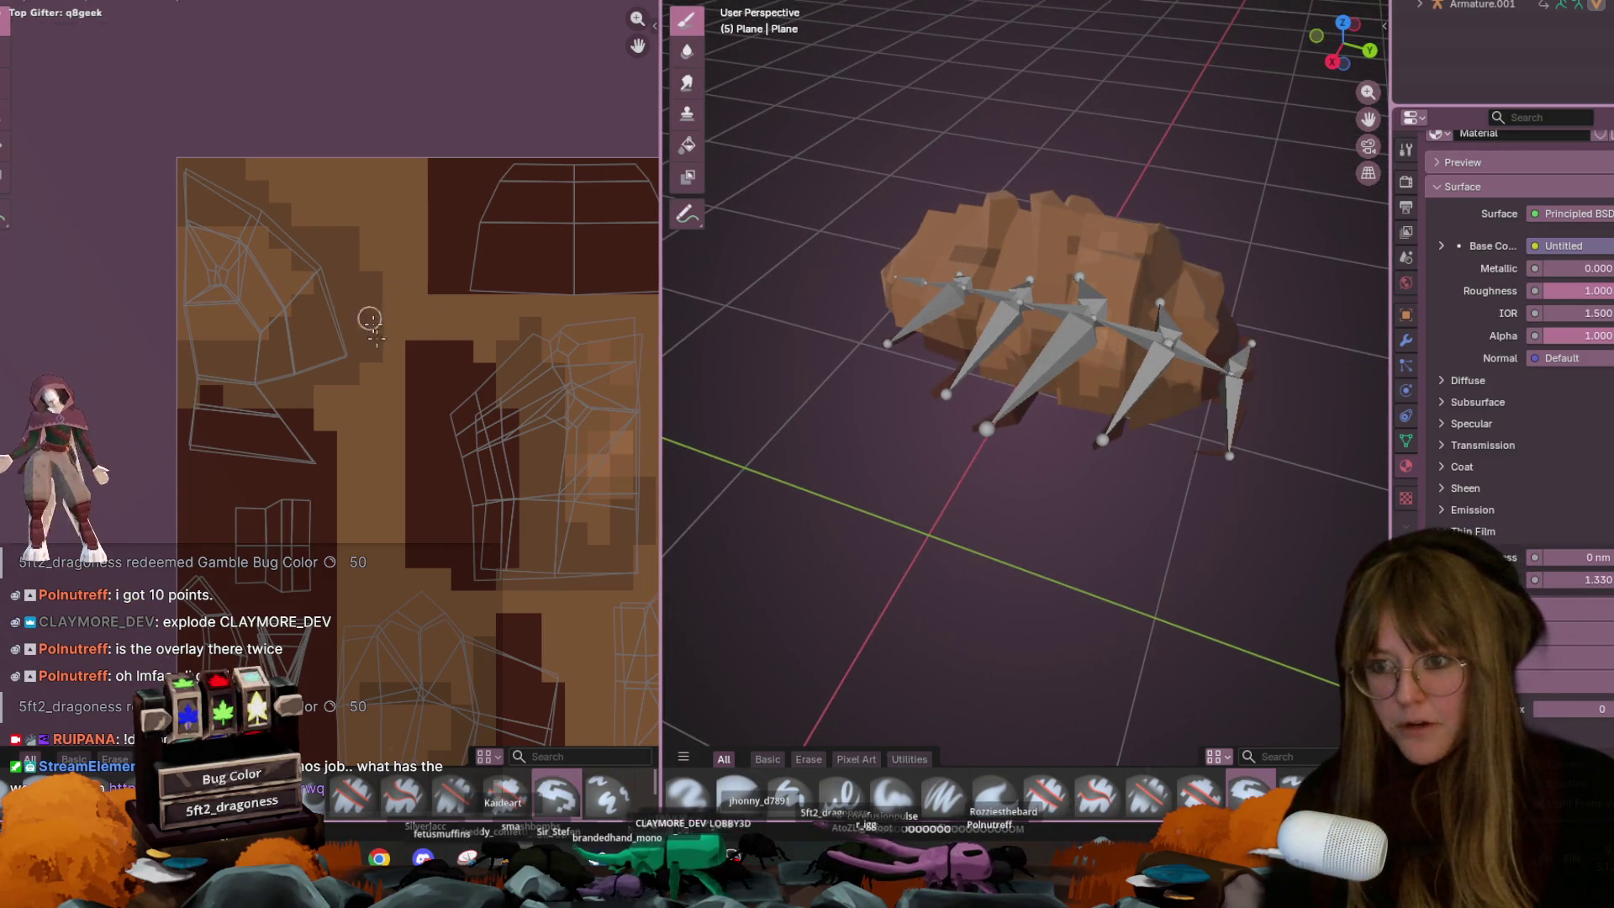
Zoom into the texture and orbit closer to the rigged bug for detailed painting
{"action": "scroll", "coordinate": [370, 296], "scroll_direction": "up", "scroll_amount": 3}
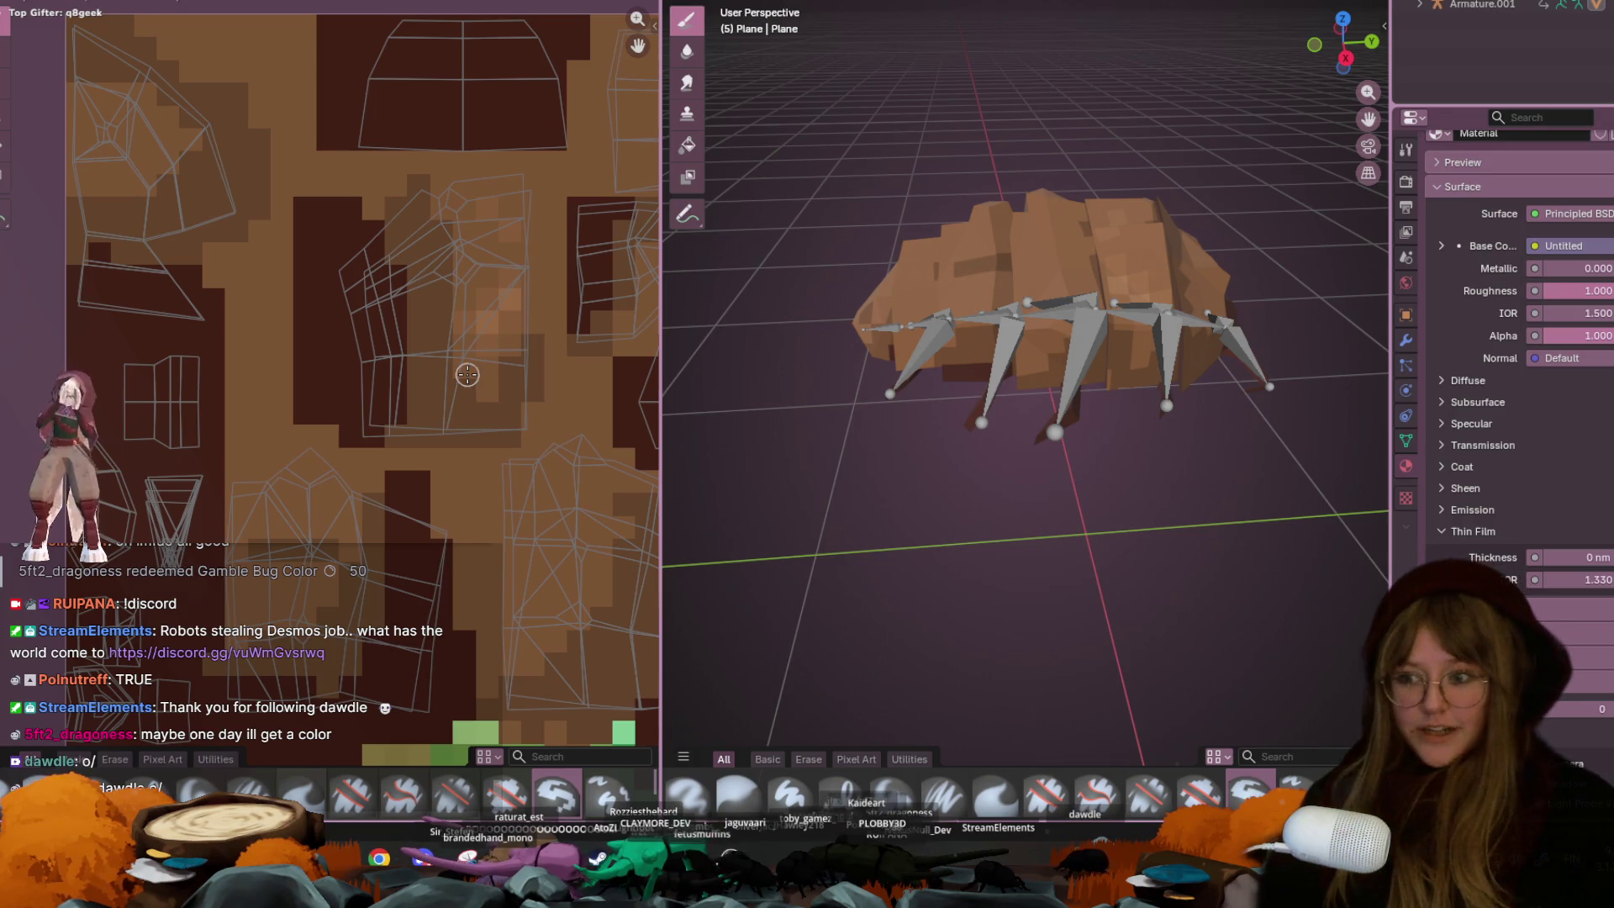
{"action": "scroll", "coordinate": [325, 458], "scroll_direction": "up", "scroll_amount": 2}
{"action": "middle_click_drag", "start_coordinate": [325, 457], "coordinate": [360, 407]}
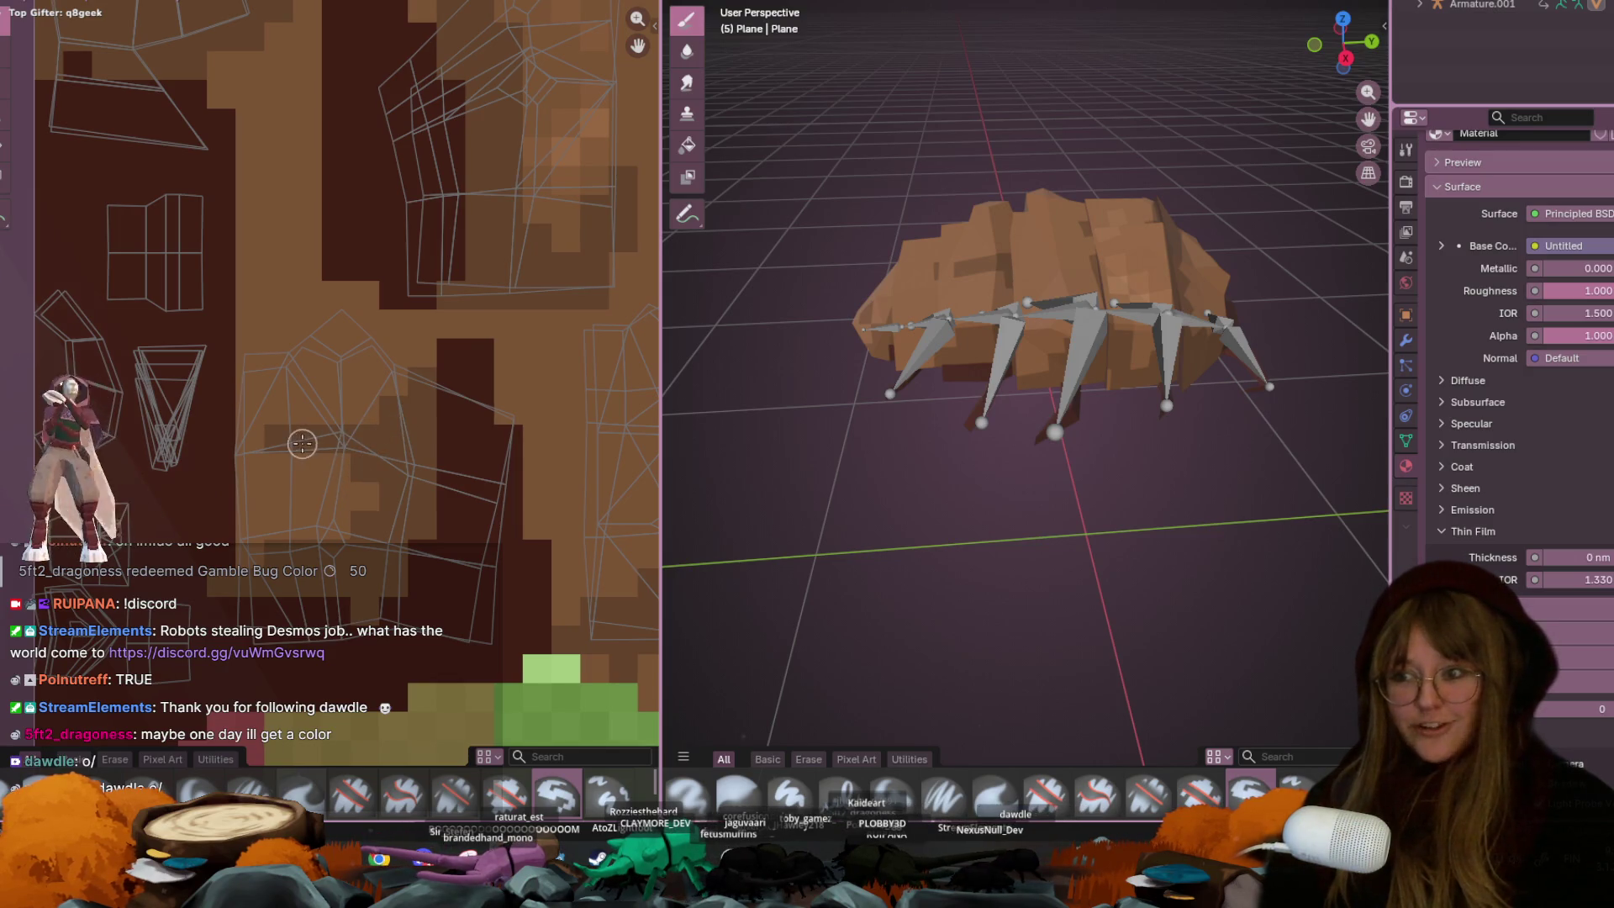
{"action": "middle_click_drag", "start_coordinate": [732, 406], "coordinate": [770, 395]}
{"action": "scroll", "coordinate": [747, 400], "scroll_direction": "up", "scroll_amount": 3}
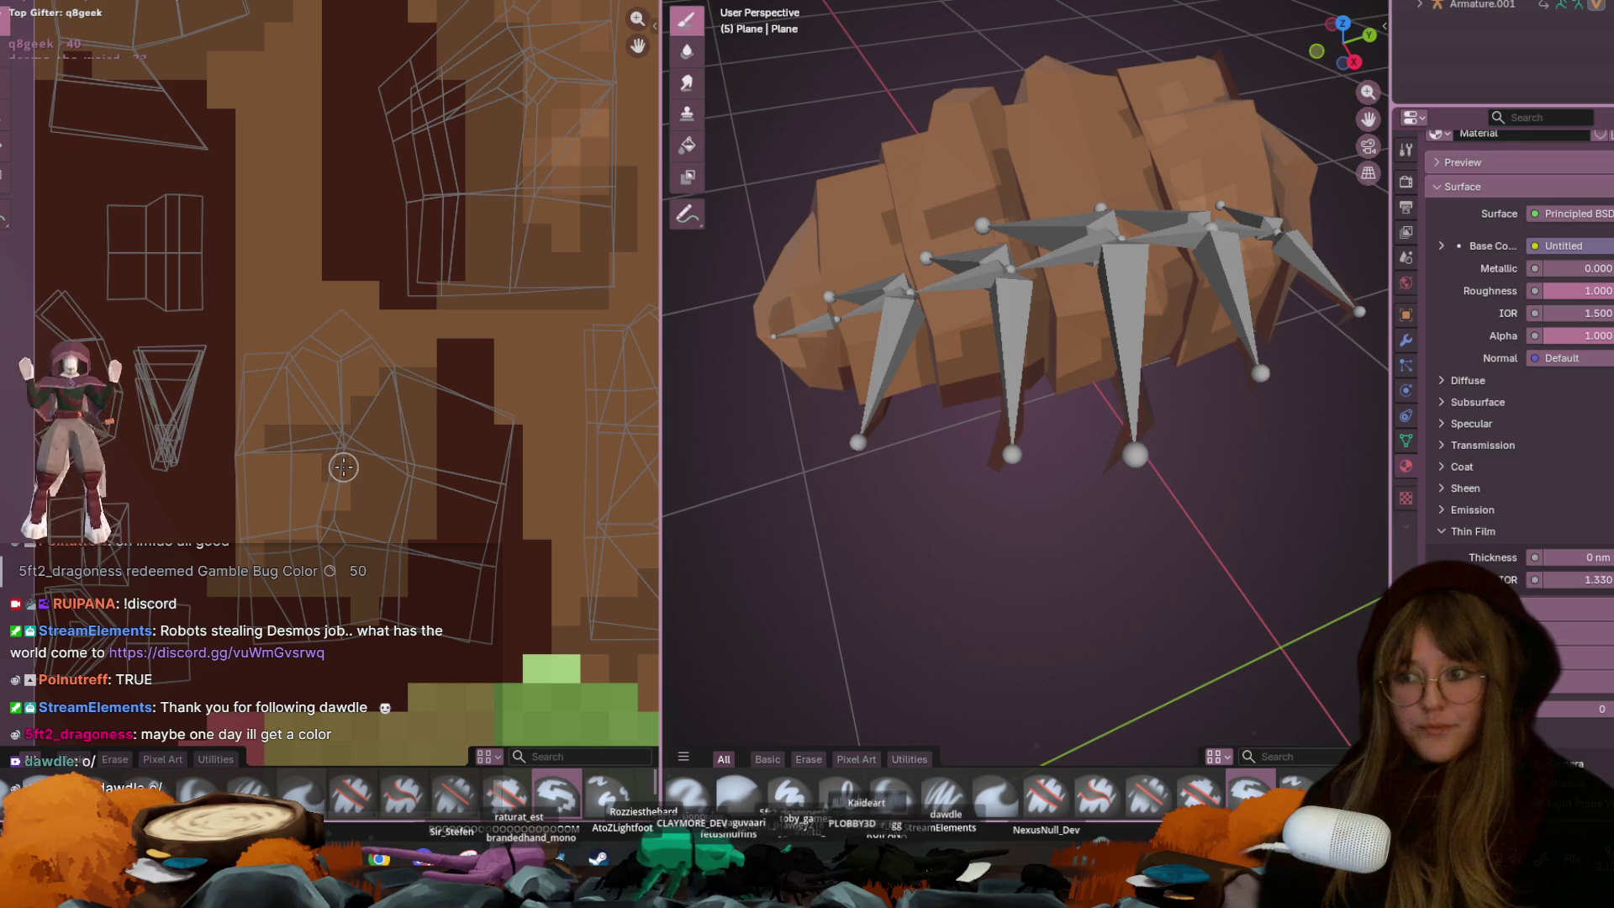
{"action": "mouse_move", "coordinate": [390, 468]}
{"action": "middle_mouse_down"}
{"action": "mouse_move", "coordinate": [418, 480]}
{"action": "mouse_move", "coordinate": [396, 488]}
{"action": "middle_mouse_up"}
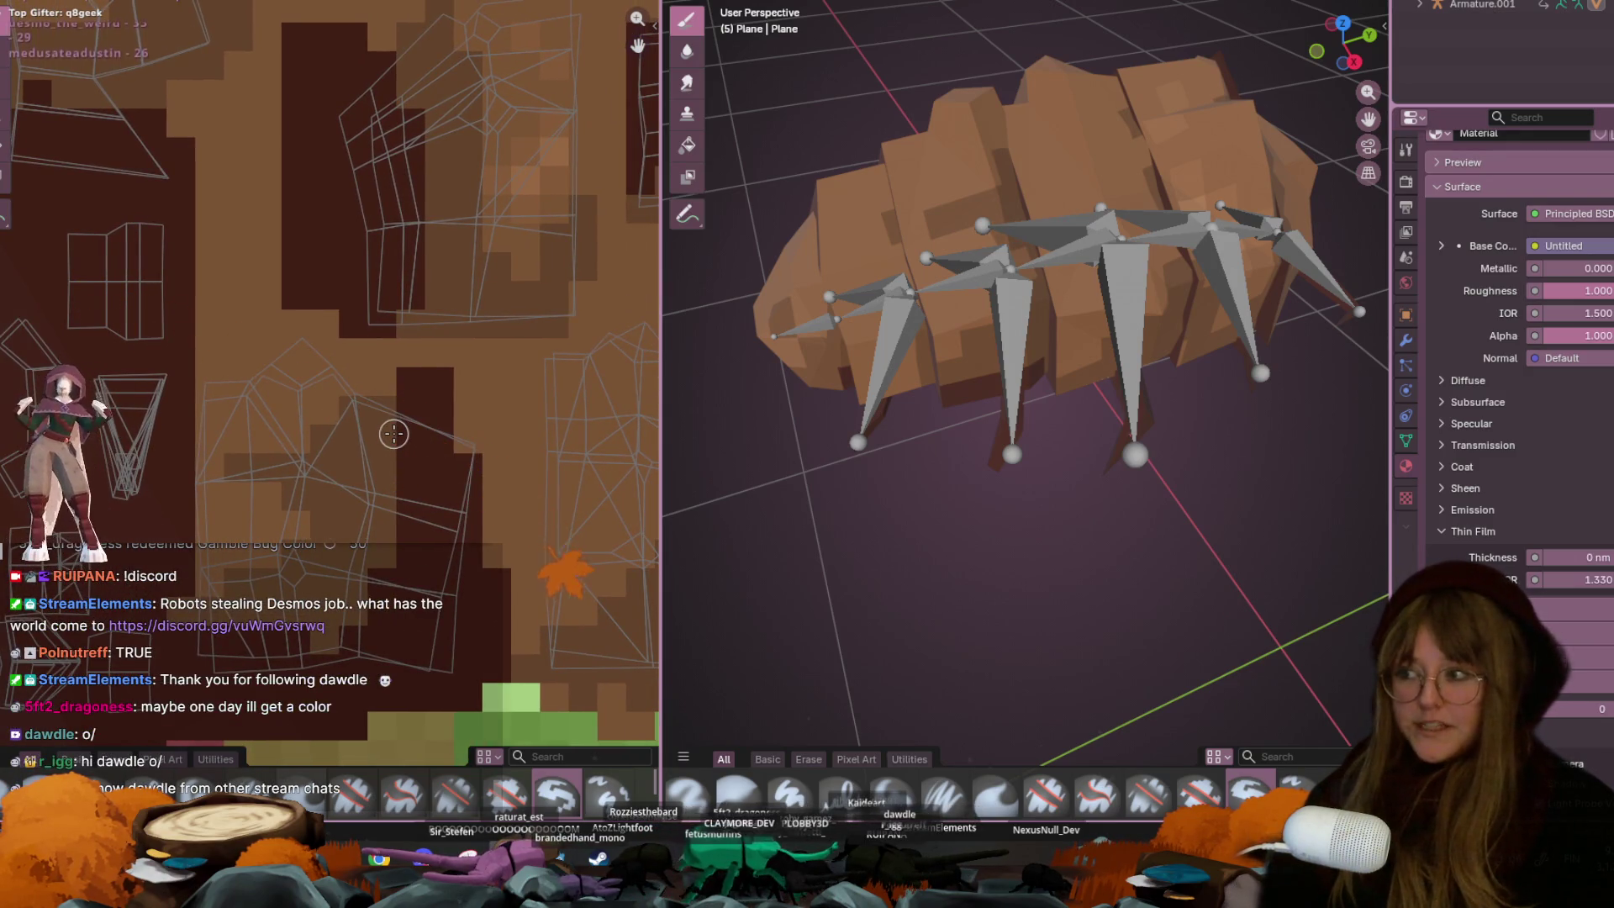
Set the brush colour to mid brown #66462C while panning across the texture's UV layout
{"action": "scroll", "coordinate": [396, 433], "scroll_direction": "down", "scroll_amount": 2}
{"action": "middle_click_drag", "start_coordinate": [490, 498], "coordinate": [441, 415]}
{"action": "scroll", "coordinate": [441, 415], "scroll_direction": "up", "scroll_amount": 2}
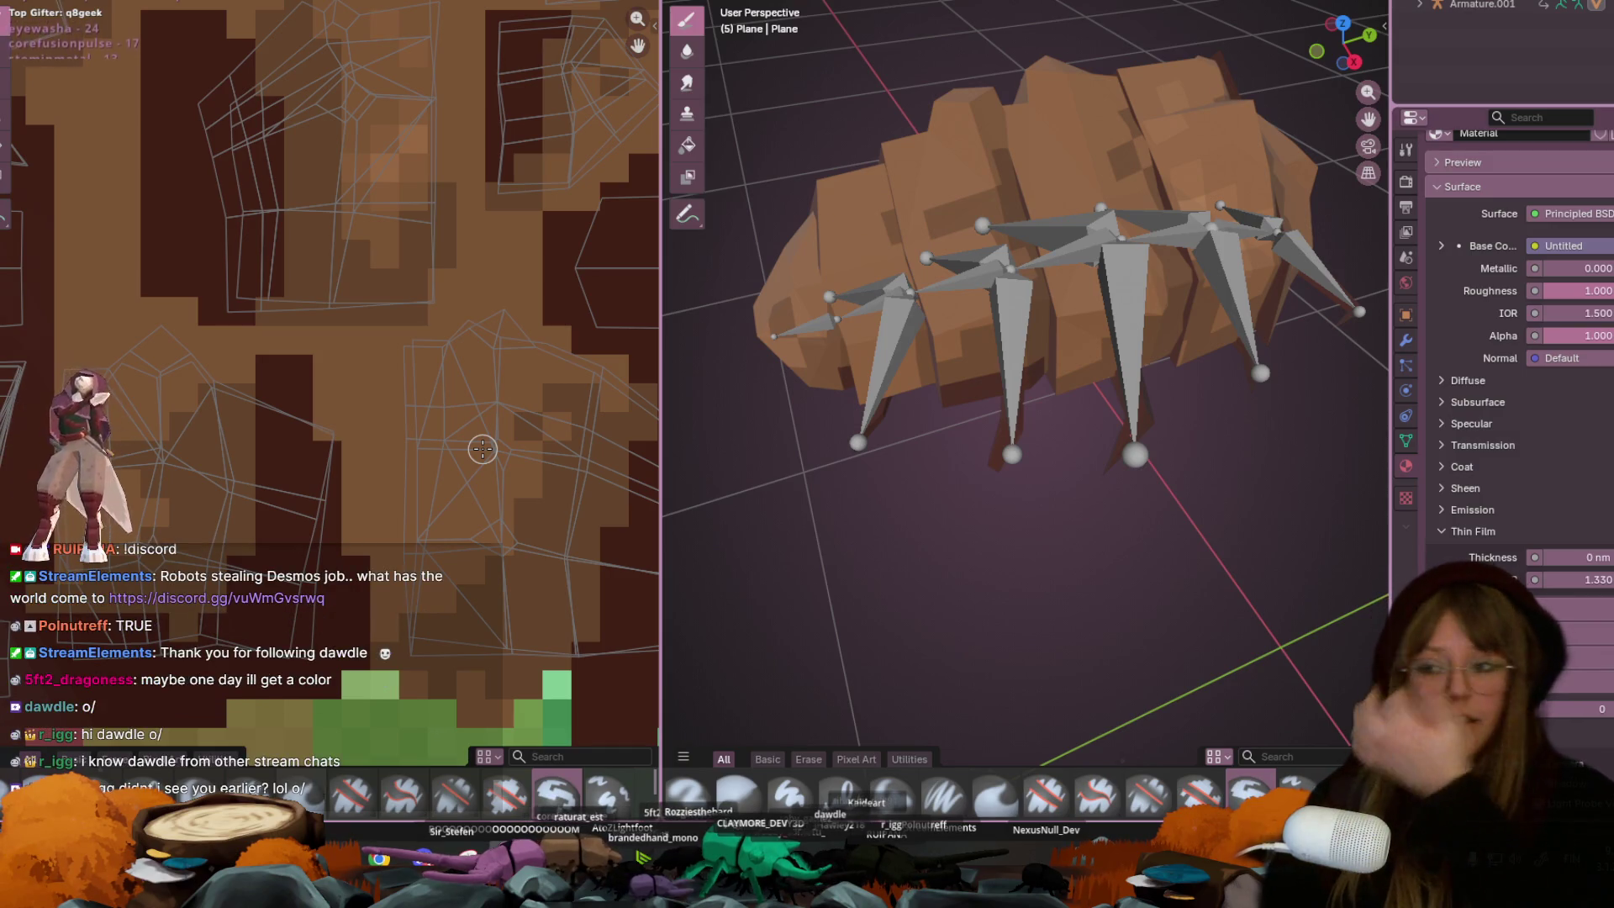
{"action": "mouse_move", "coordinate": [523, 140]}
{"action": "middle_mouse_down"}
{"action": "mouse_move", "coordinate": [487, 263]}
{"action": "mouse_move", "coordinate": [565, 278]}
{"action": "mouse_move", "coordinate": [305, 129]}
{"action": "middle_mouse_up"}
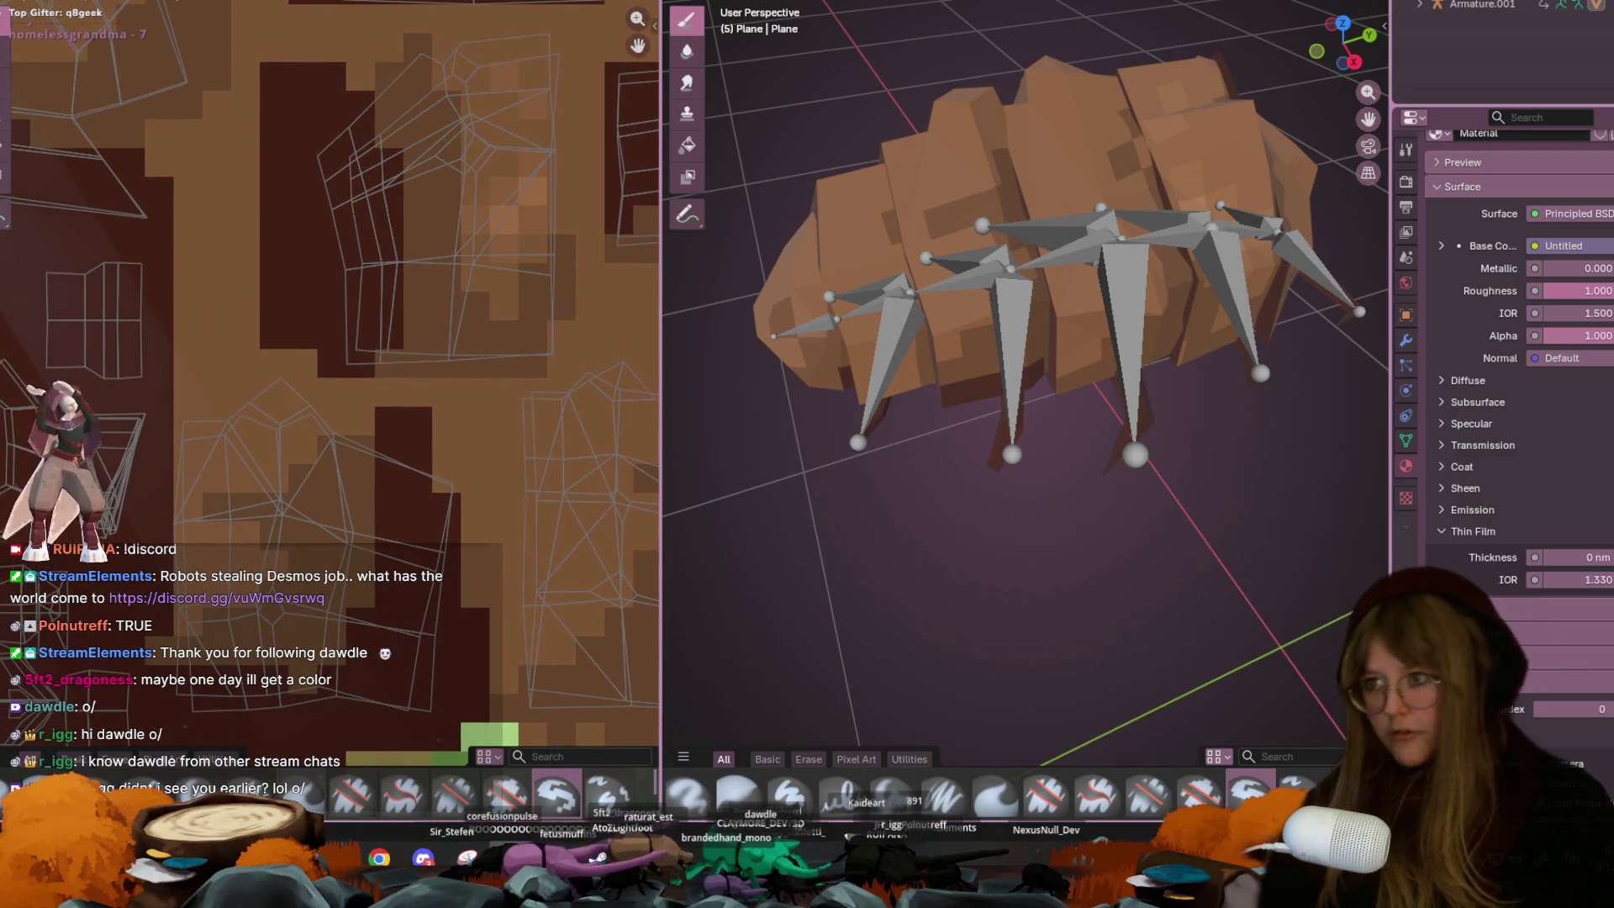
{"action": "left_click", "coordinate": [124, 2]}
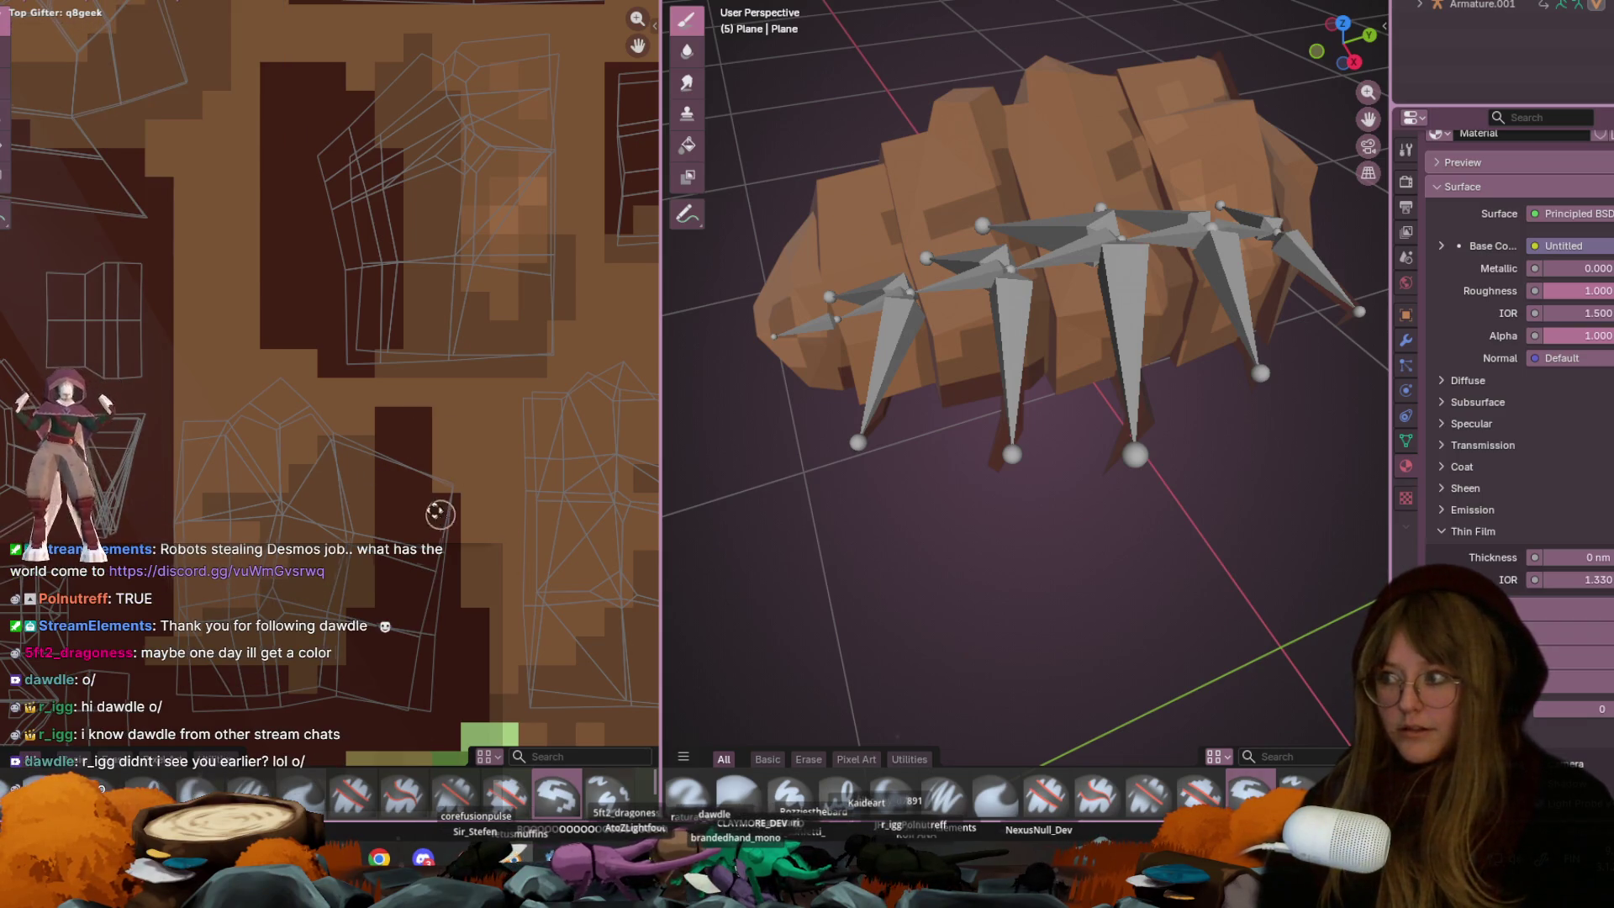
{"action": "middle_click_drag", "start_coordinate": [440, 515], "coordinate": [289, 344]}
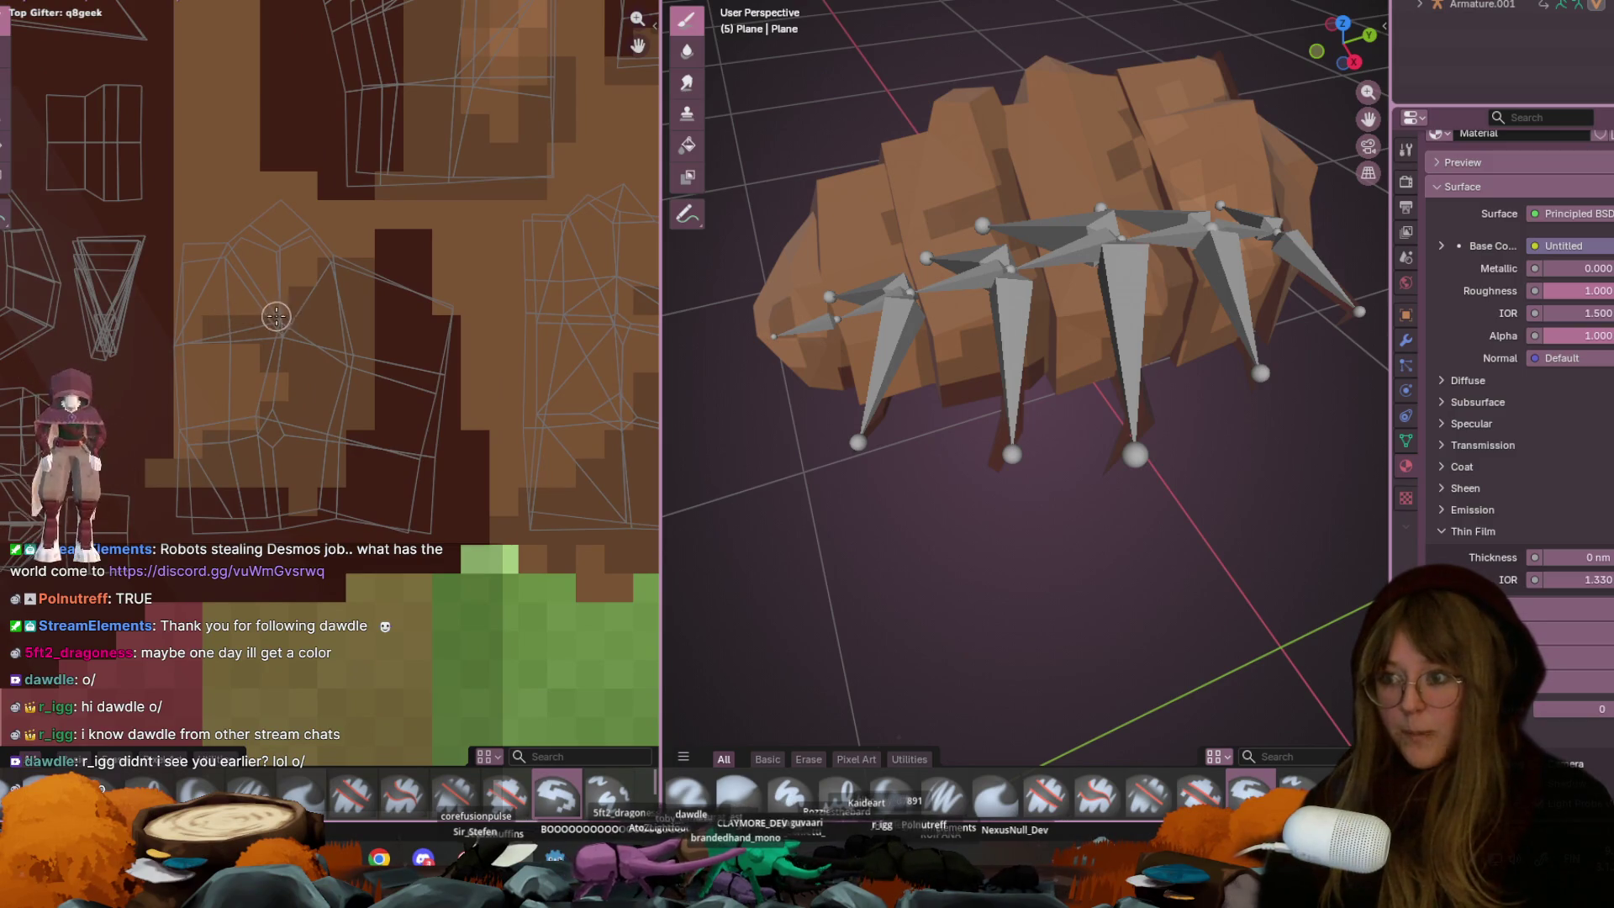
{"action": "middle_click_drag", "start_coordinate": [389, 342], "coordinate": [483, 353]}
{"action": "left_click", "coordinate": [123, 1]}
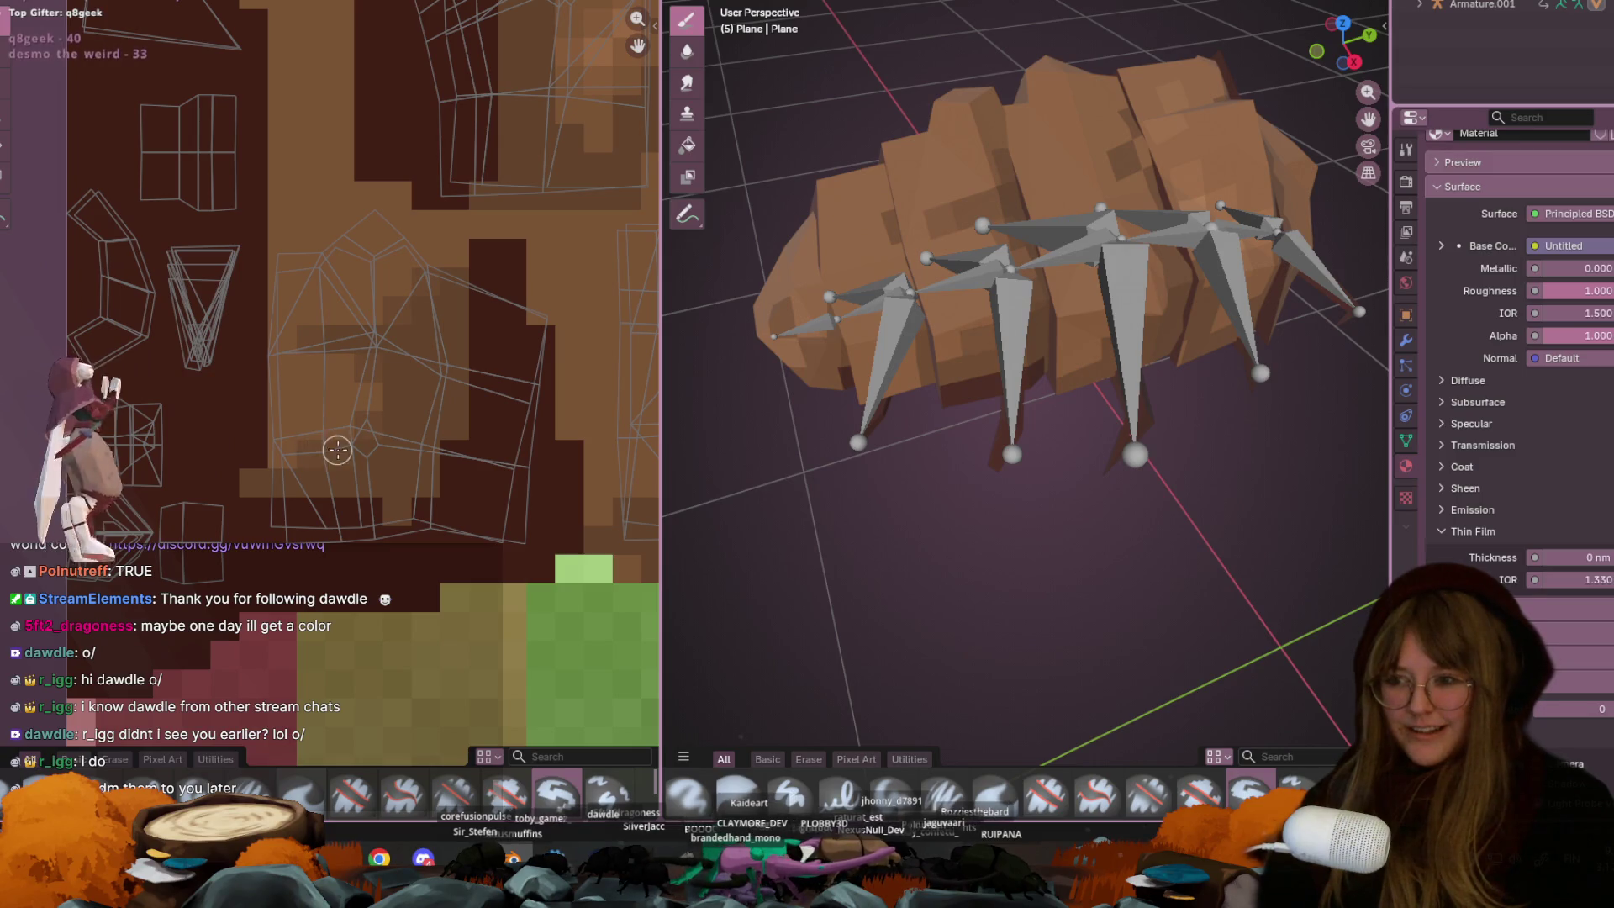
{"action": "mouse_move", "coordinate": [409, 404]}
{"action": "middle_mouse_down"}
{"action": "mouse_move", "coordinate": [199, 350]}
{"action": "mouse_move", "coordinate": [199, 376]}
{"action": "middle_mouse_up"}
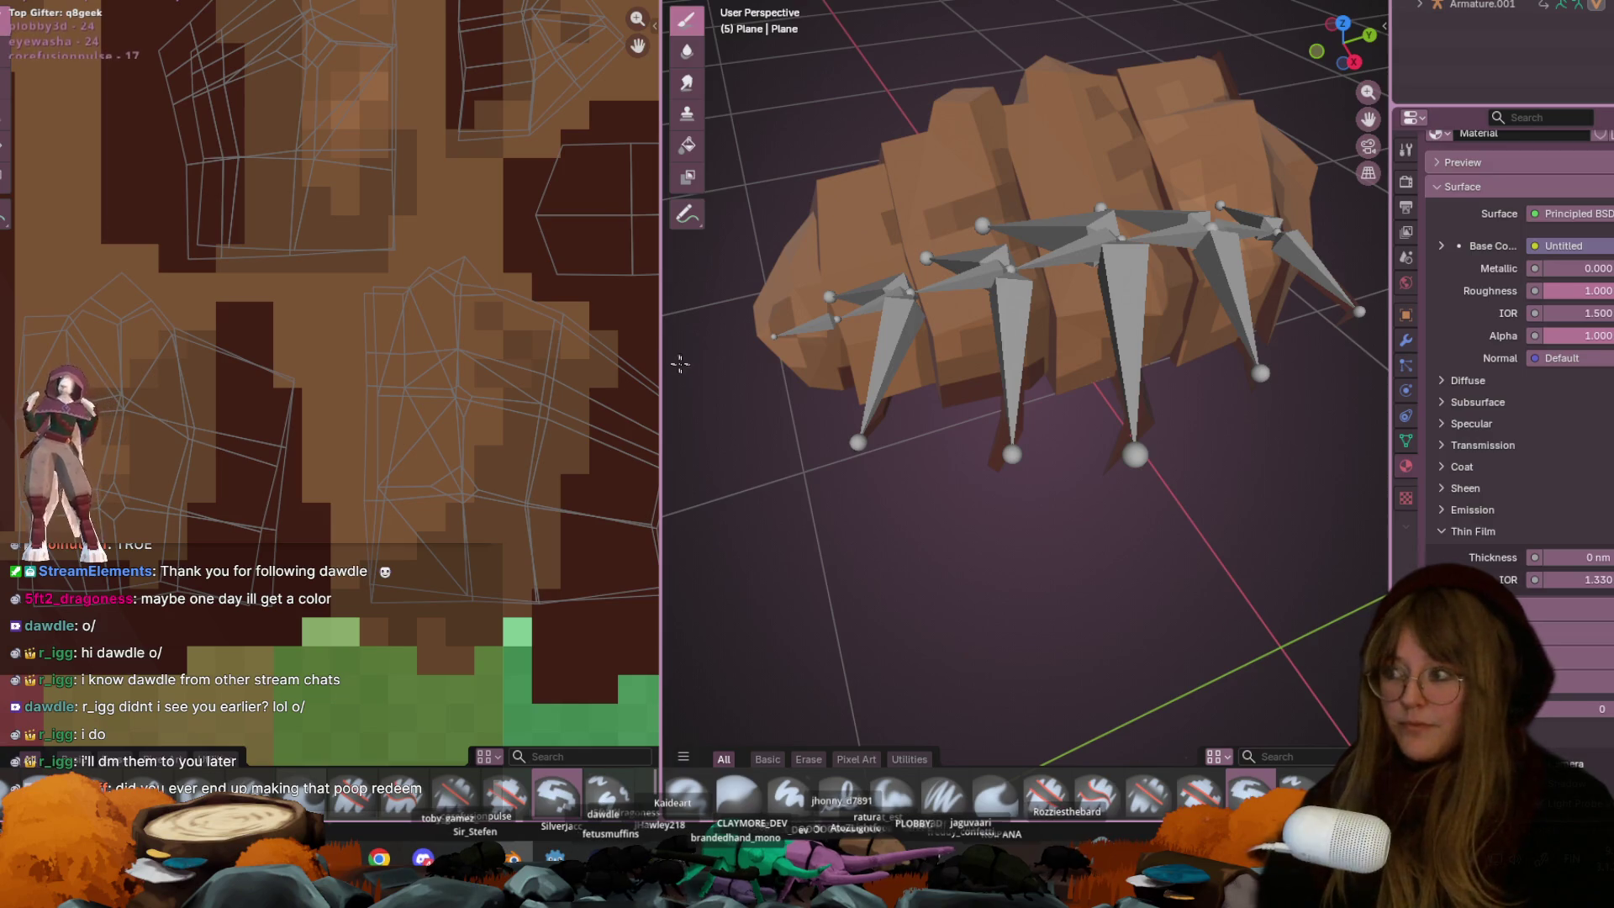
{"action": "mouse_move", "coordinate": [517, 456]}
{"action": "middle_mouse_down"}
{"action": "mouse_move", "coordinate": [479, 399]}
{"action": "mouse_move", "coordinate": [452, 397]}
{"action": "middle_mouse_up"}
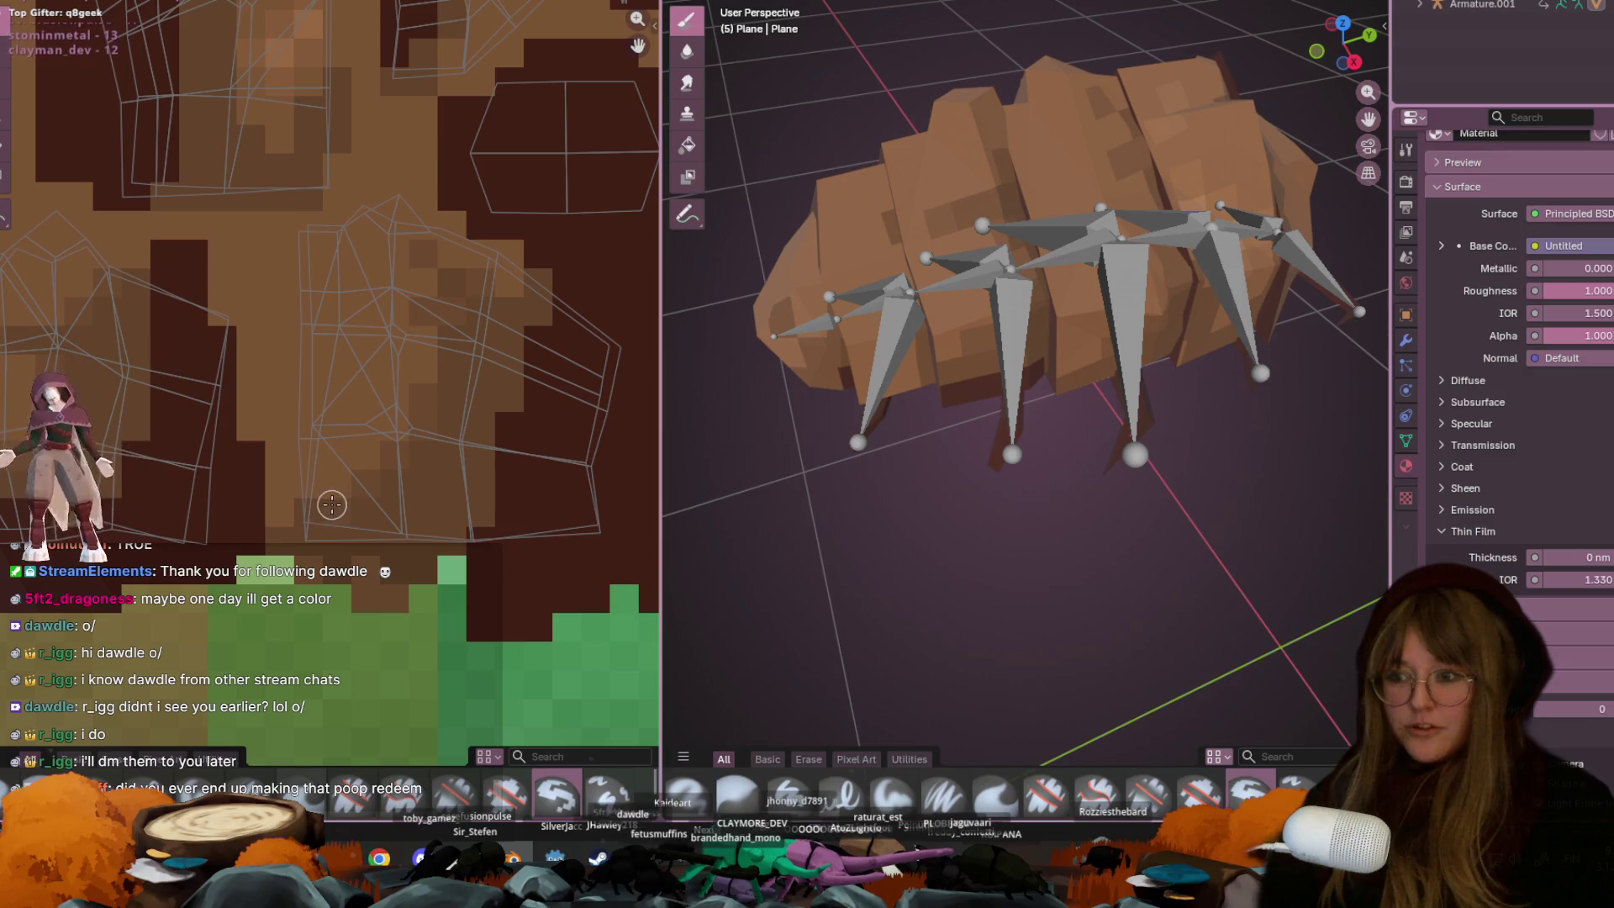
{"action": "mouse_move", "coordinate": [306, 487]}
{"action": "middle_mouse_down"}
{"action": "mouse_move", "coordinate": [332, 476]}
{"action": "mouse_move", "coordinate": [373, 385]}
{"action": "mouse_move", "coordinate": [393, 540]}
{"action": "middle_mouse_up"}
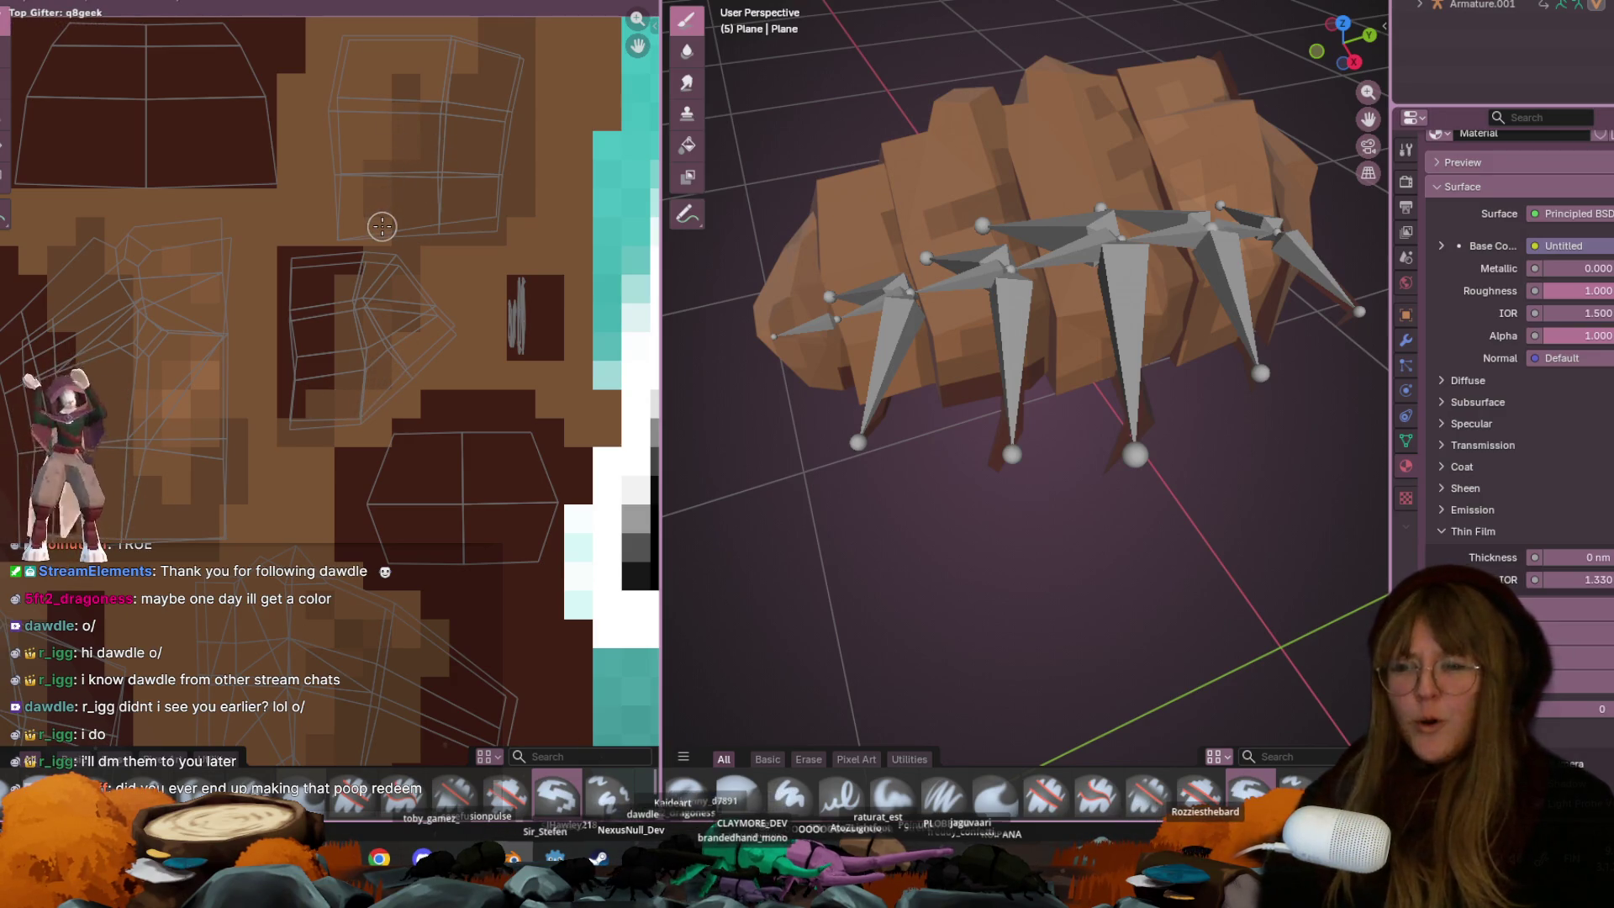
{"action": "mouse_move", "coordinate": [465, 73]}
{"action": "middle_mouse_down"}
{"action": "mouse_move", "coordinate": [467, 129]}
{"action": "mouse_move", "coordinate": [520, 126]}
{"action": "middle_mouse_up"}
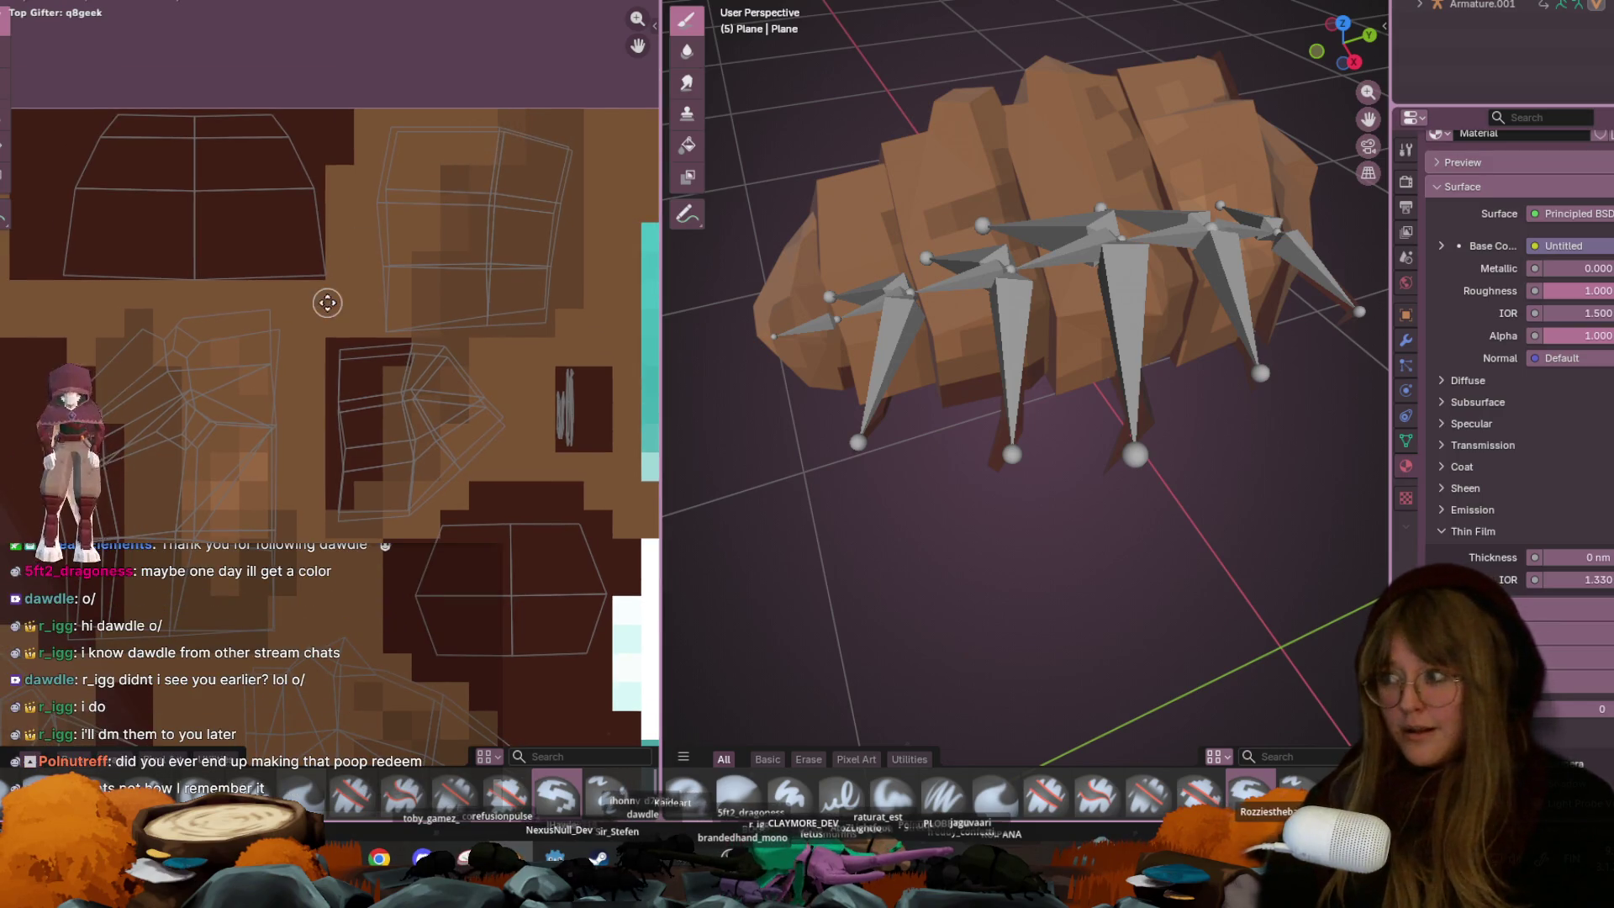
{"action": "middle_click_drag", "start_coordinate": [328, 303], "coordinate": [502, 186]}
{"action": "scroll", "coordinate": [344, 234], "scroll_direction": "down", "scroll_amount": 1}
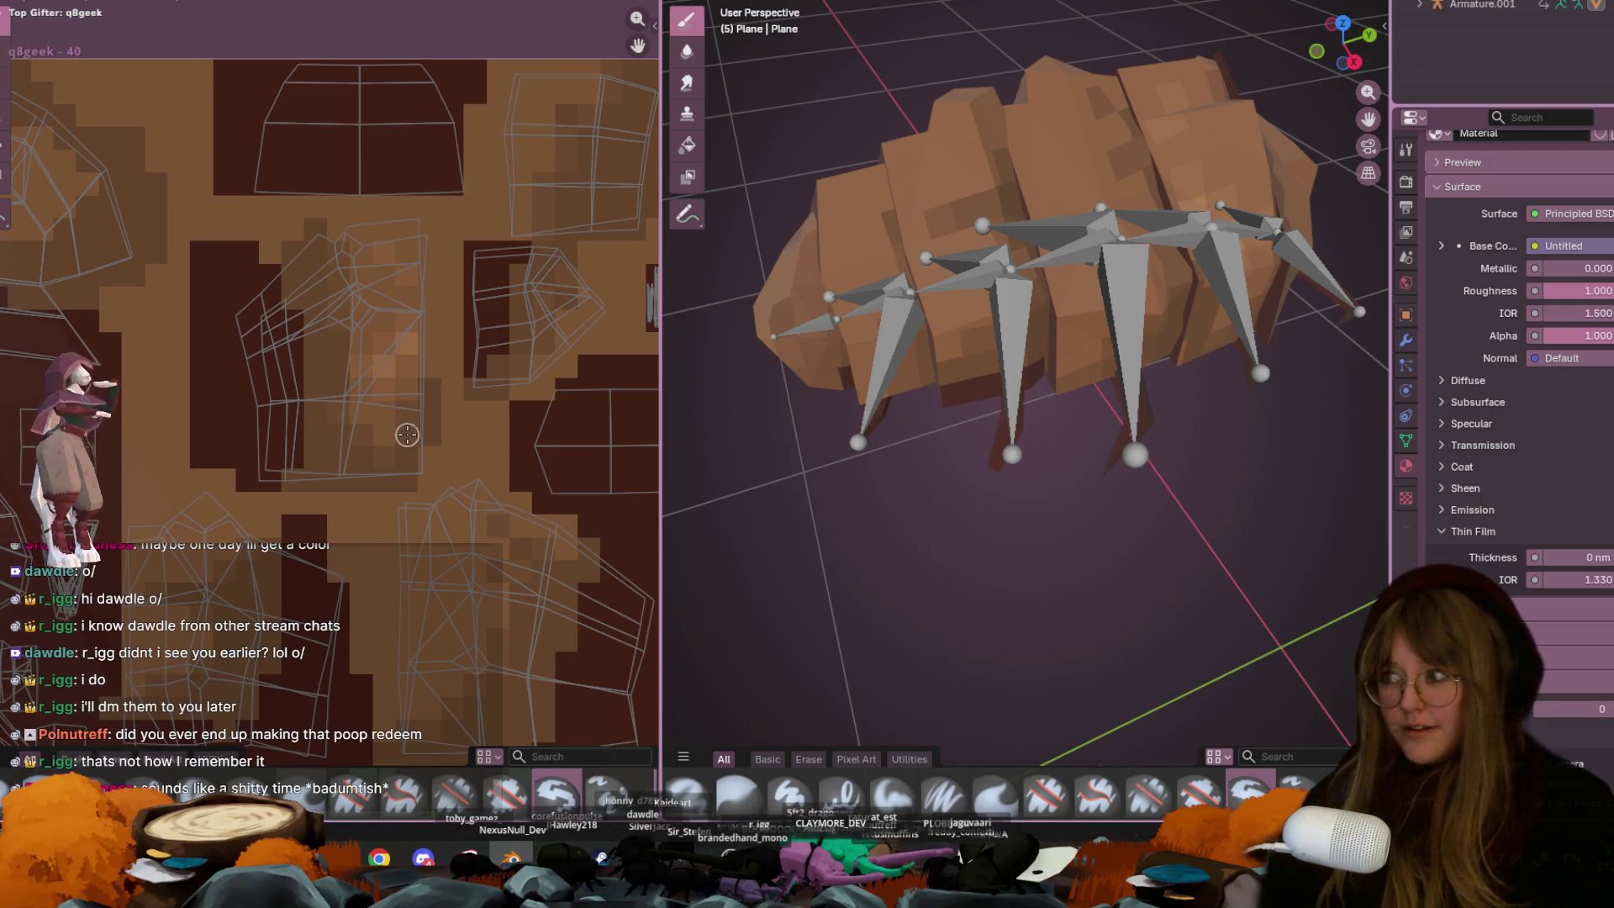
{"action": "scroll", "coordinate": [407, 352], "scroll_direction": "down", "scroll_amount": 2}
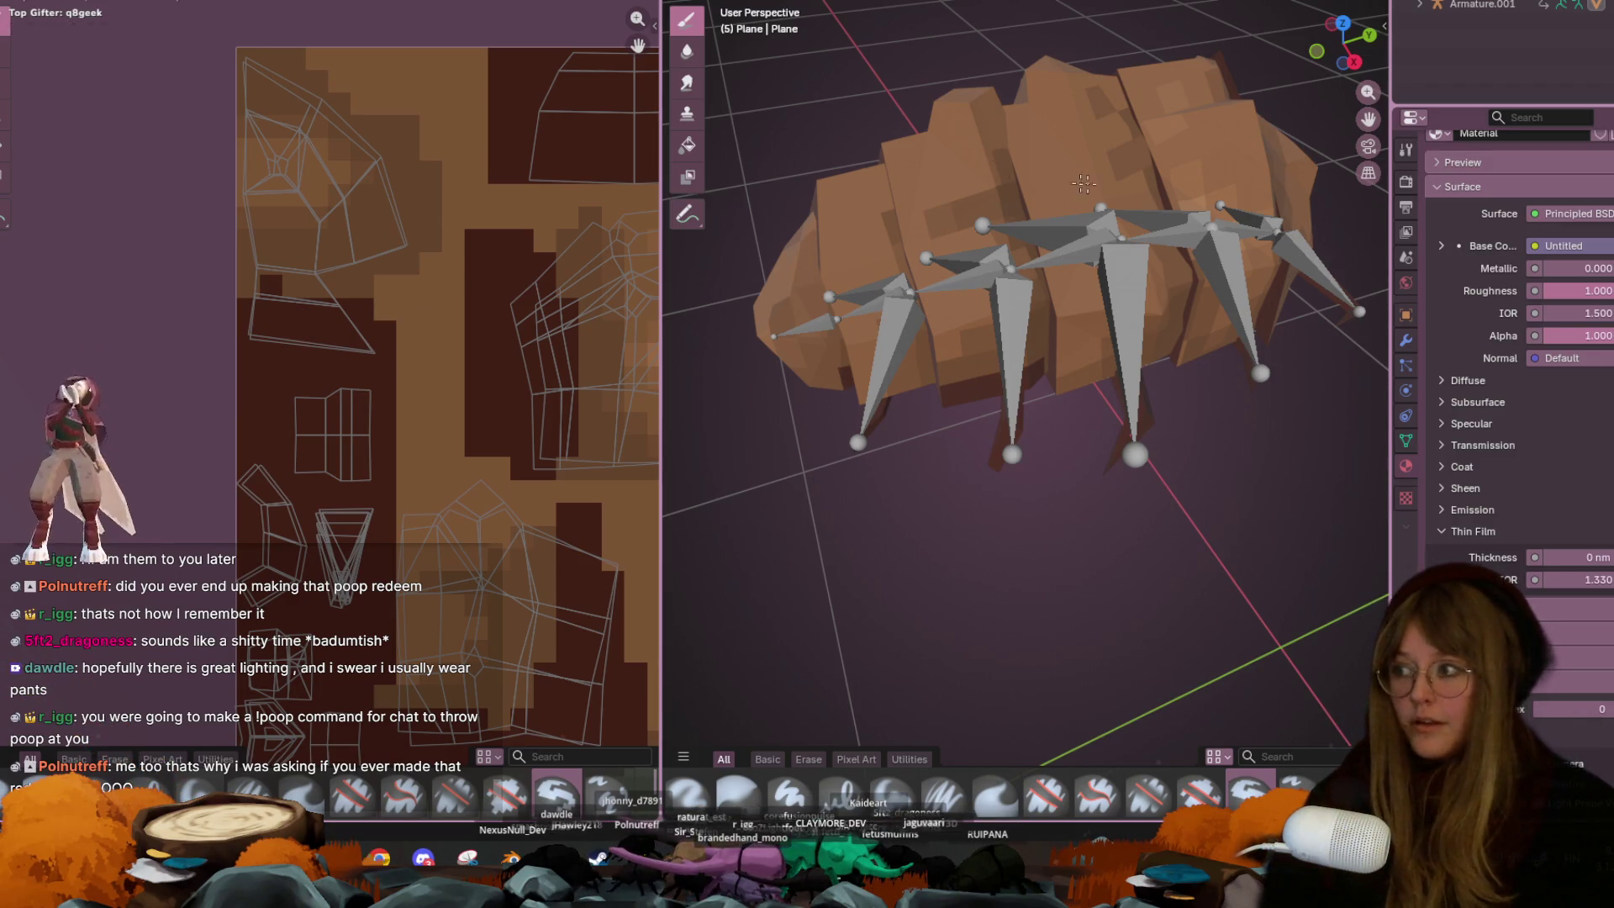
{"action": "middle_click_drag", "start_coordinate": [1074, 292], "coordinate": [856, 173]}
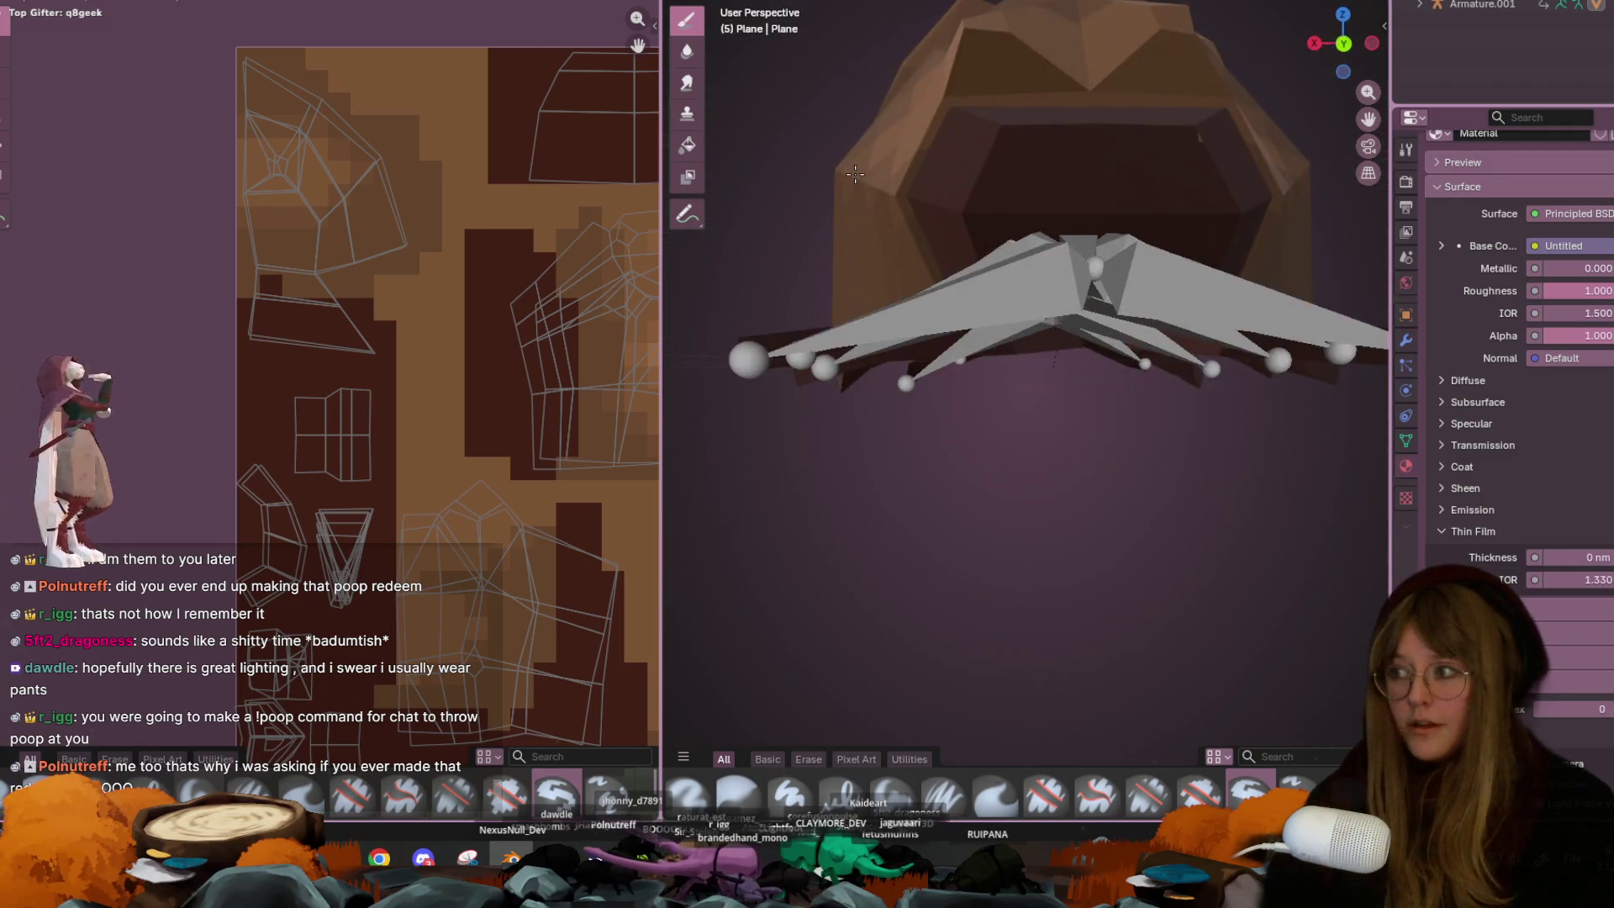
{"action": "mouse_move", "coordinate": [983, 197]}
{"action": "middle_mouse_down"}
{"action": "mouse_move", "coordinate": [950, 328]}
{"action": "mouse_move", "coordinate": [967, 353]}
{"action": "mouse_move", "coordinate": [1001, 328]}
{"action": "mouse_move", "coordinate": [1029, 300]}
{"action": "mouse_move", "coordinate": [690, 420]}
{"action": "middle_mouse_up"}
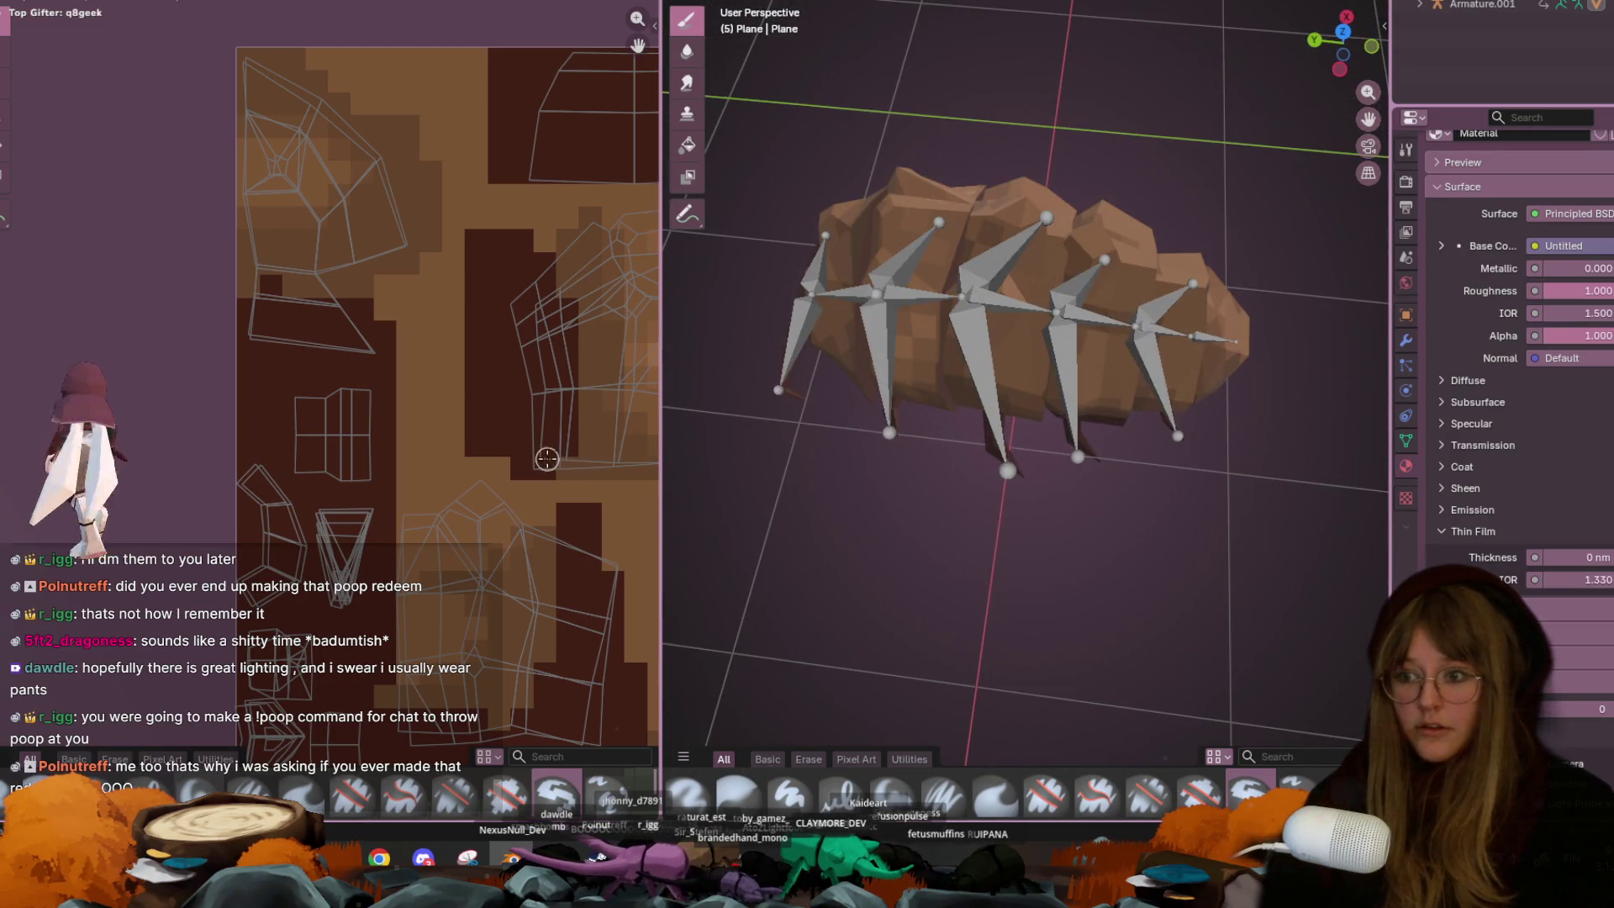
{"action": "mouse_move", "coordinate": [444, 304]}
{"action": "middle_mouse_down"}
{"action": "mouse_move", "coordinate": [424, 356]}
{"action": "mouse_move", "coordinate": [333, 348]}
{"action": "middle_mouse_up"}
{"action": "middle_click_drag", "start_coordinate": [454, 289], "coordinate": [328, 250]}
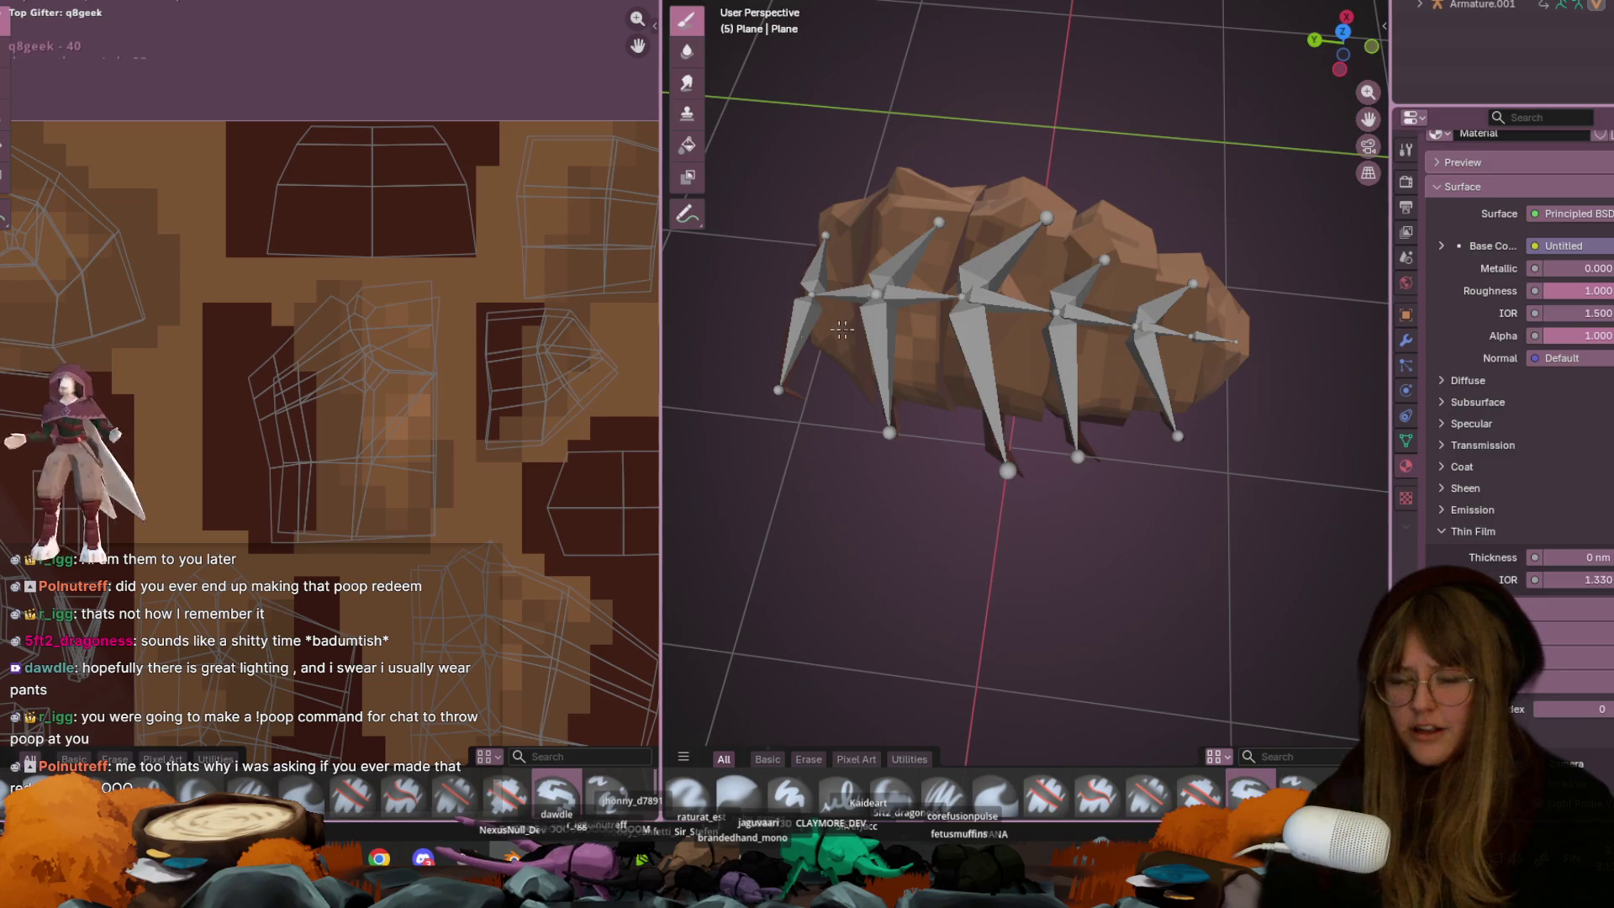
{"action": "middle_click_drag", "start_coordinate": [807, 328], "coordinate": [1018, 330]}
{"action": "middle_click_drag", "start_coordinate": [1139, 381], "coordinate": [1168, 498]}
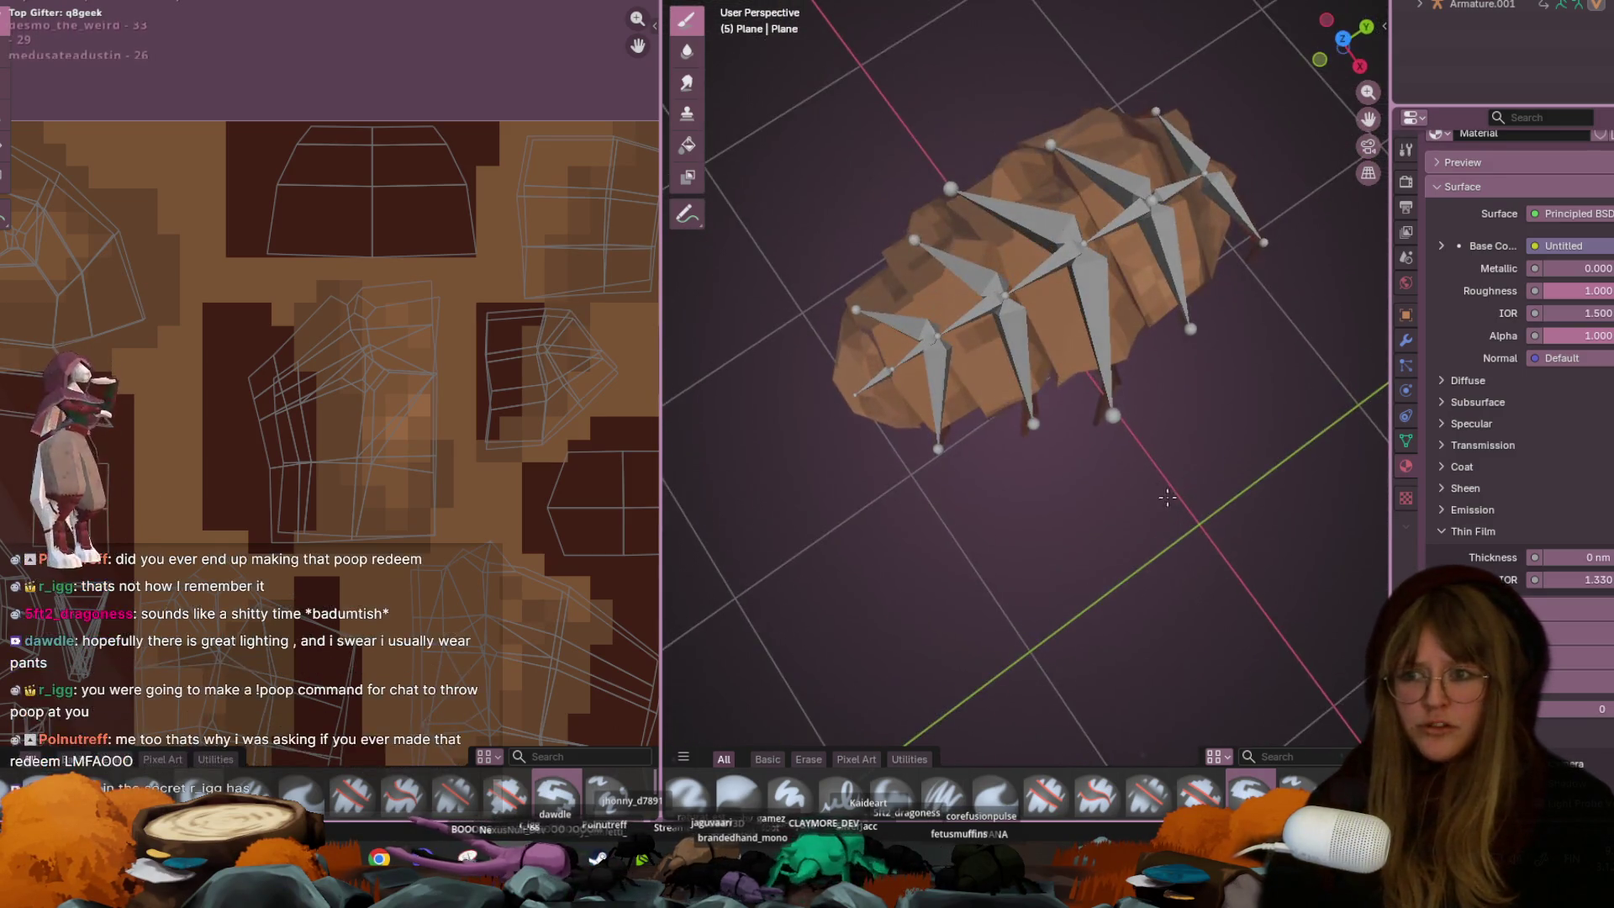
{"action": "mouse_move", "coordinate": [465, 255]}
{"action": "middle_mouse_down"}
{"action": "mouse_move", "coordinate": [422, 169]}
{"action": "mouse_move", "coordinate": [359, 142]}
{"action": "mouse_move", "coordinate": [396, 295]}
{"action": "mouse_move", "coordinate": [455, 339]}
{"action": "middle_mouse_up"}
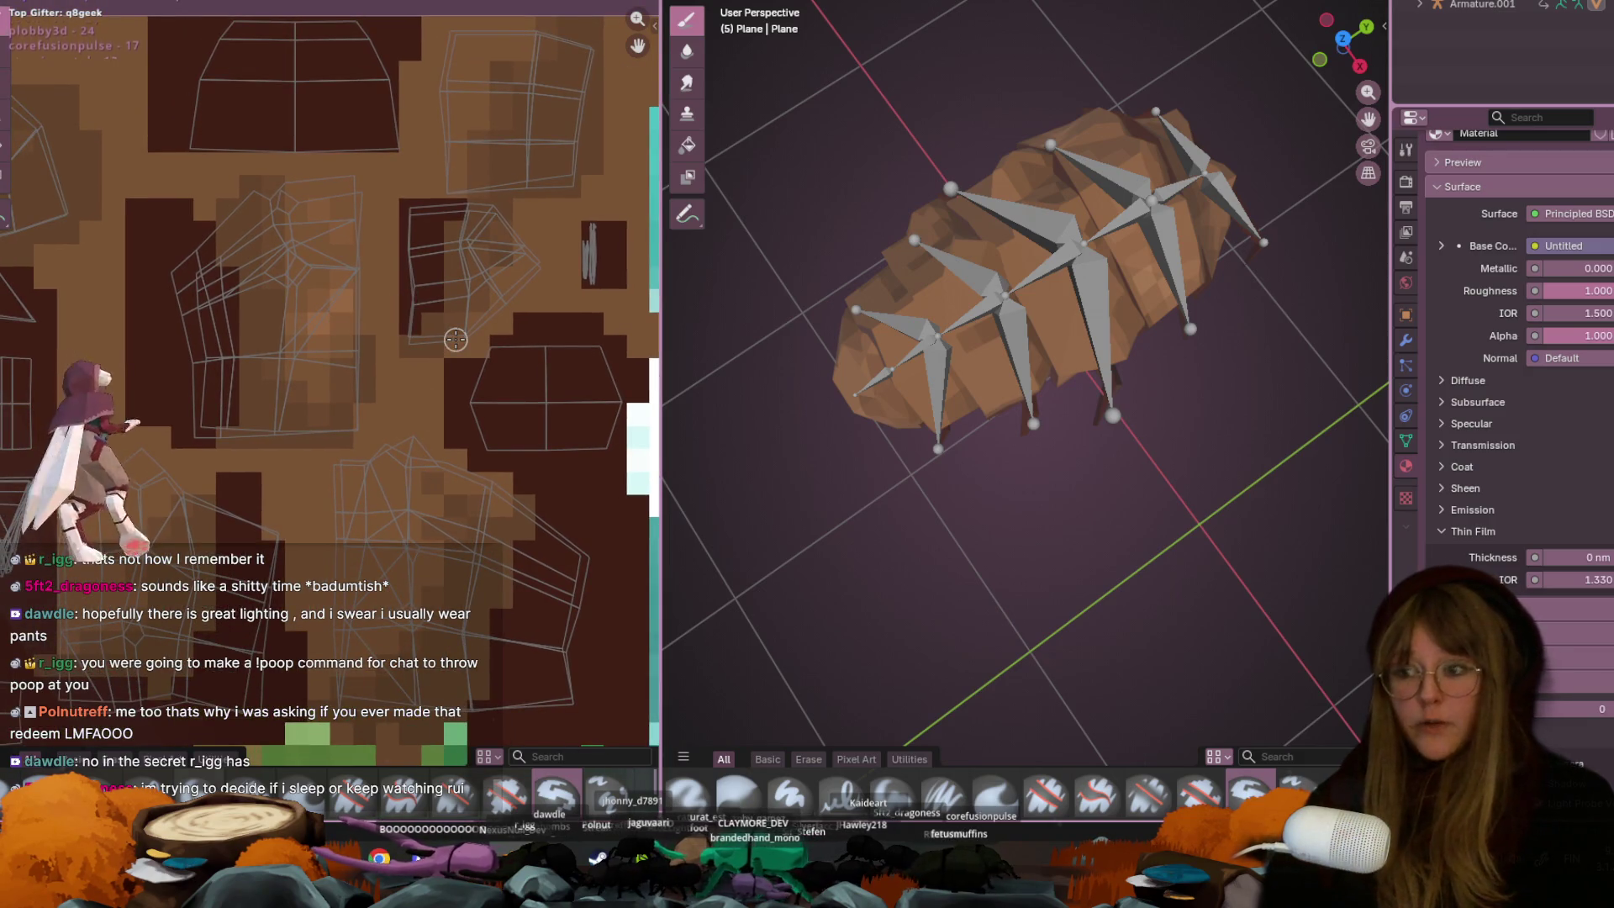
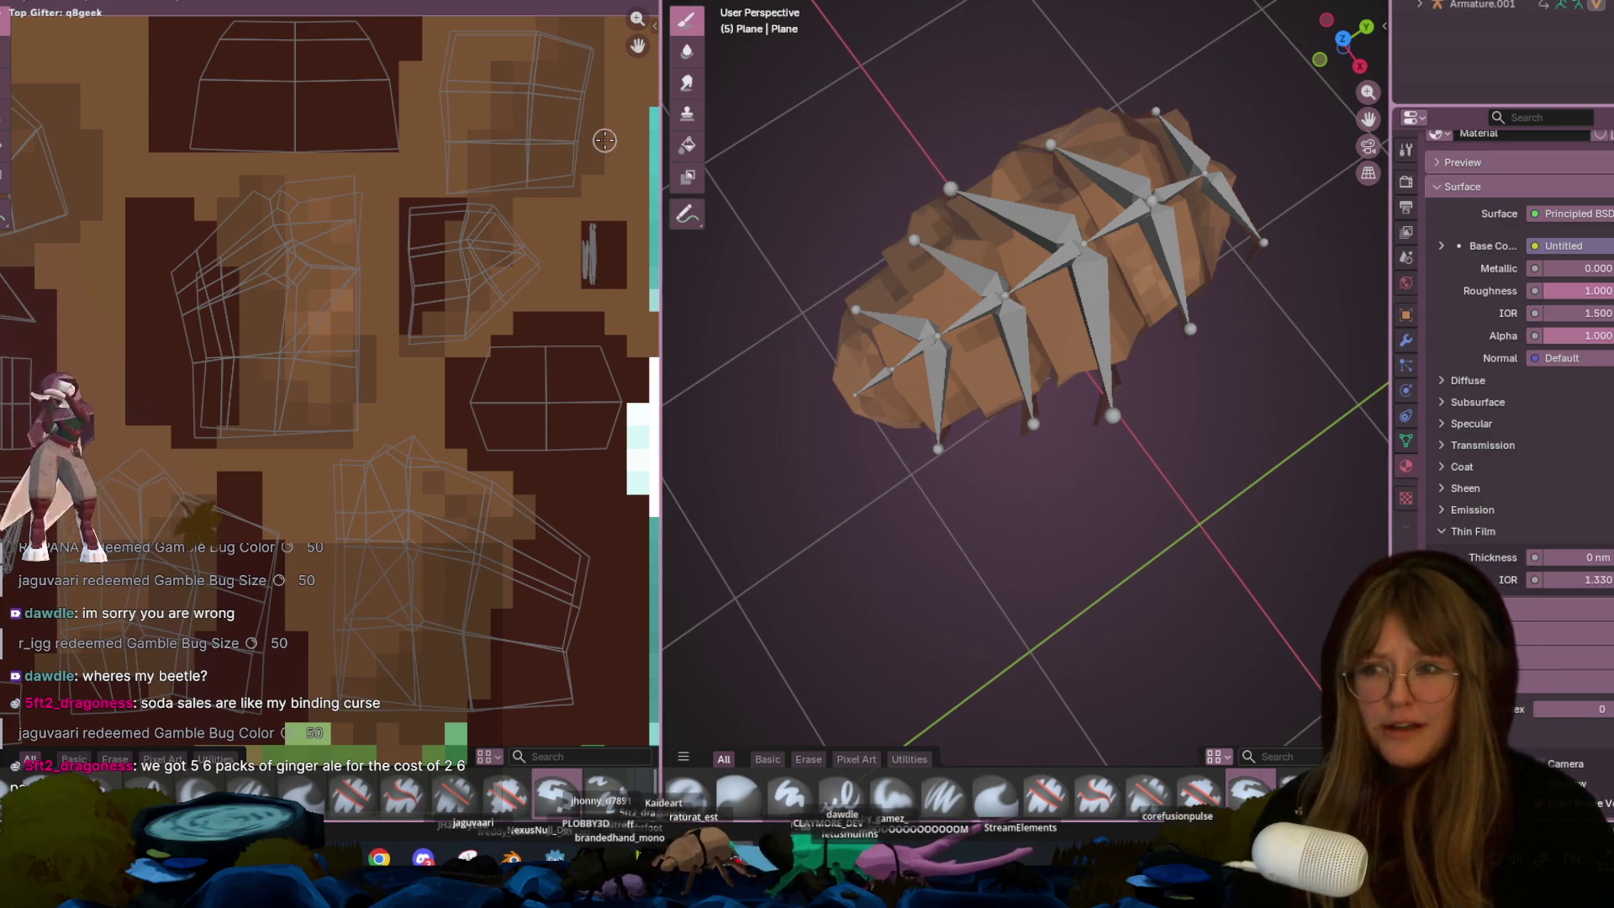
{"action": "middle_click_drag", "start_coordinate": [451, 296], "coordinate": [446, 182]}
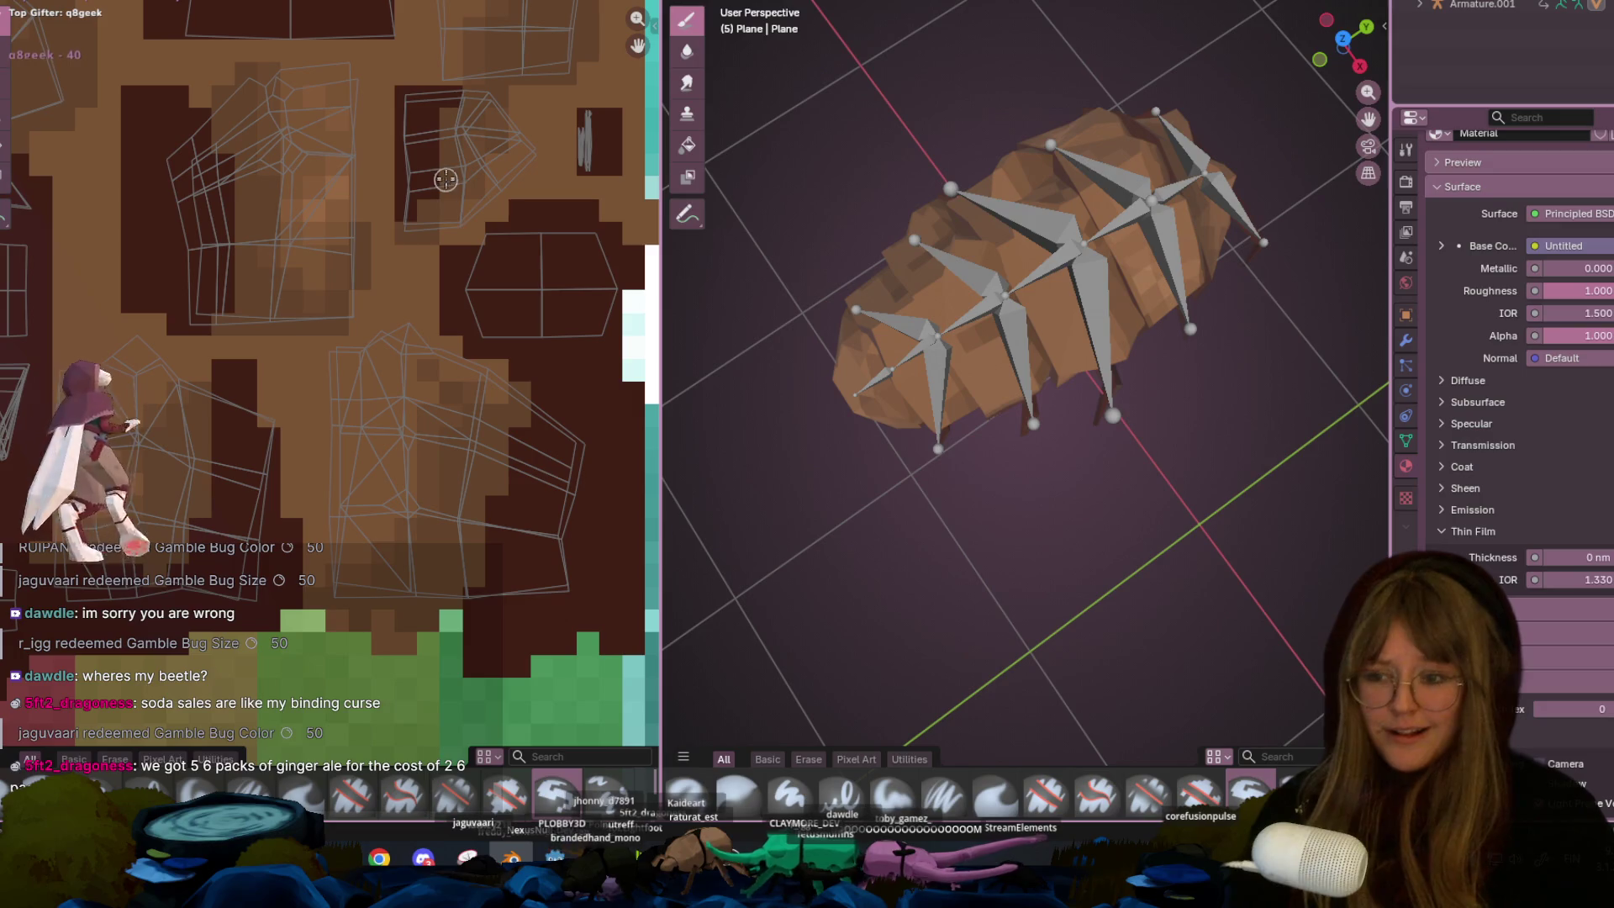
{"action": "mouse_move", "coordinate": [533, 463]}
{"action": "middle_mouse_down"}
{"action": "mouse_move", "coordinate": [457, 281]}
{"action": "mouse_move", "coordinate": [482, 252]}
{"action": "middle_mouse_up"}
{"action": "mouse_move", "coordinate": [992, 353]}
{"action": "middle_mouse_down"}
{"action": "mouse_move", "coordinate": [1066, 161]}
{"action": "mouse_move", "coordinate": [1089, 219]}
{"action": "mouse_move", "coordinate": [1093, 319]}
{"action": "mouse_move", "coordinate": [1081, 252]}
{"action": "mouse_move", "coordinate": [1051, 252]}
{"action": "middle_mouse_up"}
{"action": "scroll", "coordinate": [367, 398], "scroll_direction": "down", "scroll_amount": 3}
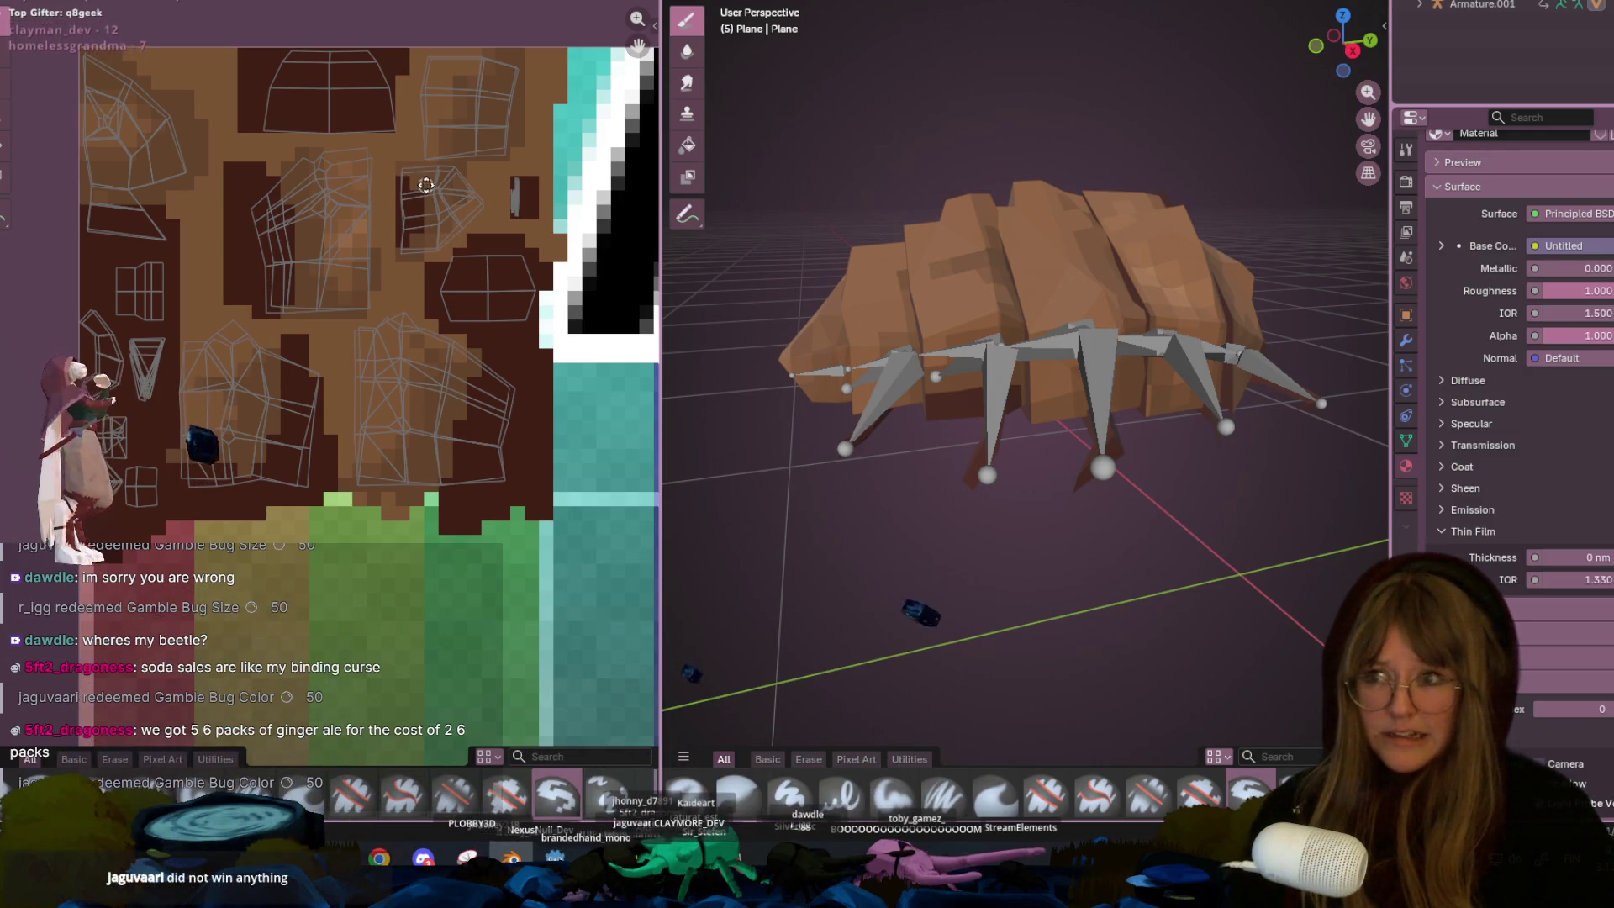
{"action": "middle_click_drag", "start_coordinate": [202, 440], "coordinate": [261, 452]}
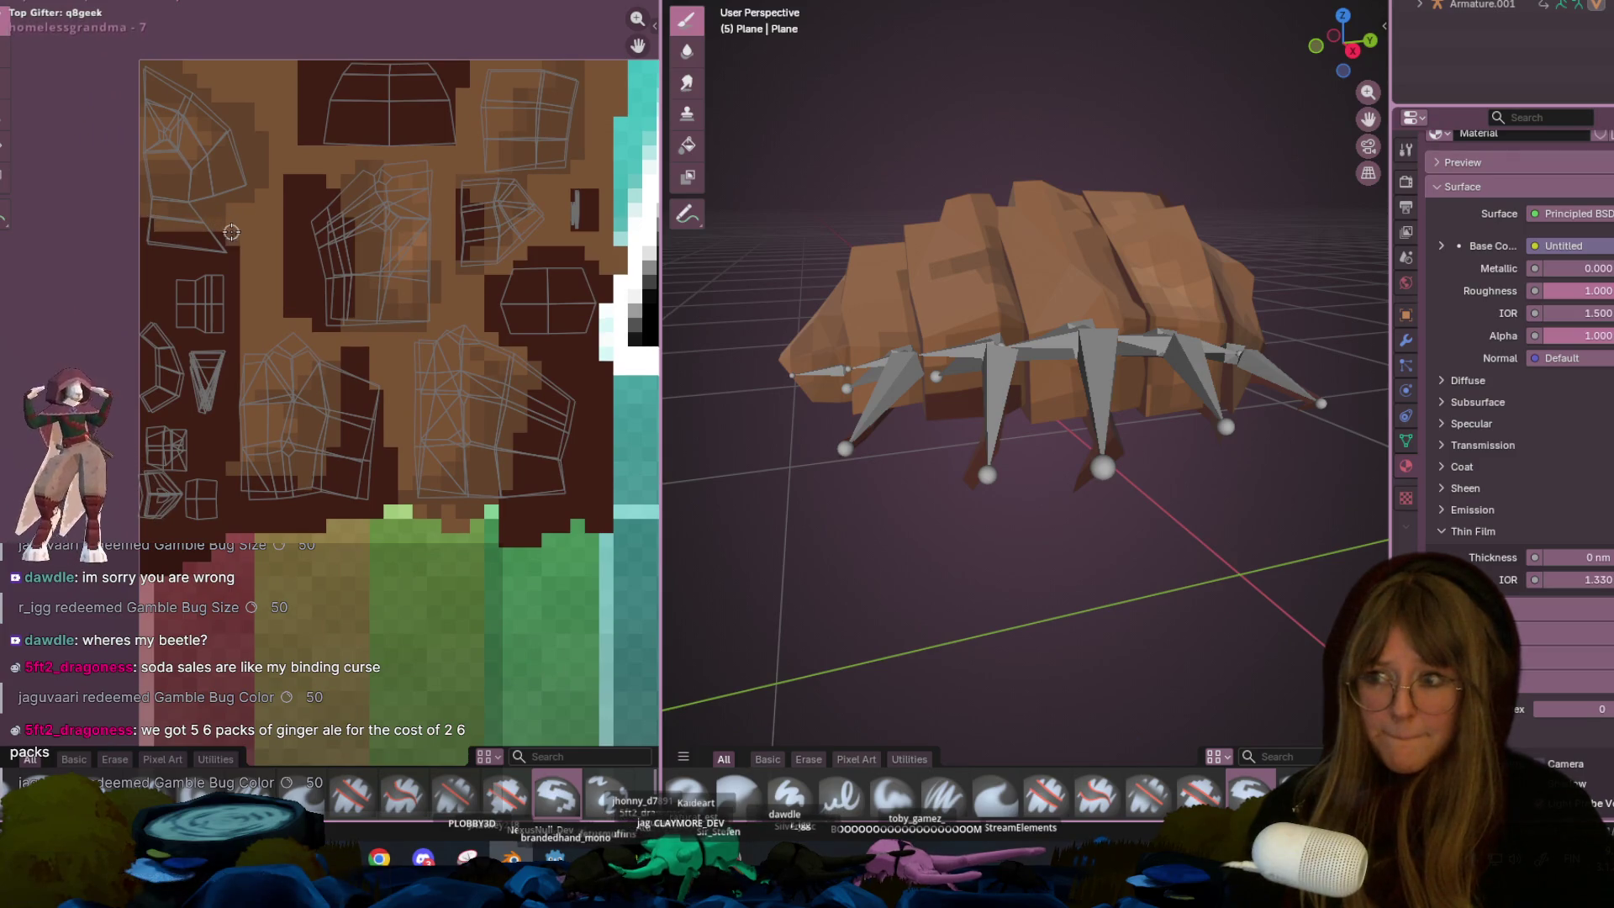
{"action": "middle_click_drag", "start_coordinate": [841, 465], "coordinate": [840, 401]}
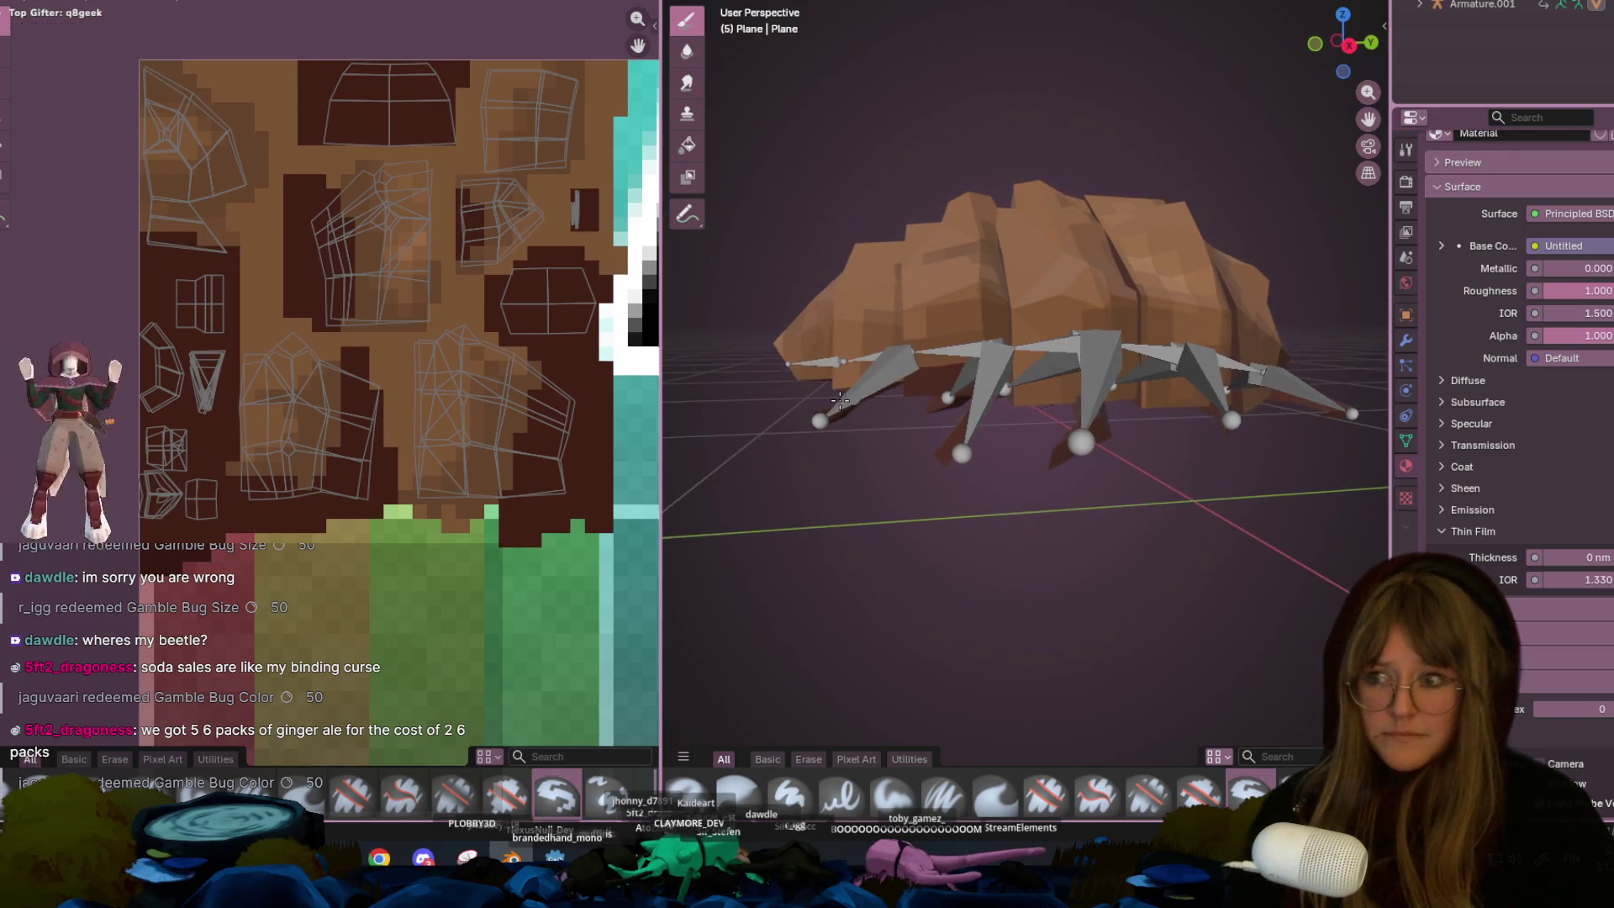
{"action": "scroll", "coordinate": [242, 254], "scroll_direction": "up", "scroll_amount": 2}
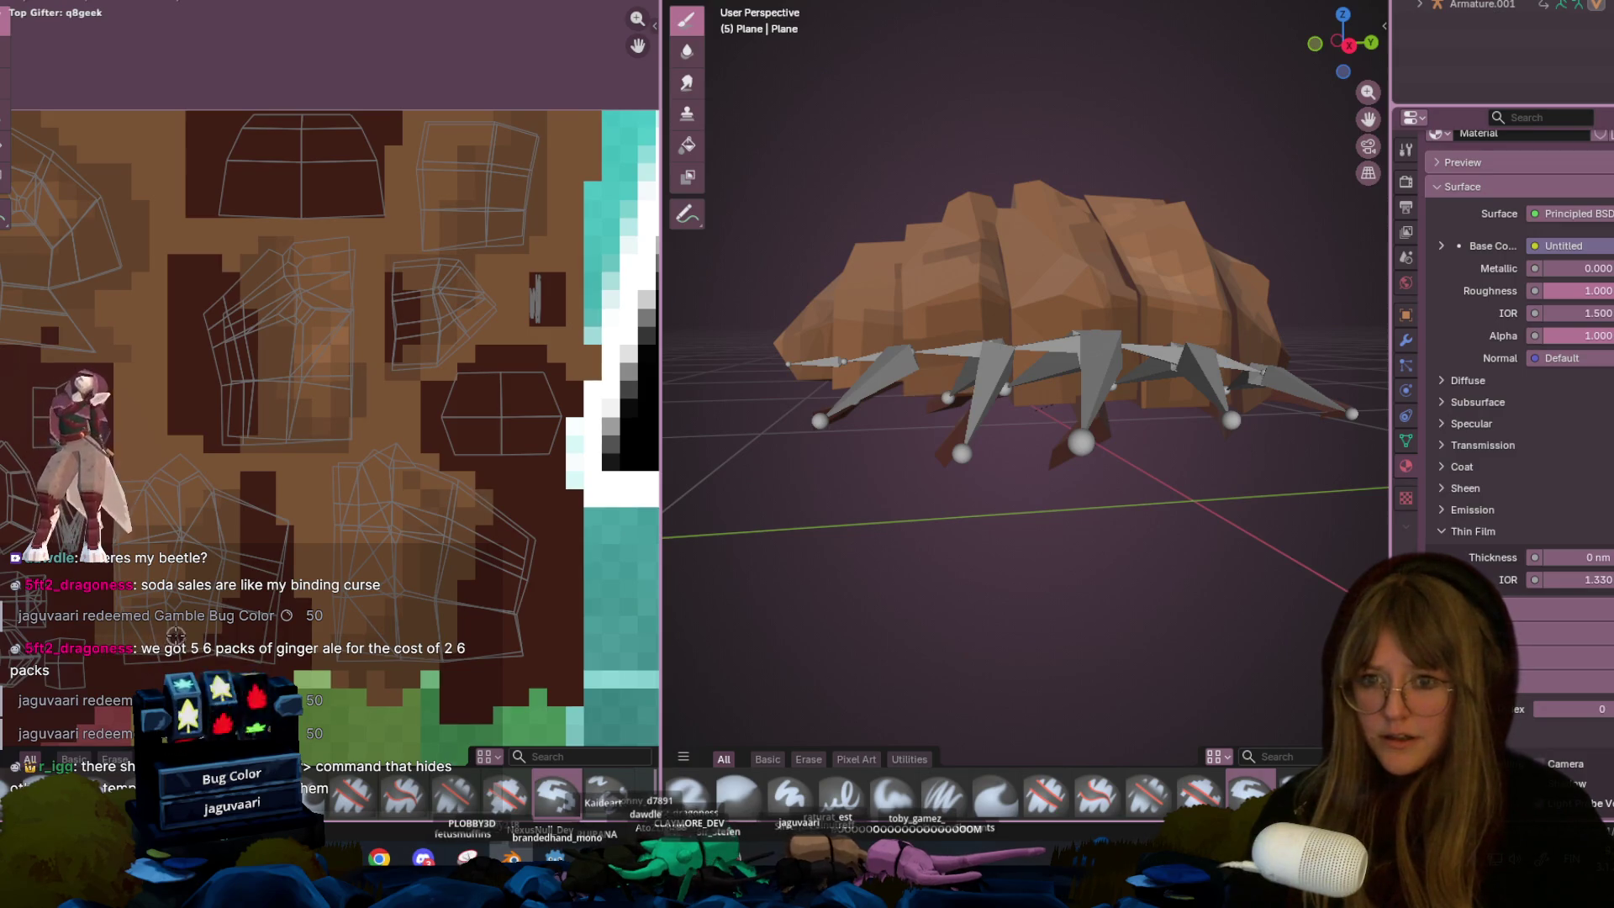
{"action": "mouse_move", "coordinate": [942, 471]}
{"action": "middle_mouse_down"}
{"action": "mouse_move", "coordinate": [949, 545]}
{"action": "mouse_move", "coordinate": [868, 499]}
{"action": "middle_mouse_up"}
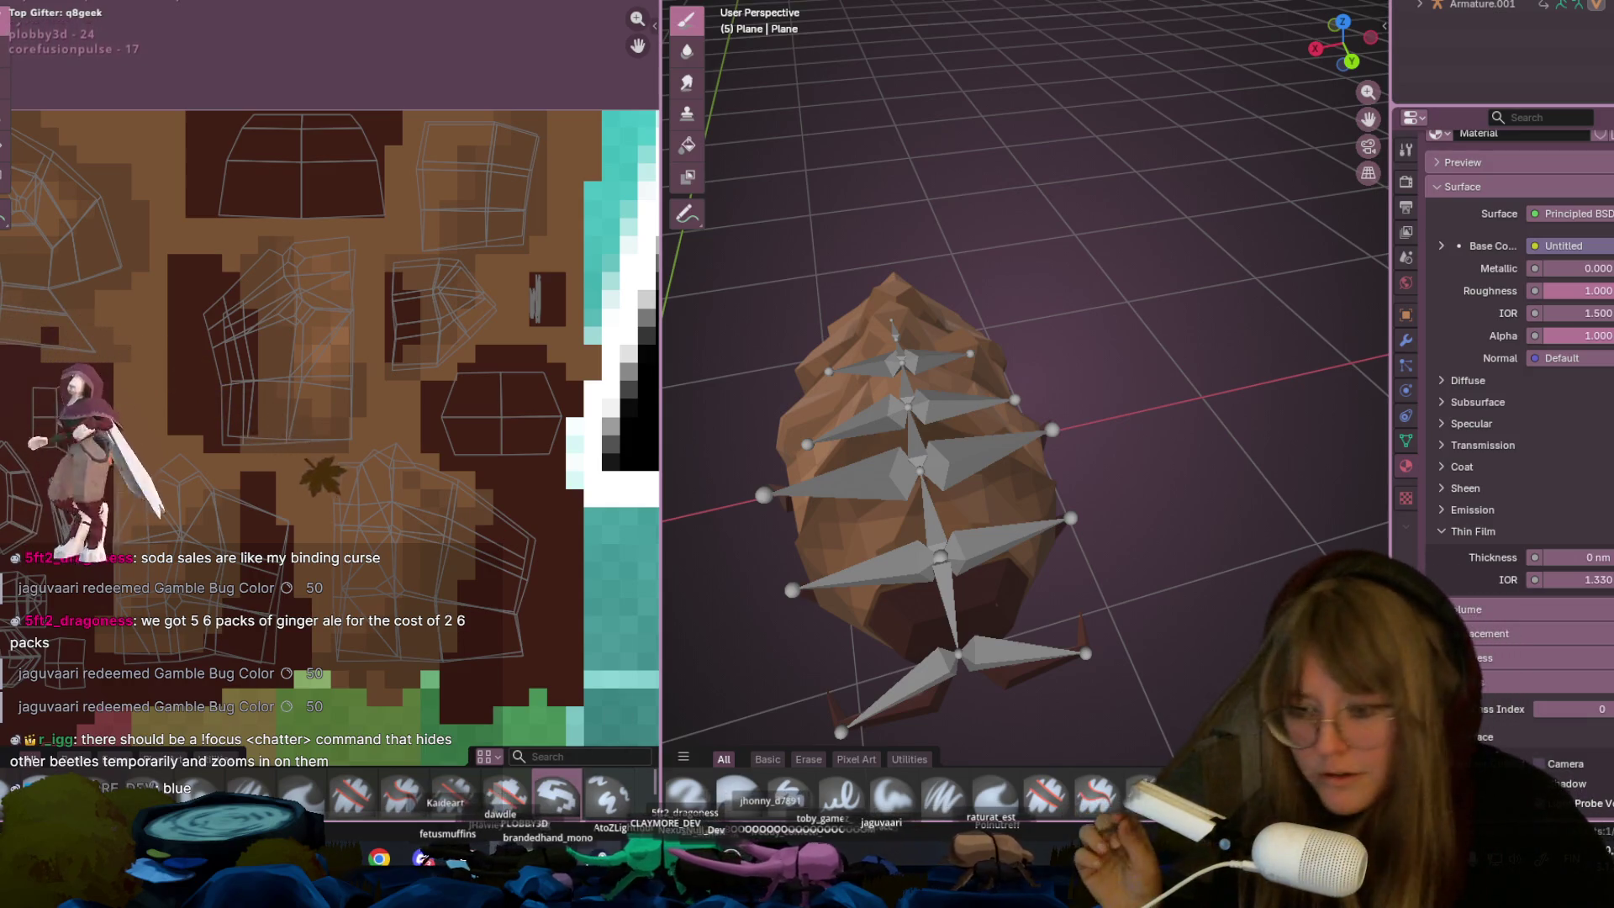
{"action": "key", "text": "alt+Tab"}
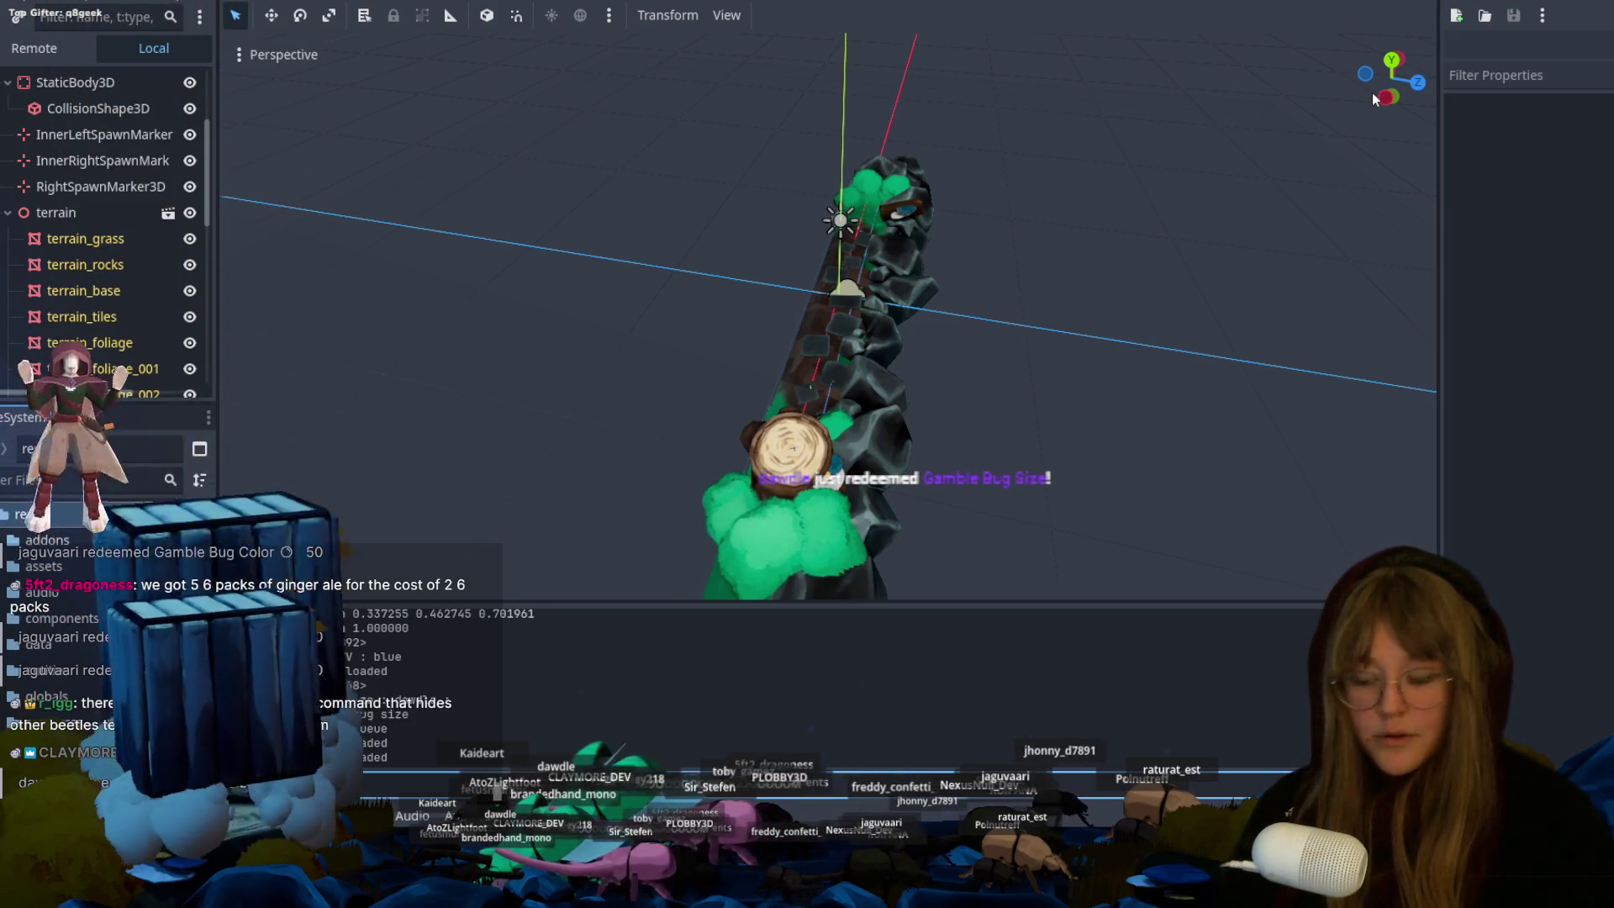
{"action": "key", "text": "alt+Tab"}
{"action": "key", "text": "alt+Tab"}
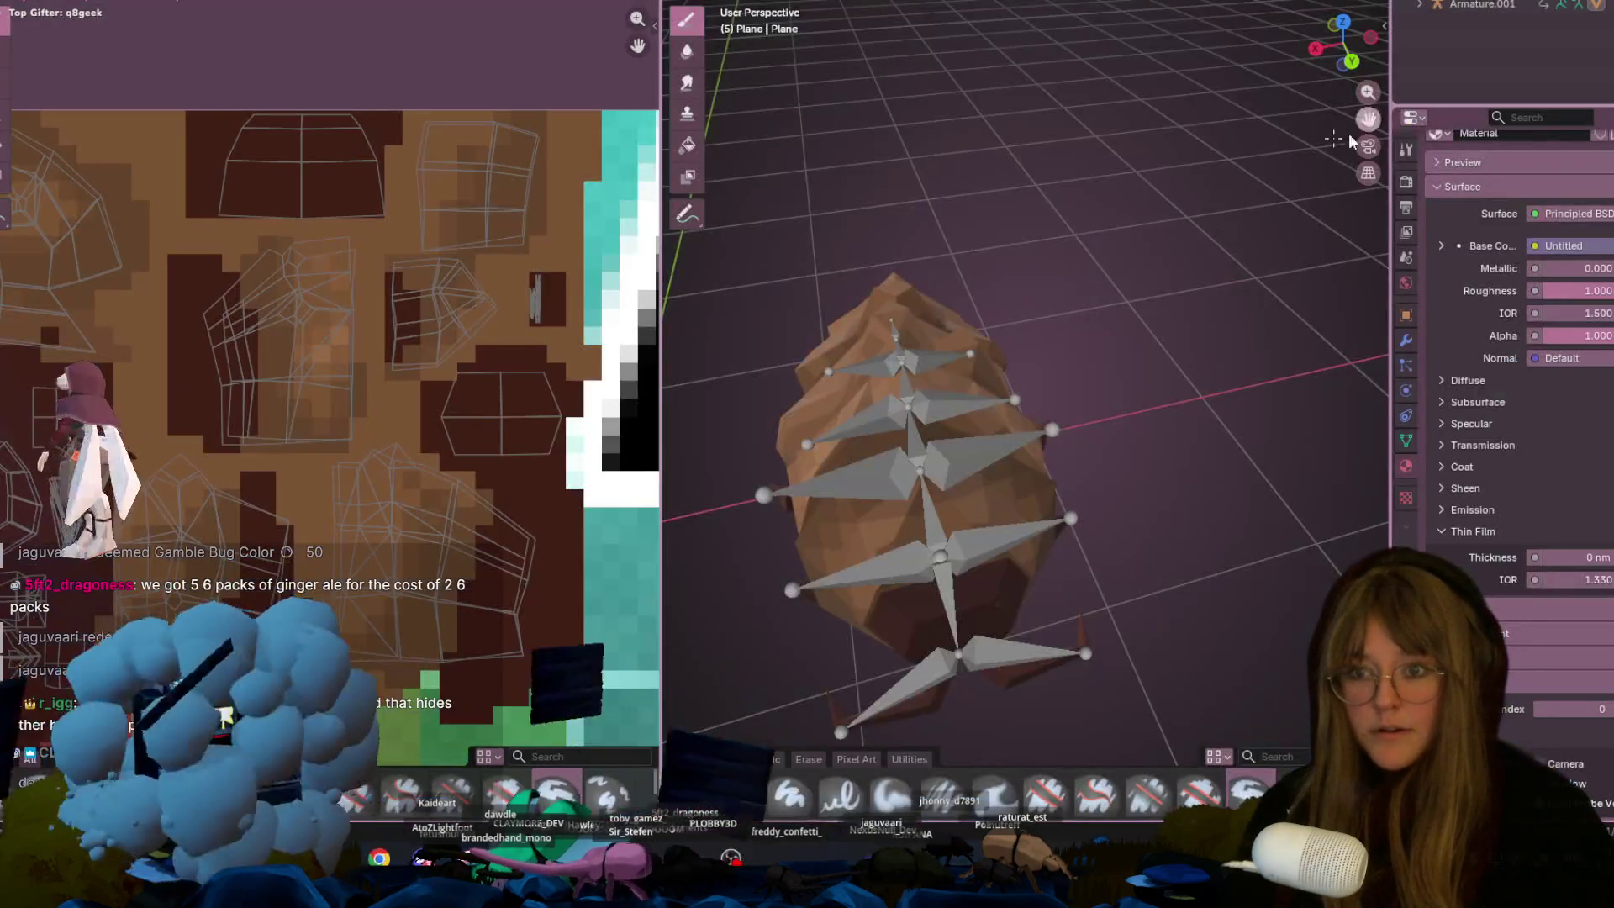
{"action": "scroll", "coordinate": [1009, 252], "scroll_direction": "down", "scroll_amount": 5}
{"action": "mouse_move", "coordinate": [967, 219]}
{"action": "middle_mouse_down"}
{"action": "mouse_move", "coordinate": [1009, 180]}
{"action": "mouse_move", "coordinate": [792, 202]}
{"action": "mouse_move", "coordinate": [850, 169]}
{"action": "mouse_move", "coordinate": [850, 129]}
{"action": "middle_mouse_up"}
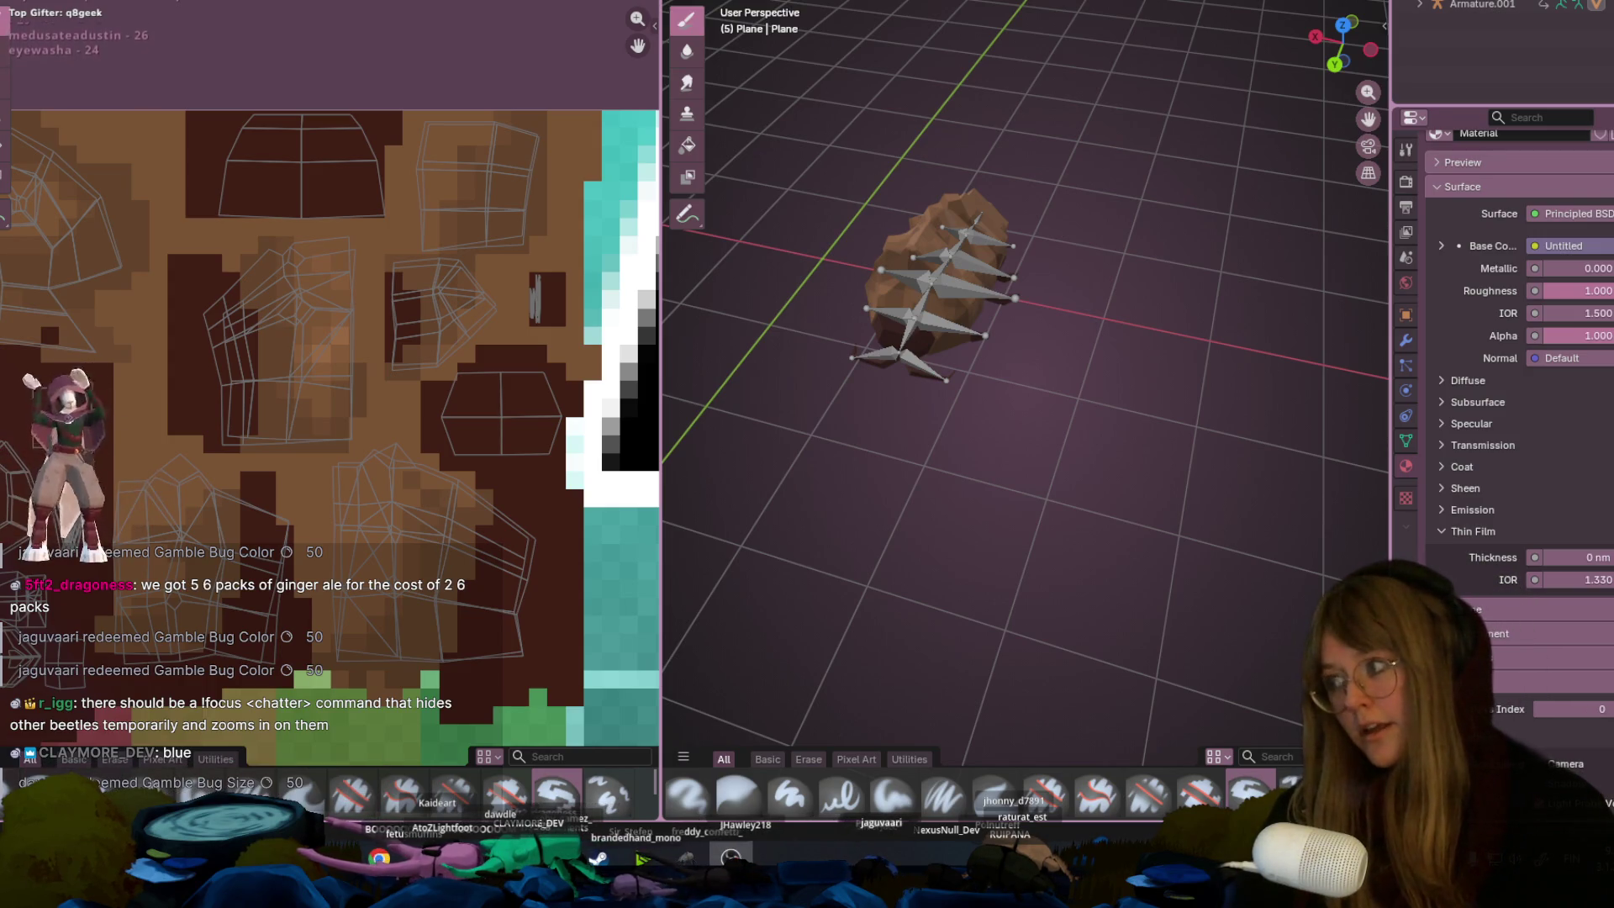
{"action": "middle_click_drag", "start_coordinate": [1080, 255], "coordinate": [948, 407]}
{"action": "mouse_move", "coordinate": [924, 328]}
{"action": "middle_mouse_down", "text": "shift"}
{"action": "mouse_move", "coordinate": [899, 299]}
{"action": "mouse_move", "coordinate": [1044, 353]}
{"action": "middle_mouse_up", "text": "shift"}
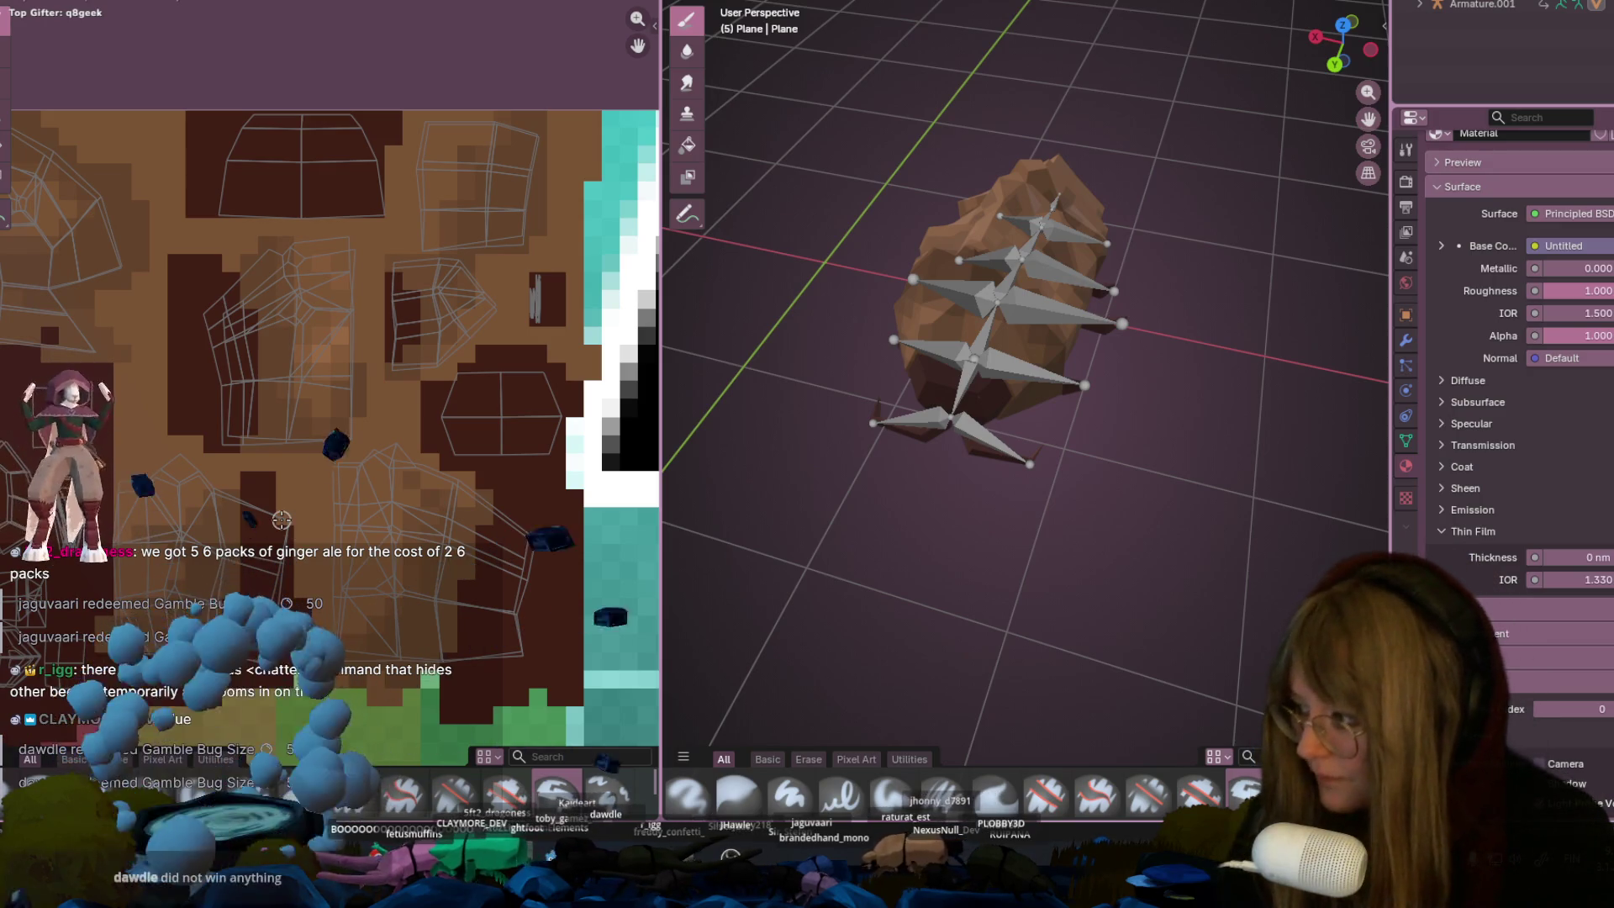
{"action": "scroll", "coordinate": [1055, 341], "scroll_direction": "up", "scroll_amount": 2}
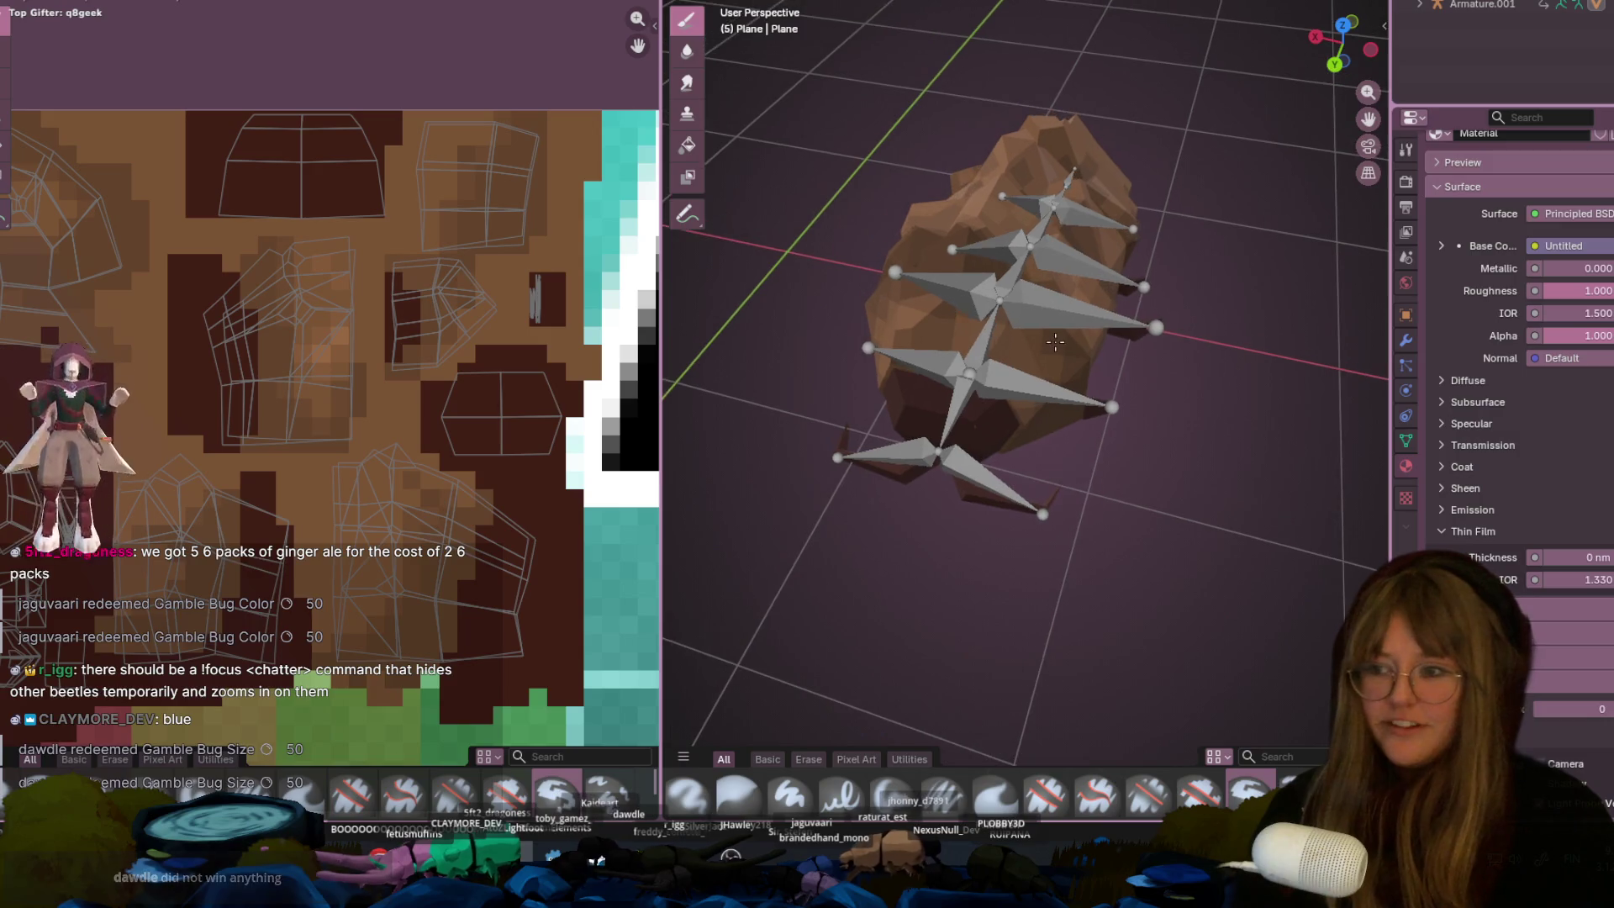
{"action": "left_click", "coordinate": [1333, 63]}
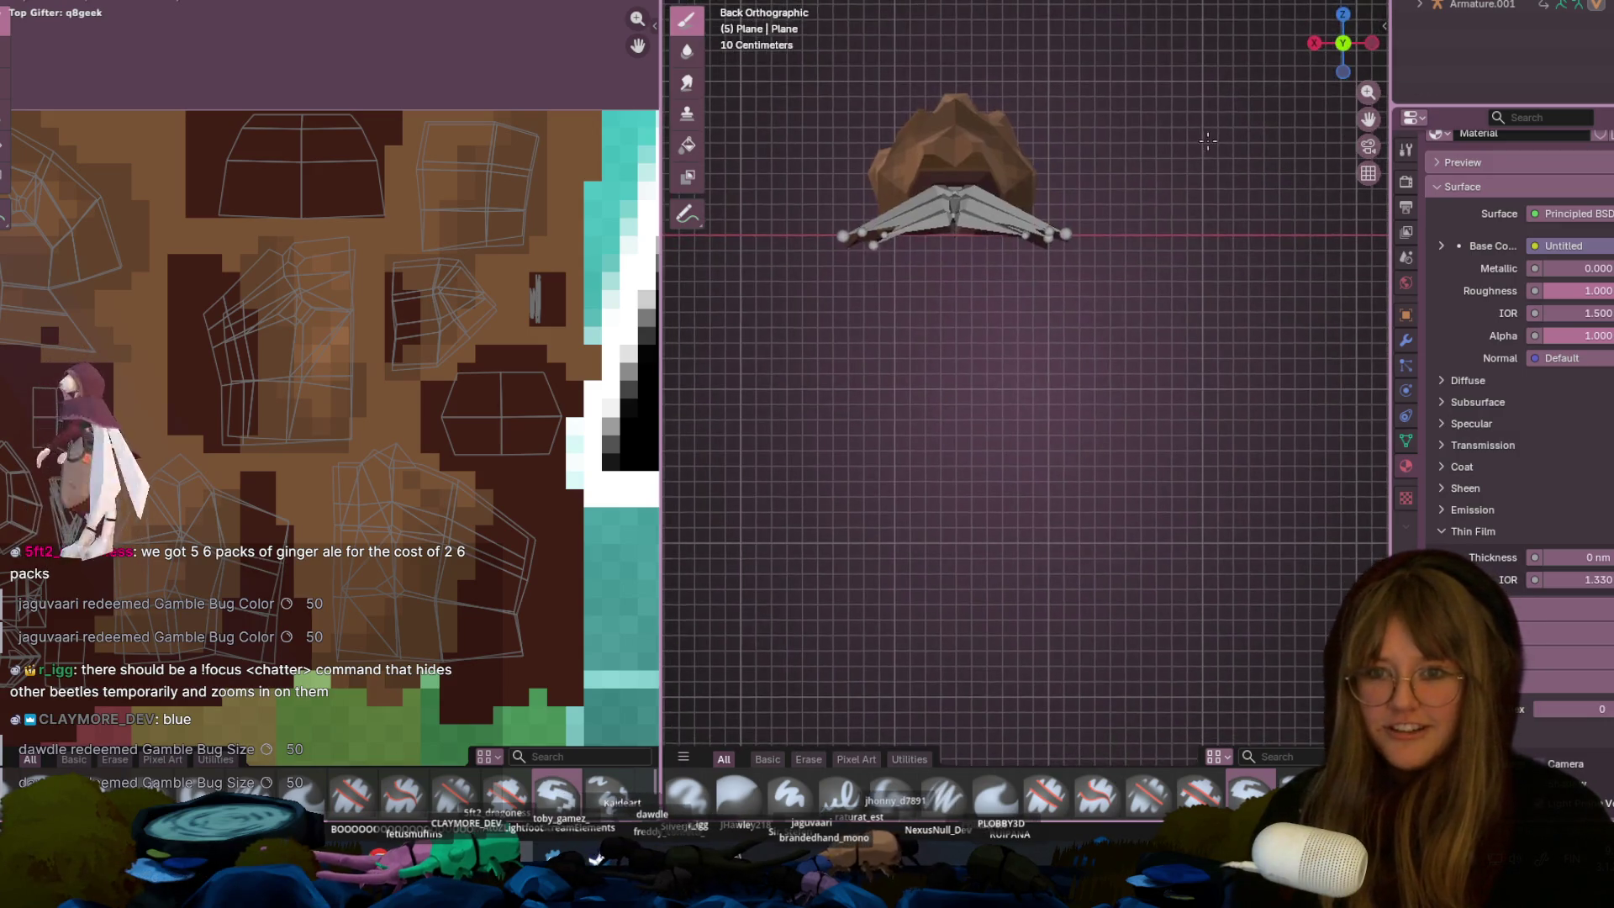
{"action": "mouse_move", "coordinate": [950, 320]}
{"action": "middle_mouse_down"}
{"action": "mouse_move", "coordinate": [849, 286]}
{"action": "mouse_move", "coordinate": [774, 310]}
{"action": "mouse_move", "coordinate": [1027, 171]}
{"action": "mouse_move", "coordinate": [875, 425]}
{"action": "middle_mouse_up"}
{"action": "middle_click_drag", "start_coordinate": [315, 363], "coordinate": [388, 303]}
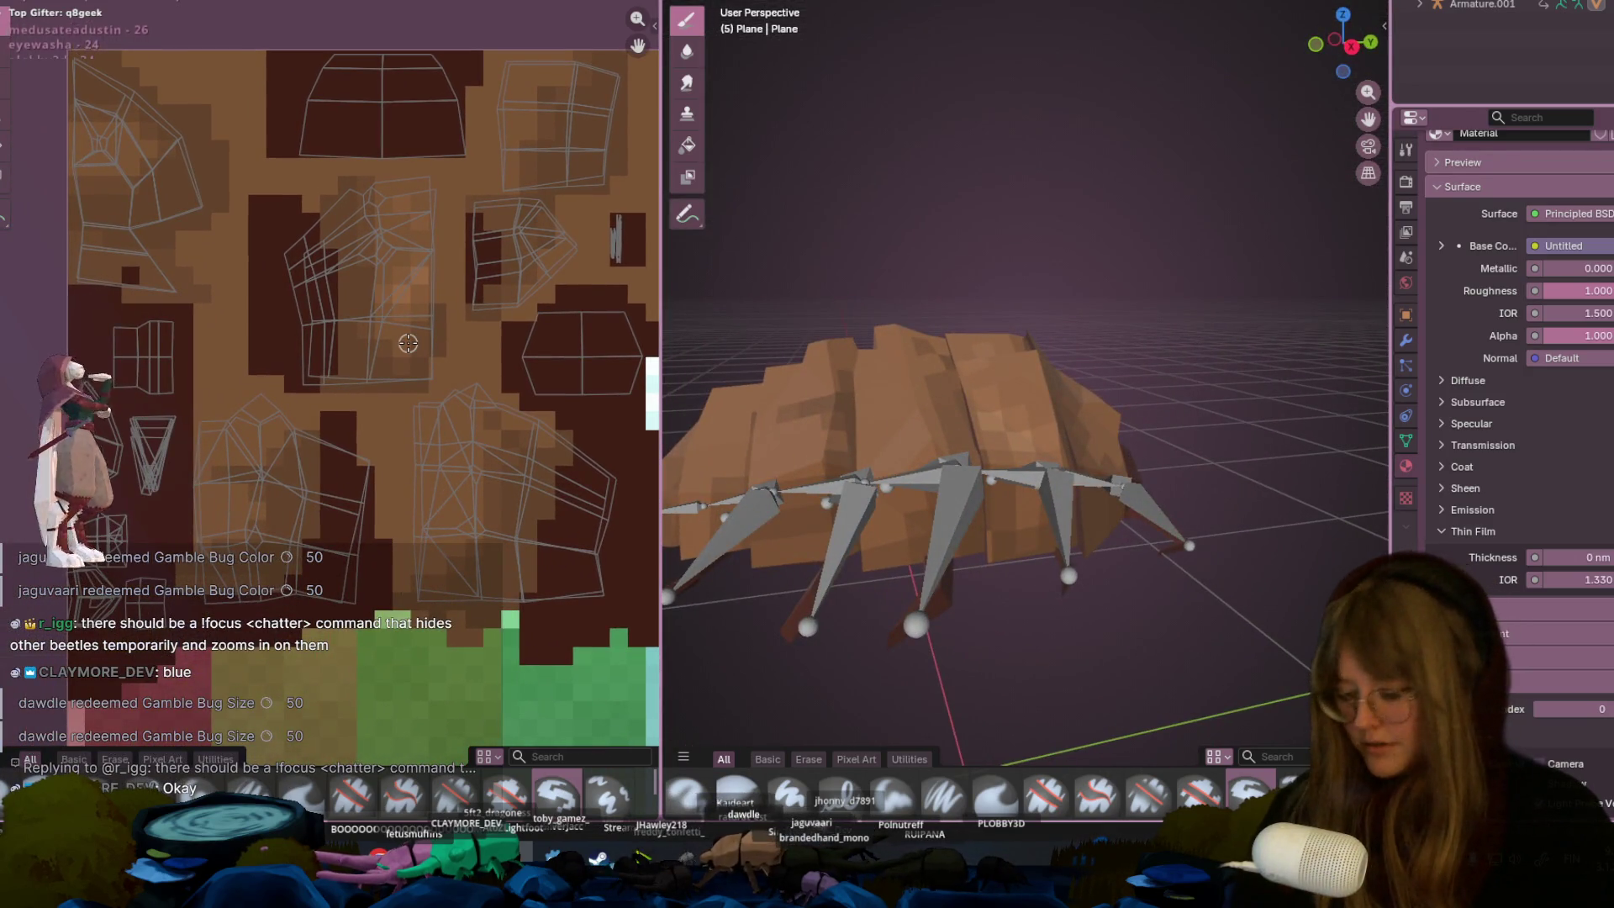